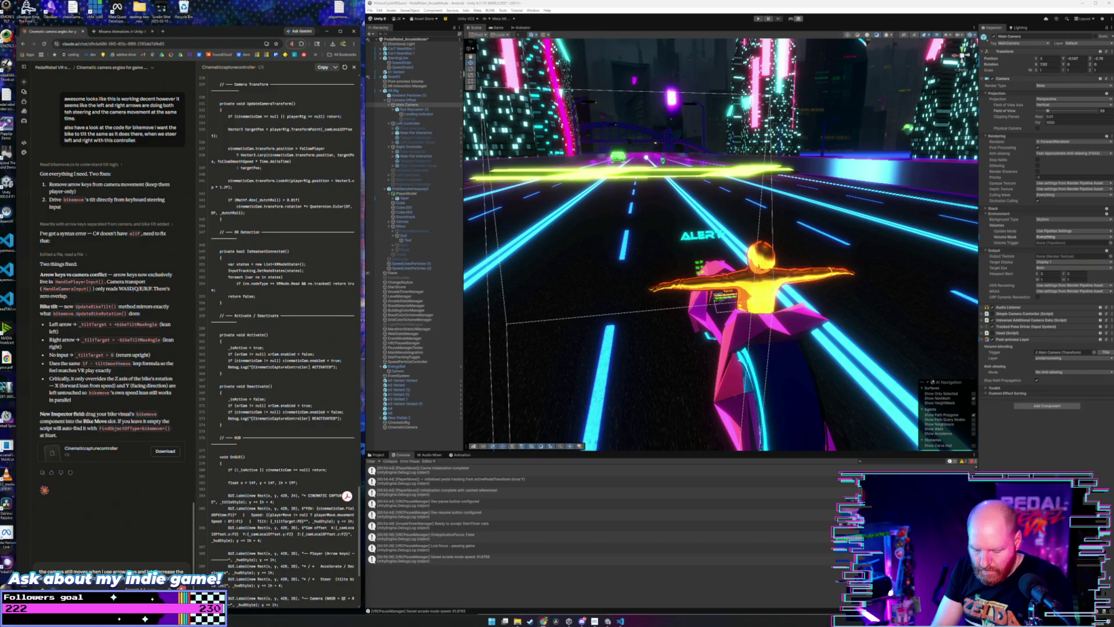
- On CinematicRig's controller, set Keyboard Acceleration to 50 and Cam Move Speed to 5, then enter play mode
type("camera can control the players")
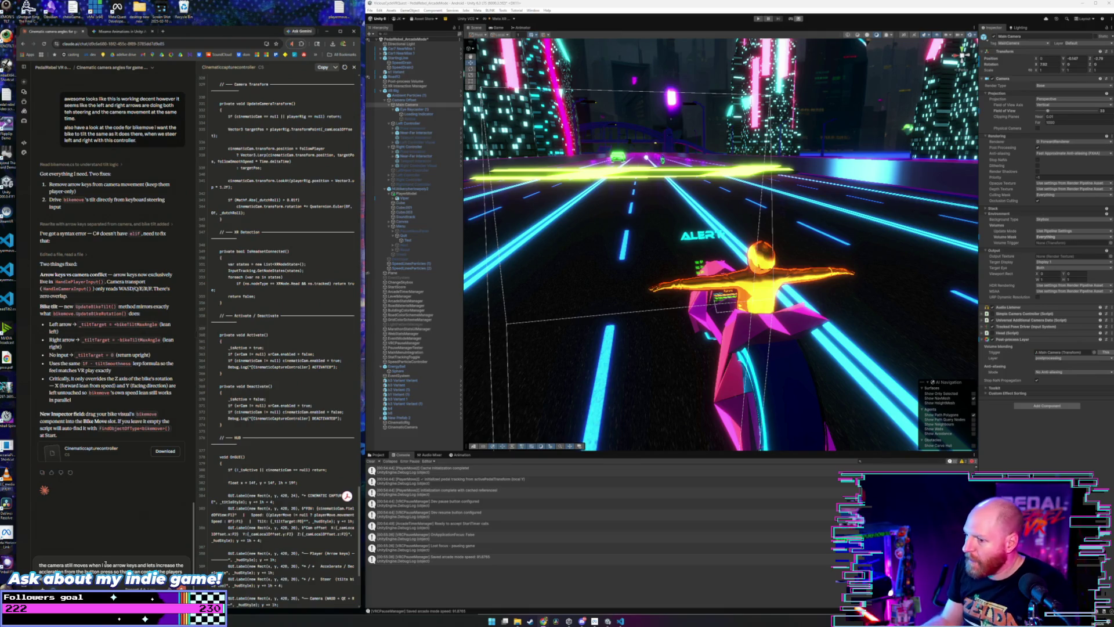
left_click(405, 423)
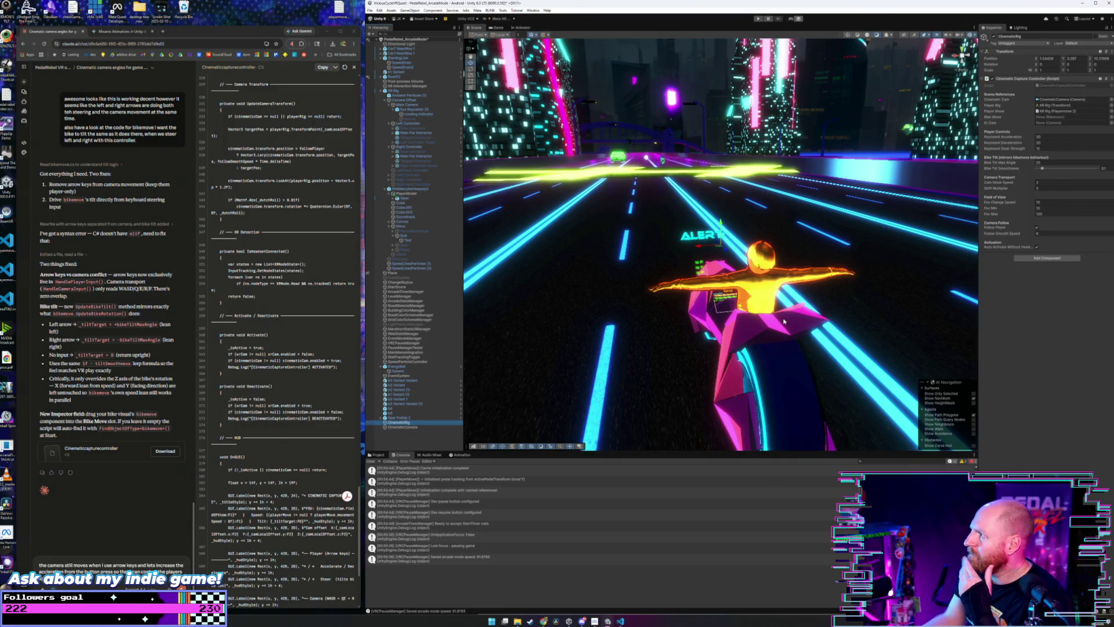
left_click(1049, 138)
type("50")
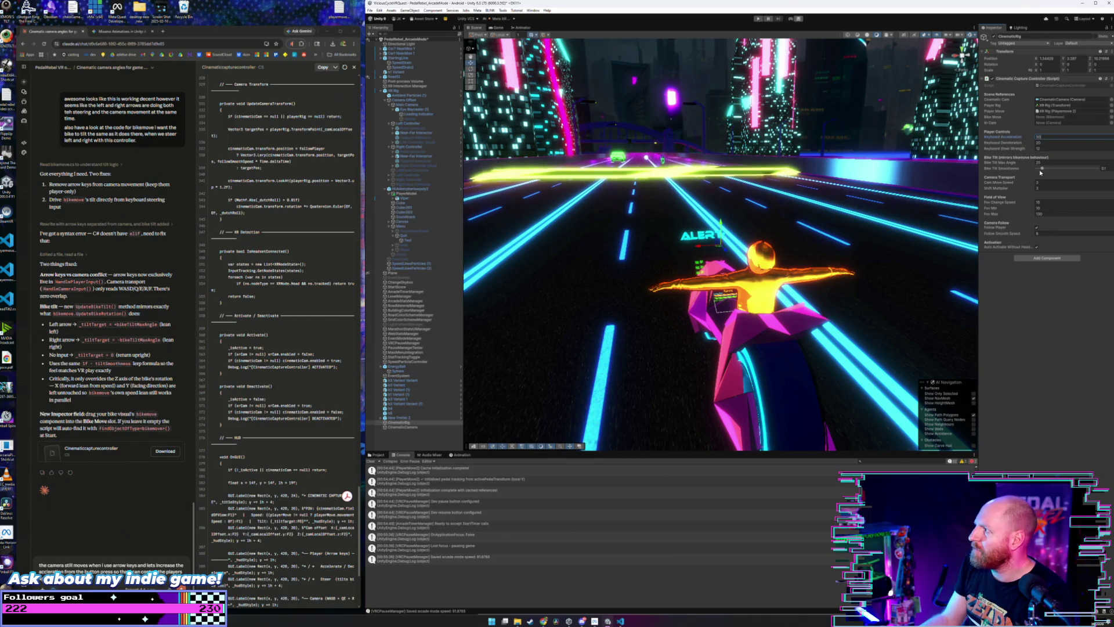
left_click(1046, 148)
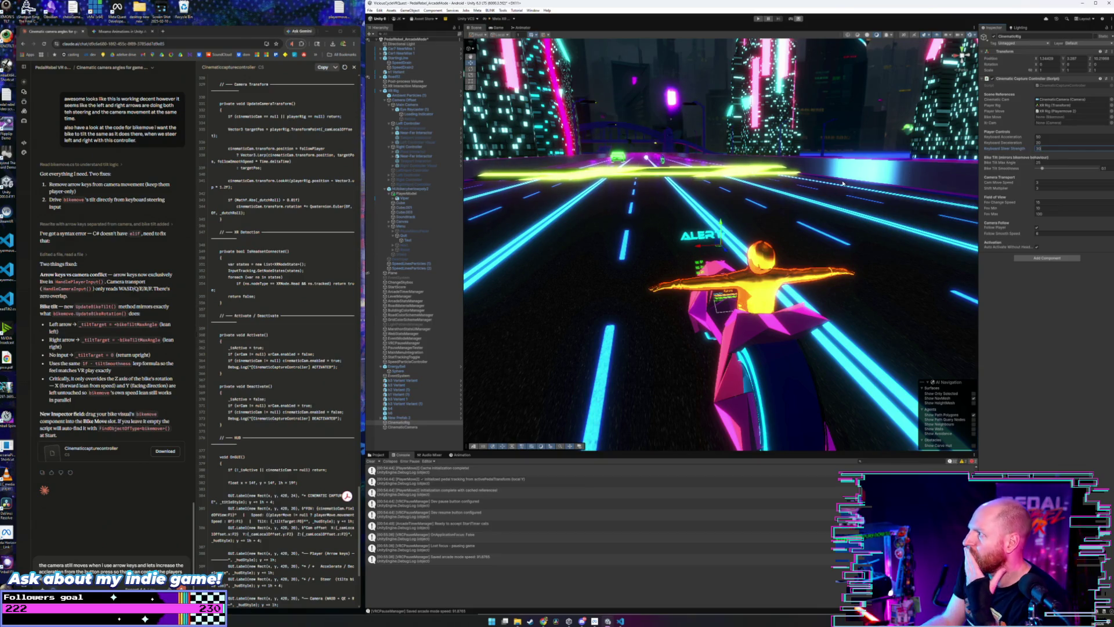
left_click(1065, 184)
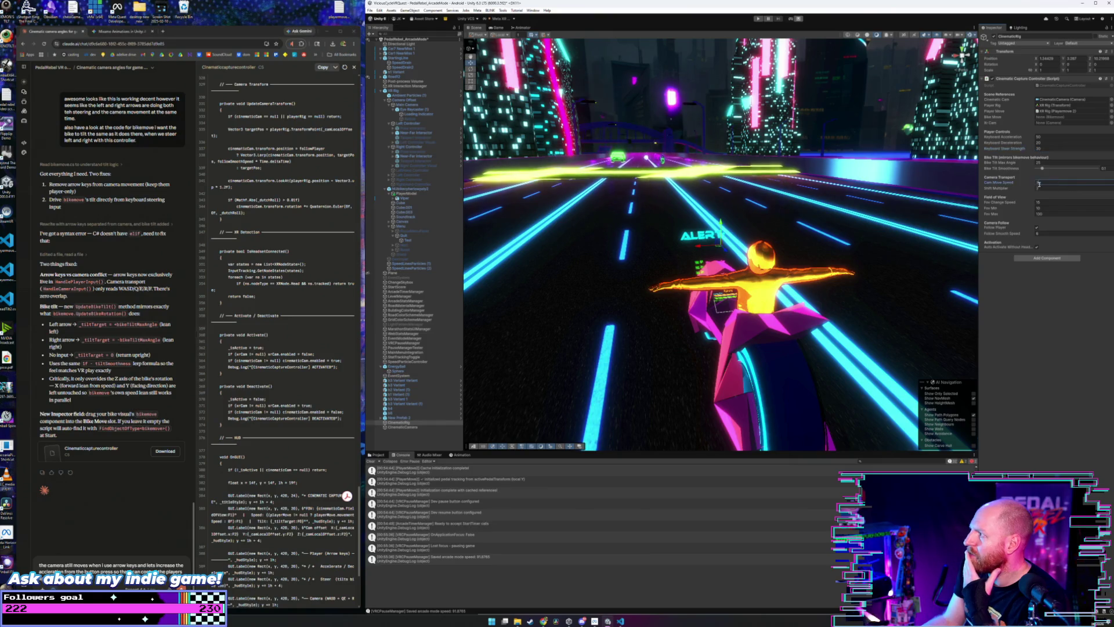
type("5")
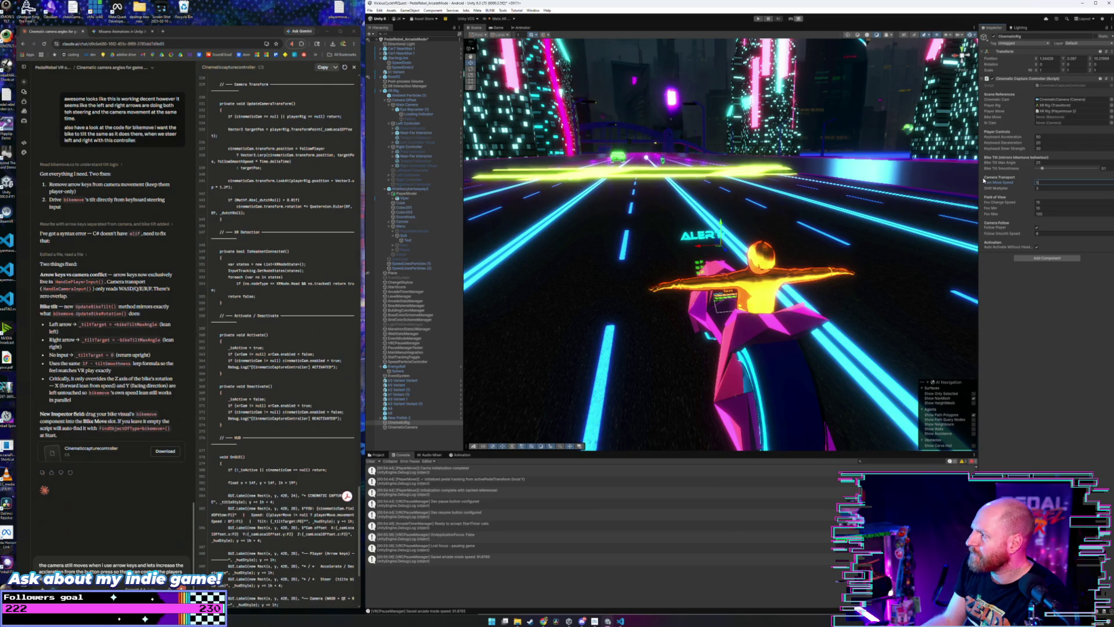
left_click(1048, 233)
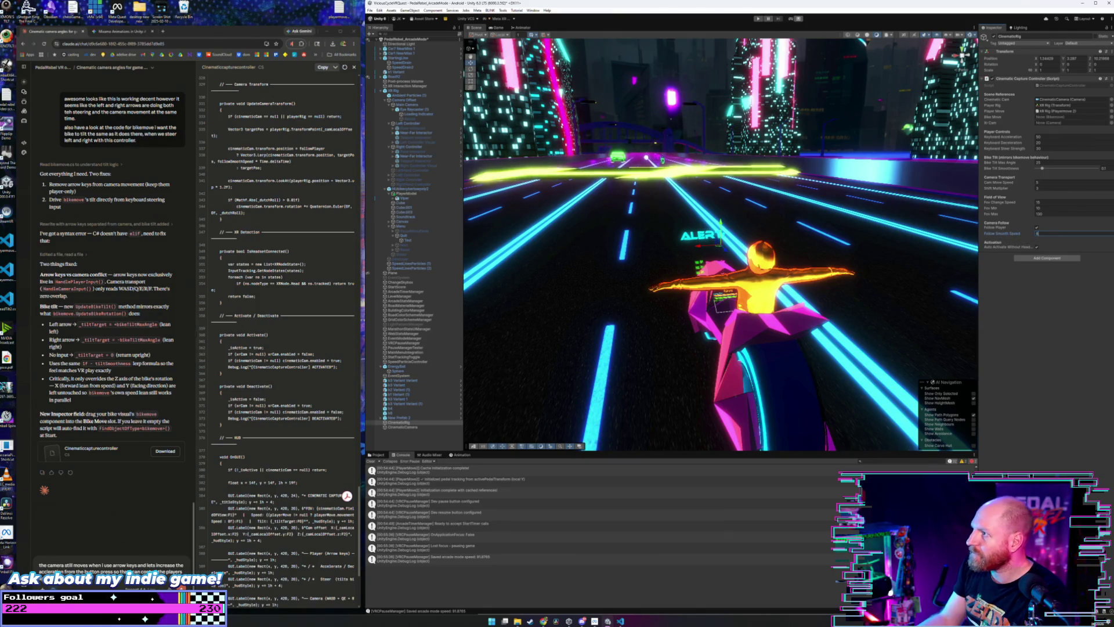
left_click(758, 19)
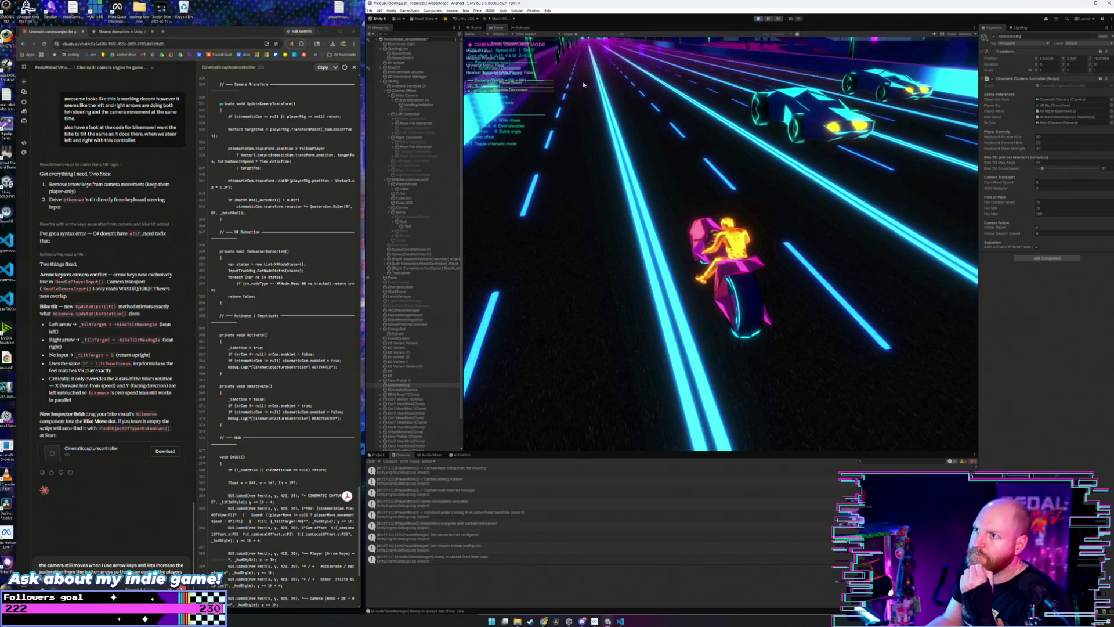
- Stop the play test after trying out the new cinematic camera settings
left_click(757, 19)
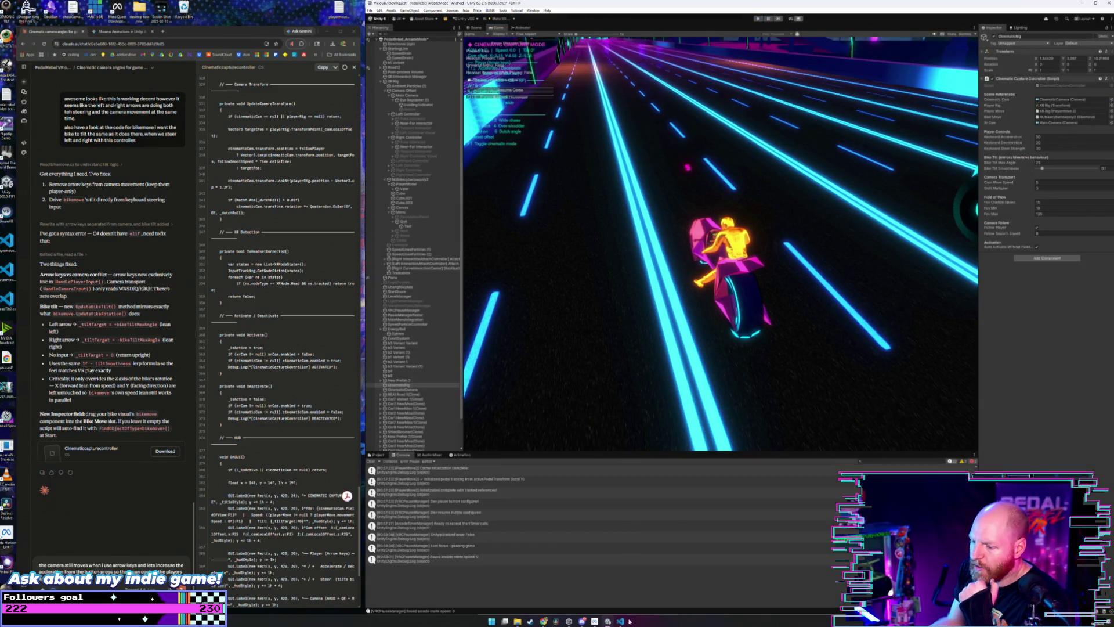
- In CinematicCaptureController.cs, search for 'left' and step through its matches in the input handlers
left_click(626, 621)
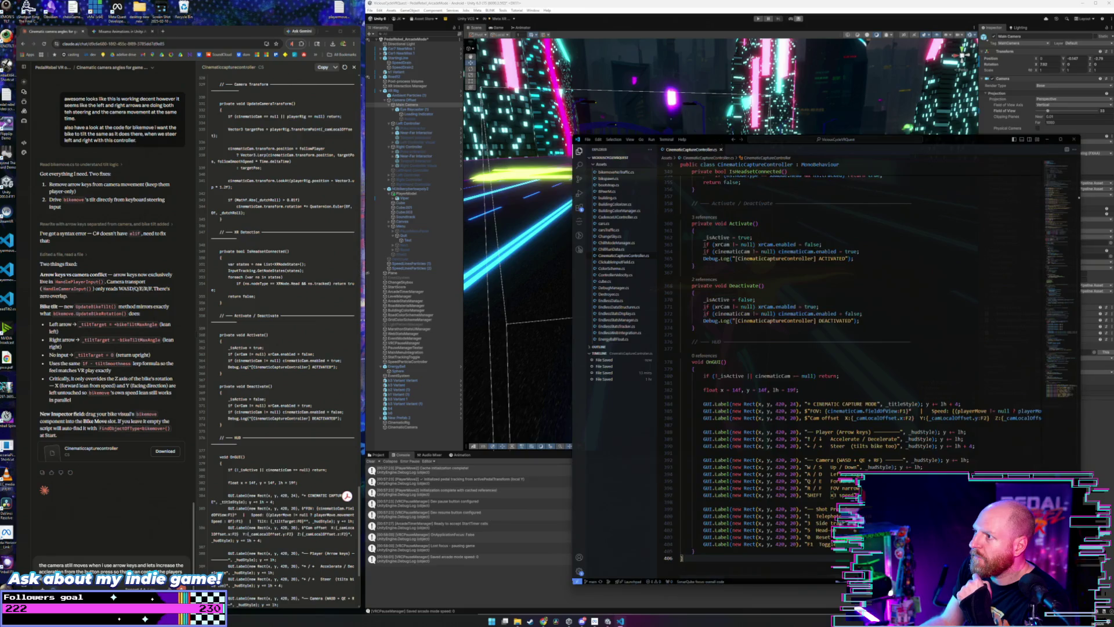
left_click(856, 200)
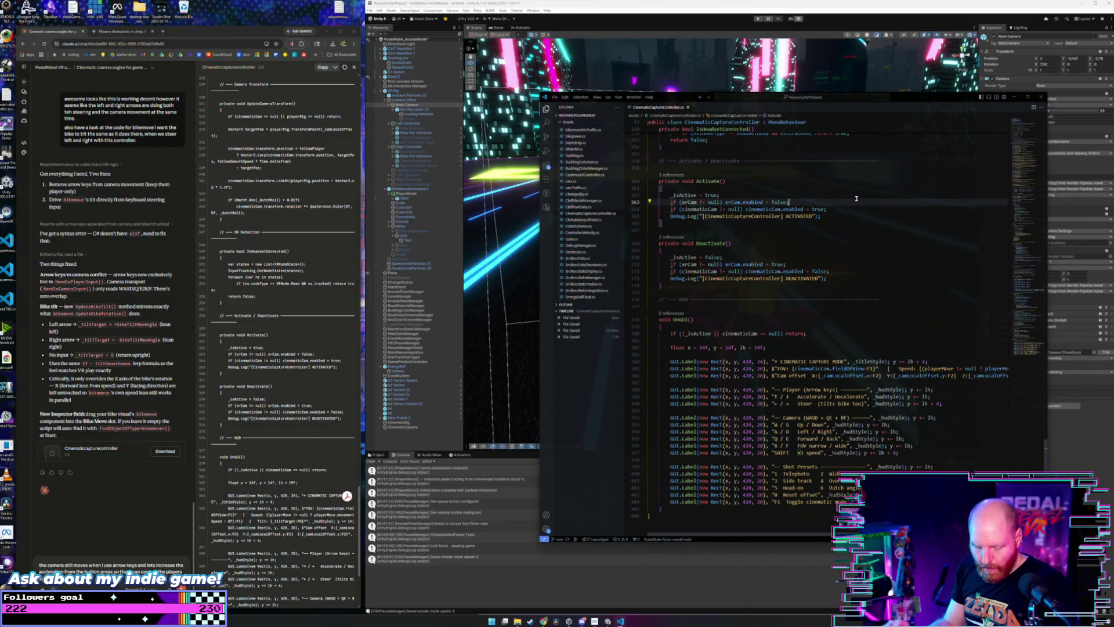
key("ctrl+f")
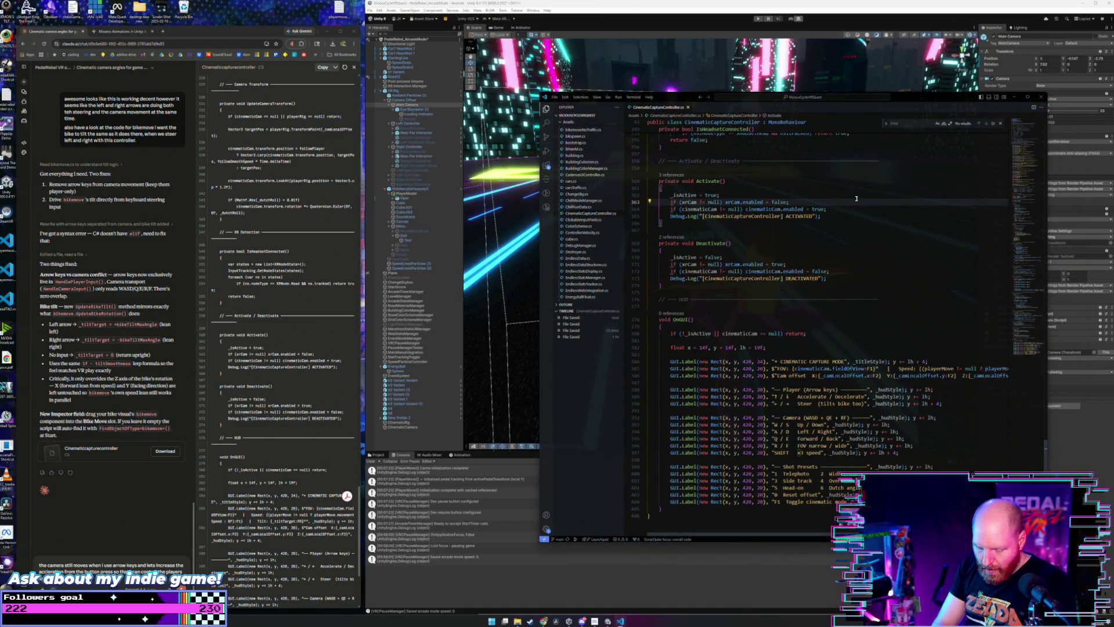
type("left")
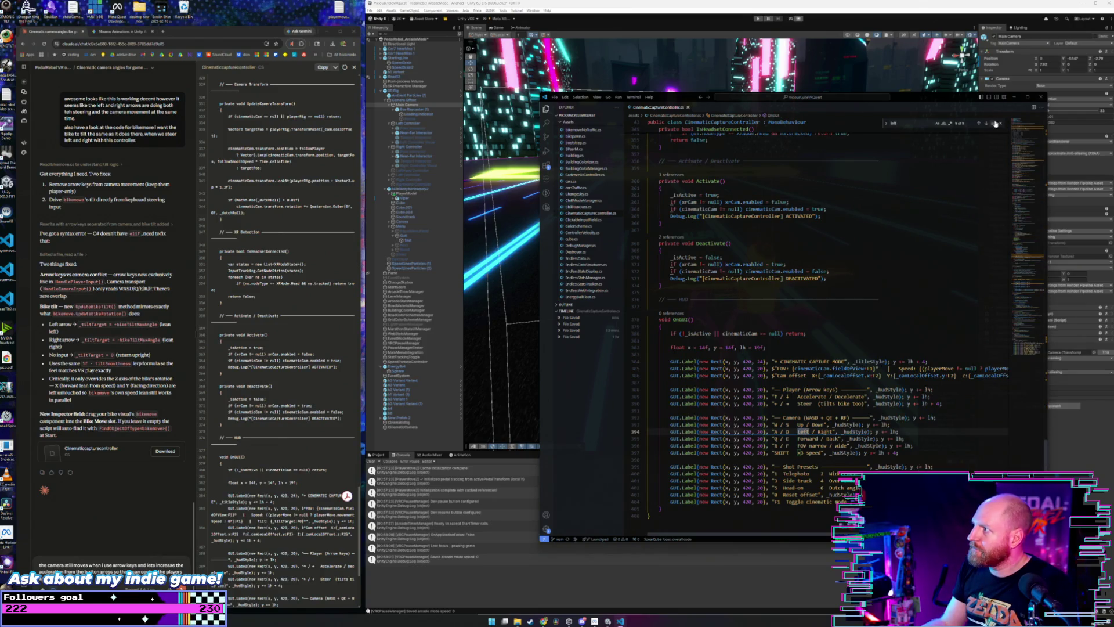
left_click(980, 124)
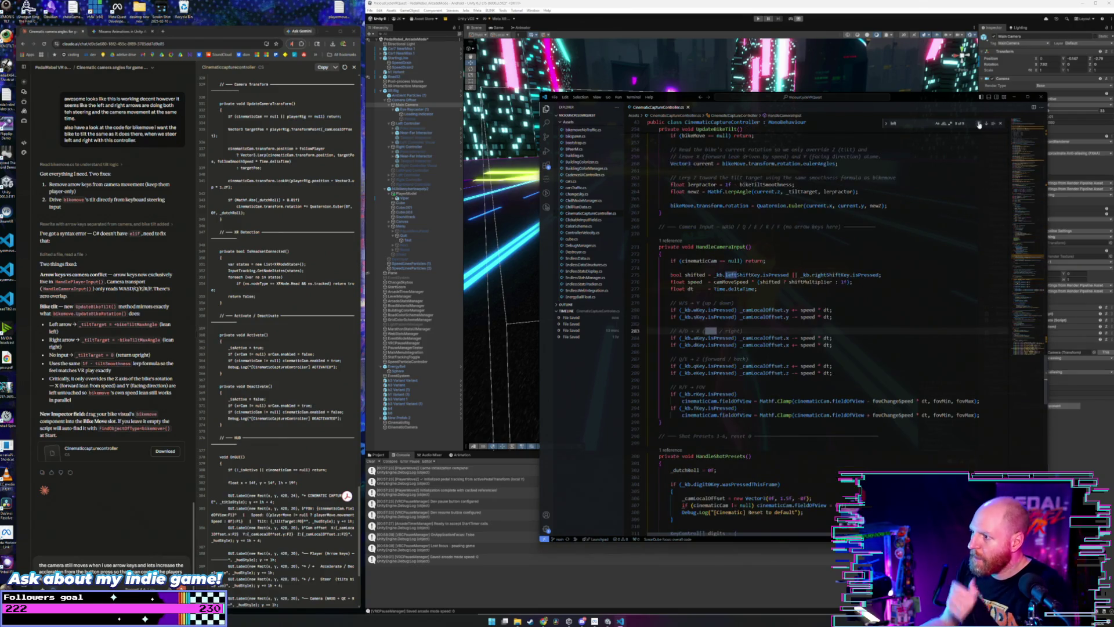
left_click(849, 337)
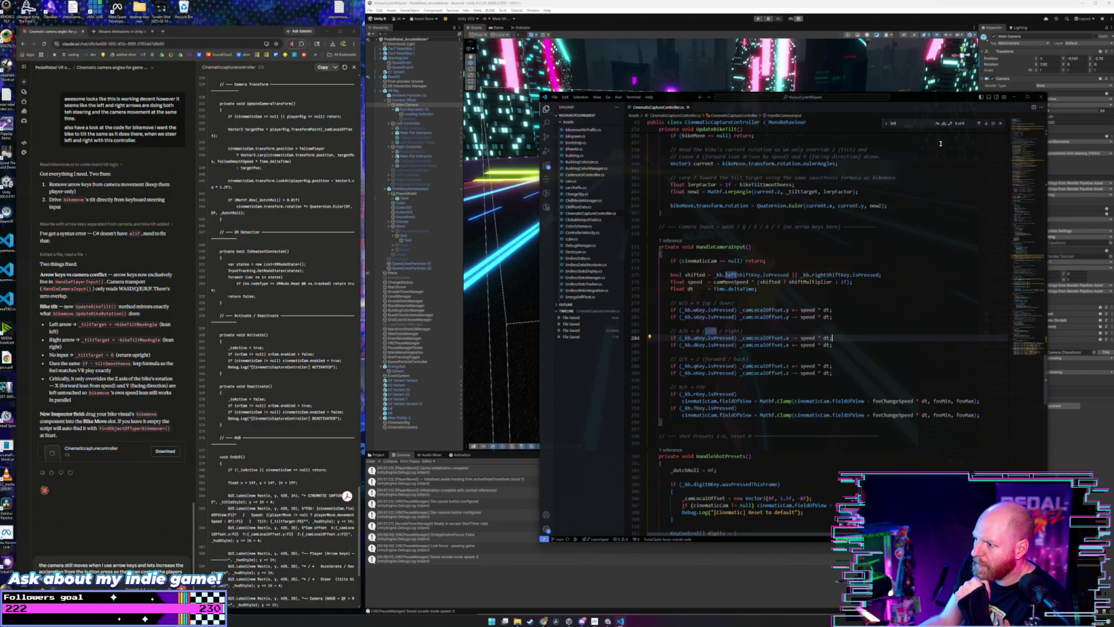
left_click(981, 124)
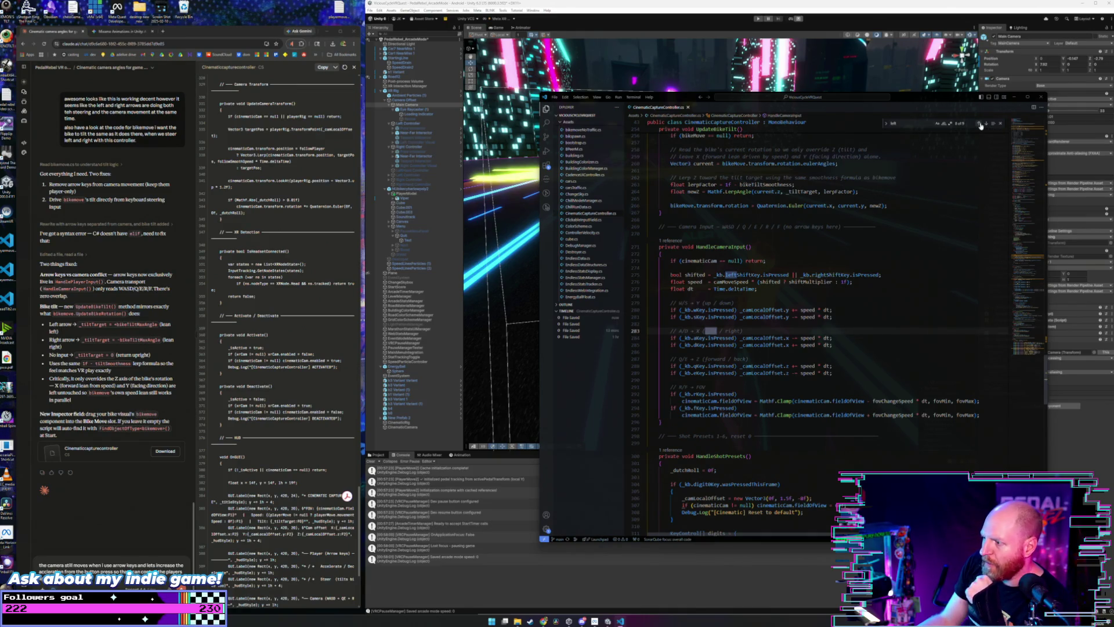
left_click(981, 124)
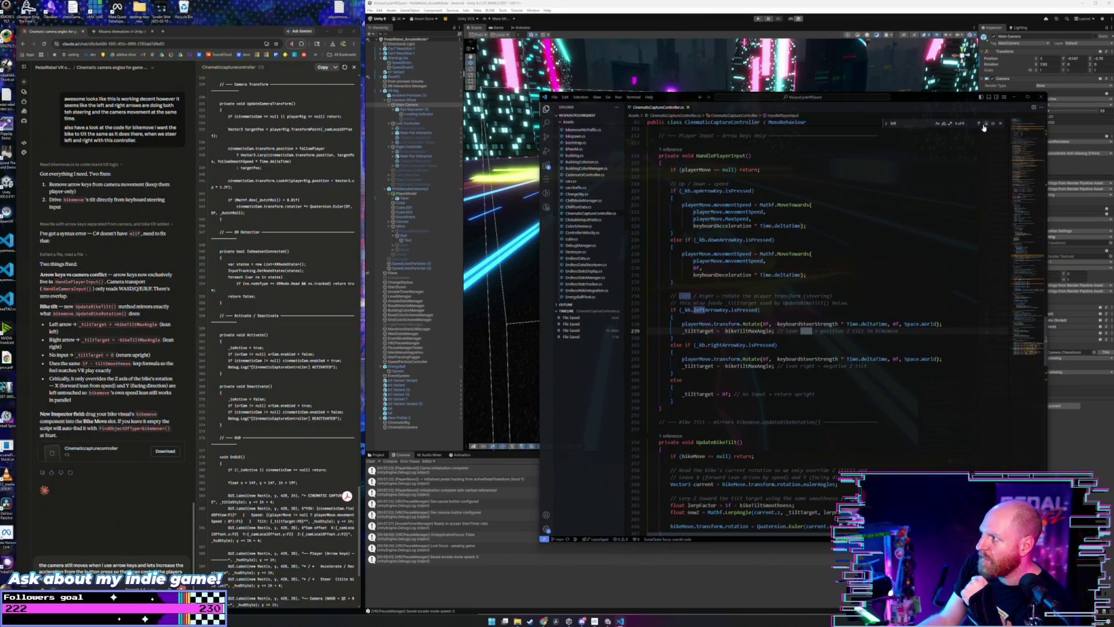
left_click(985, 124)
left_click(985, 123)
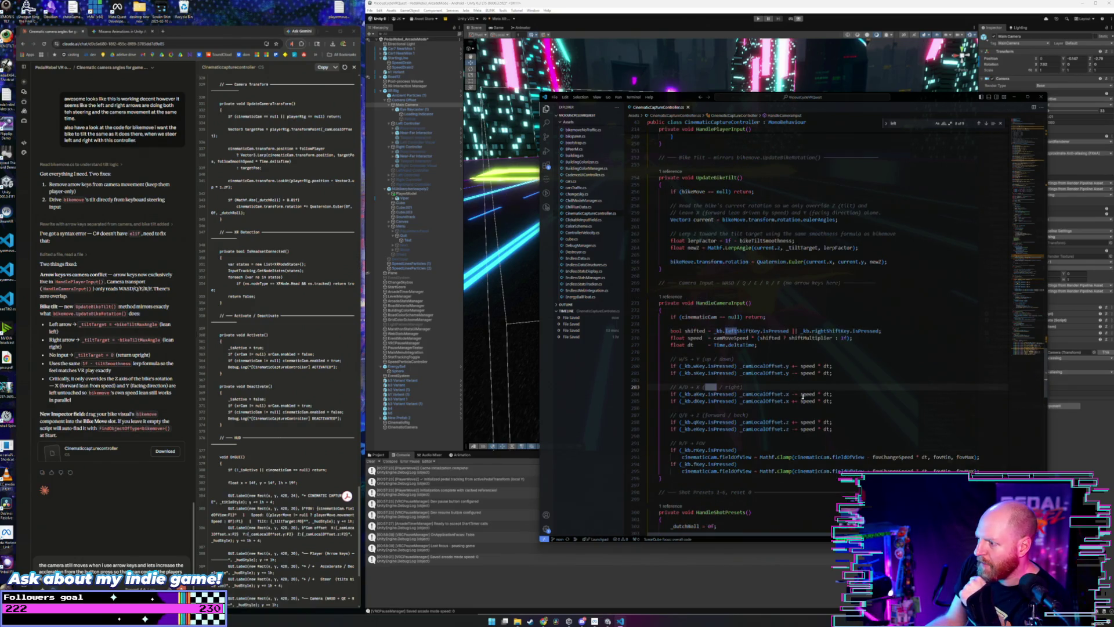
- Select camLocalOffset.x on line 284 and cycle through its uses, including the one in OnGUI
left_click_drag(789, 395, 742, 395)
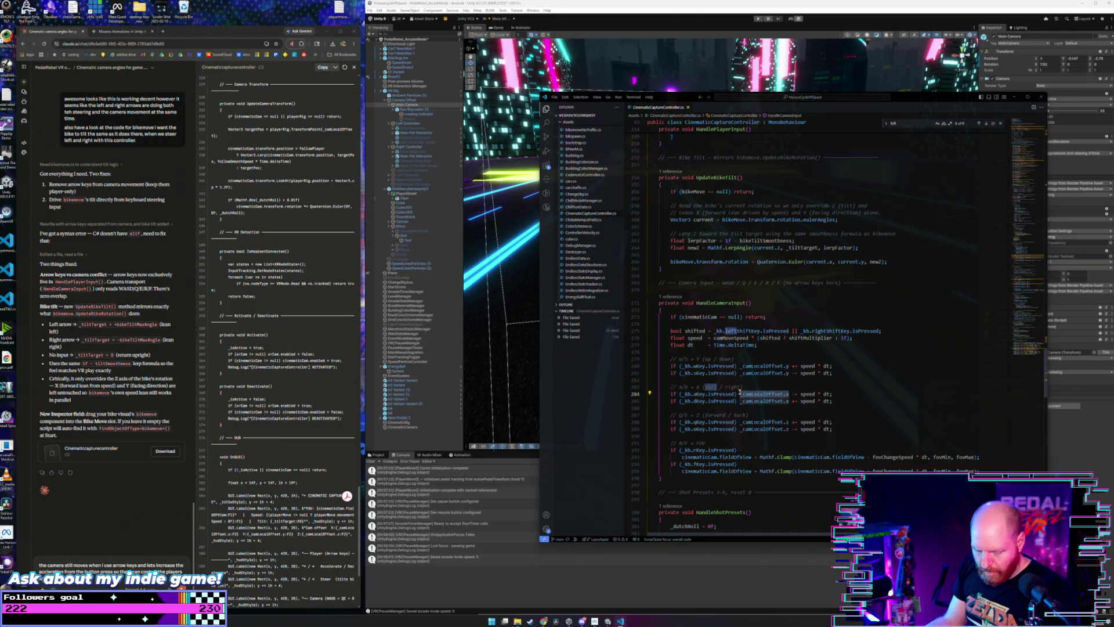
key("ctrl+f")
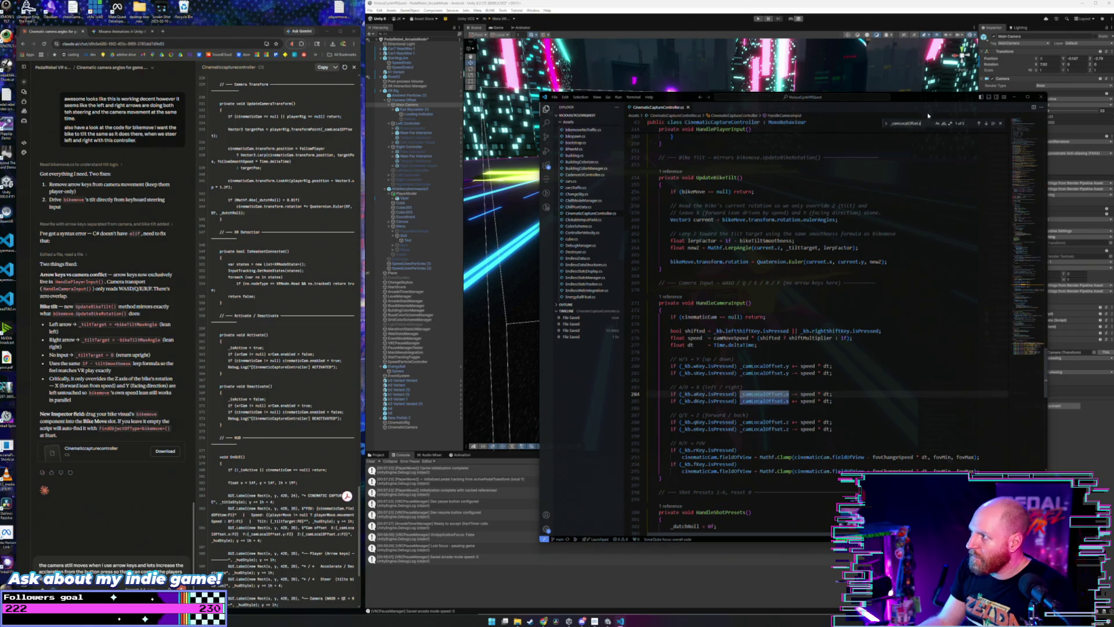
left_click(980, 124)
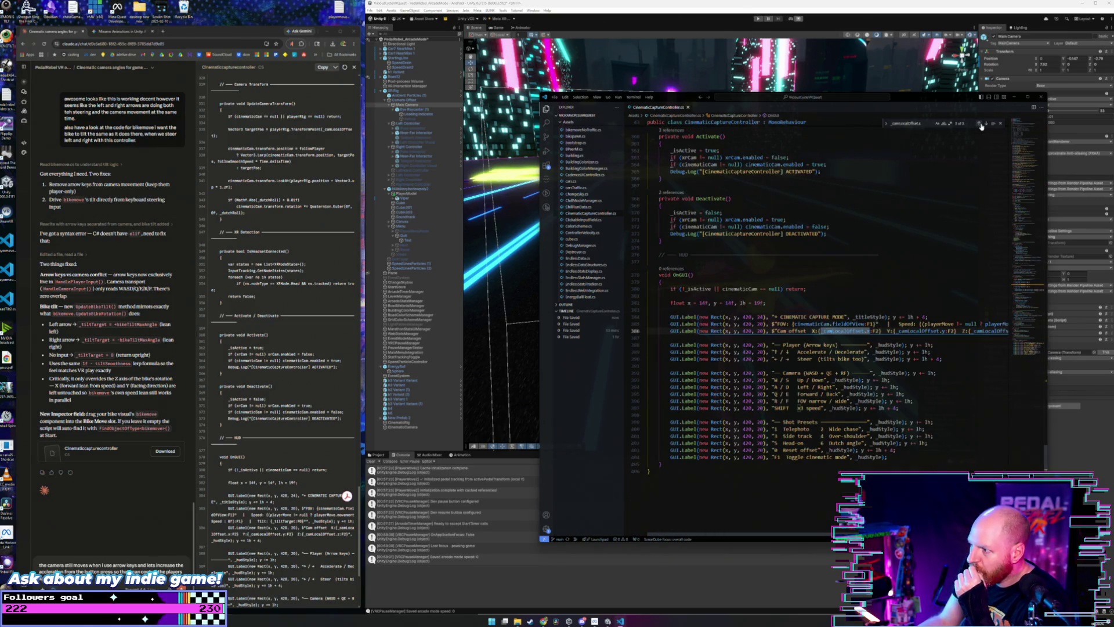
left_click(982, 126)
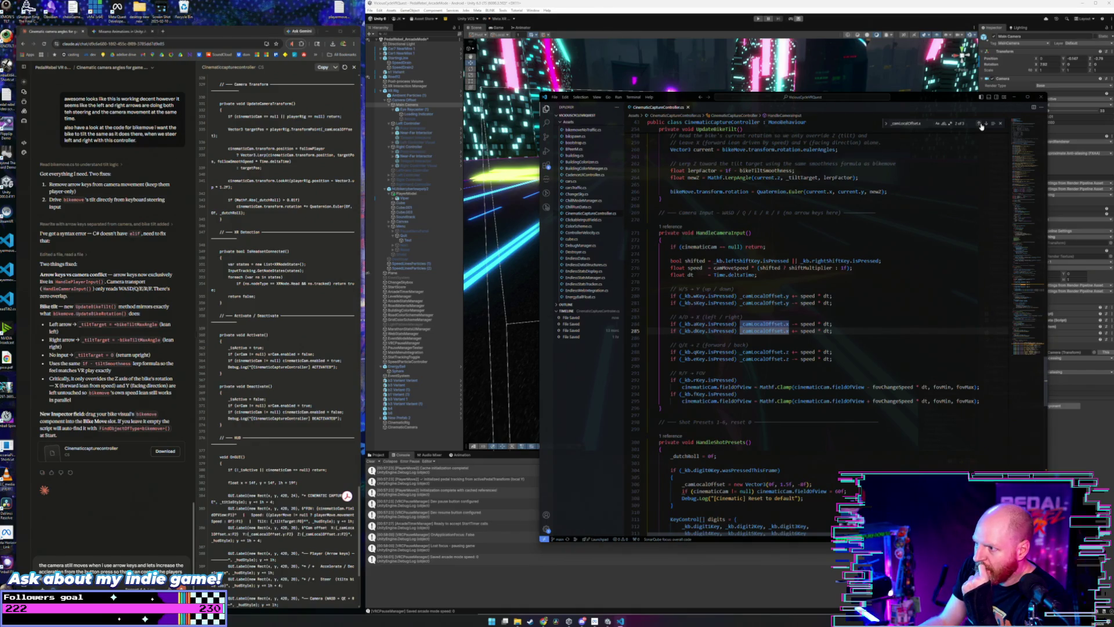
left_click(981, 125)
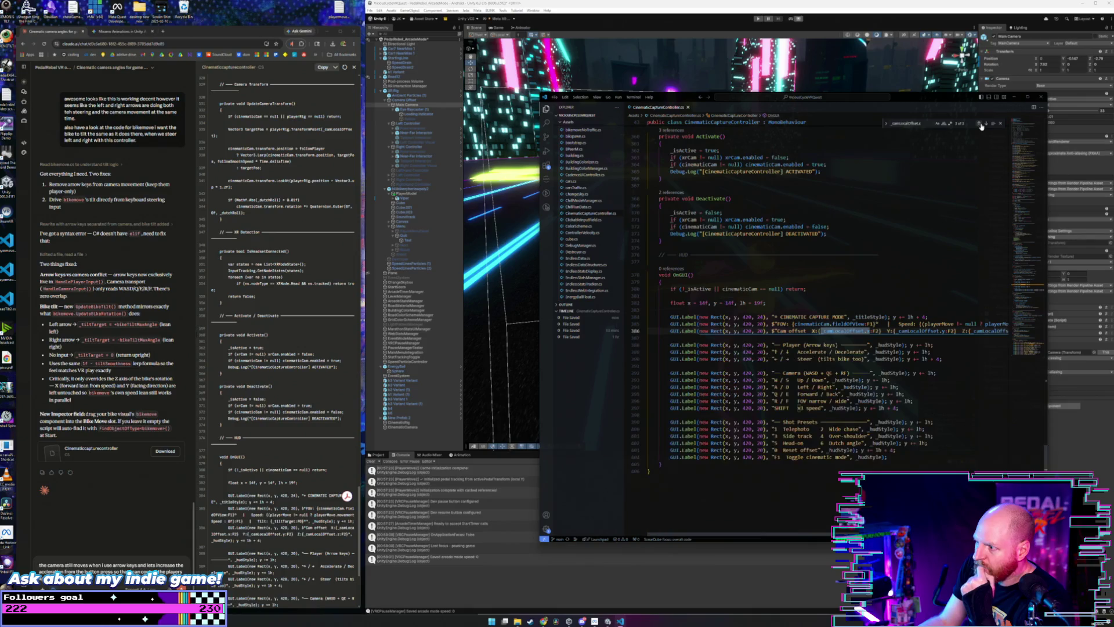
left_click(981, 125)
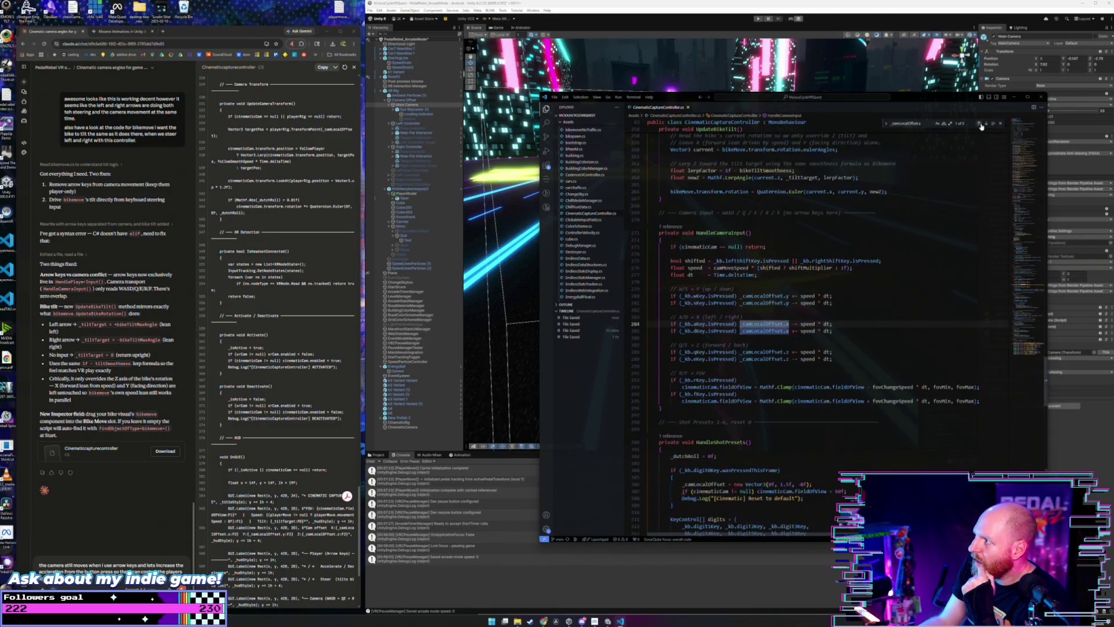
left_click(853, 325)
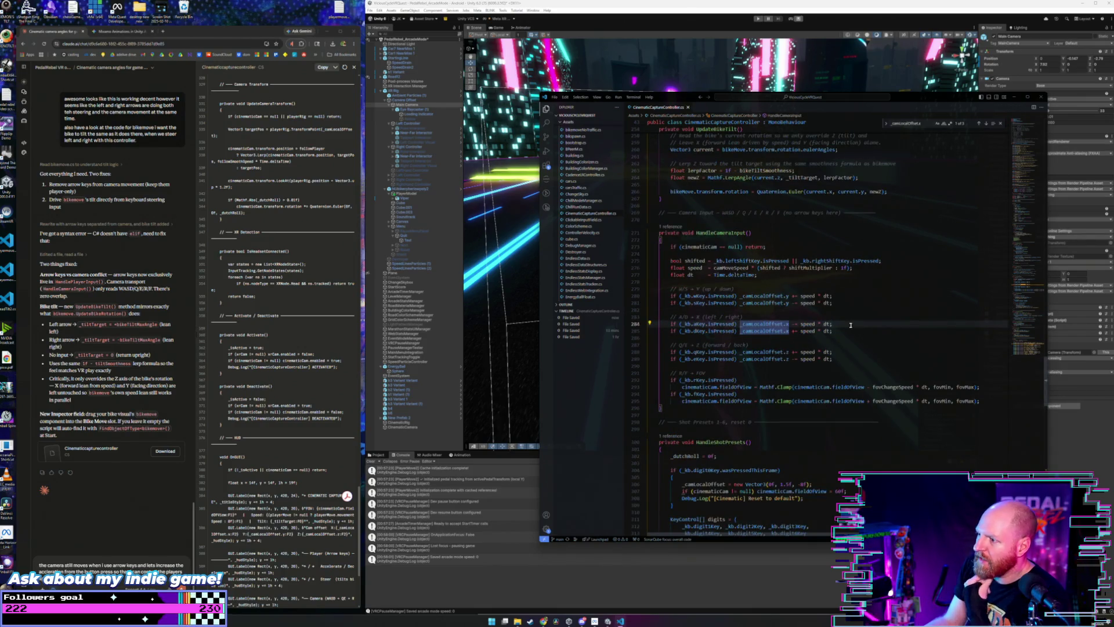
scroll(851, 300, "up", 5)
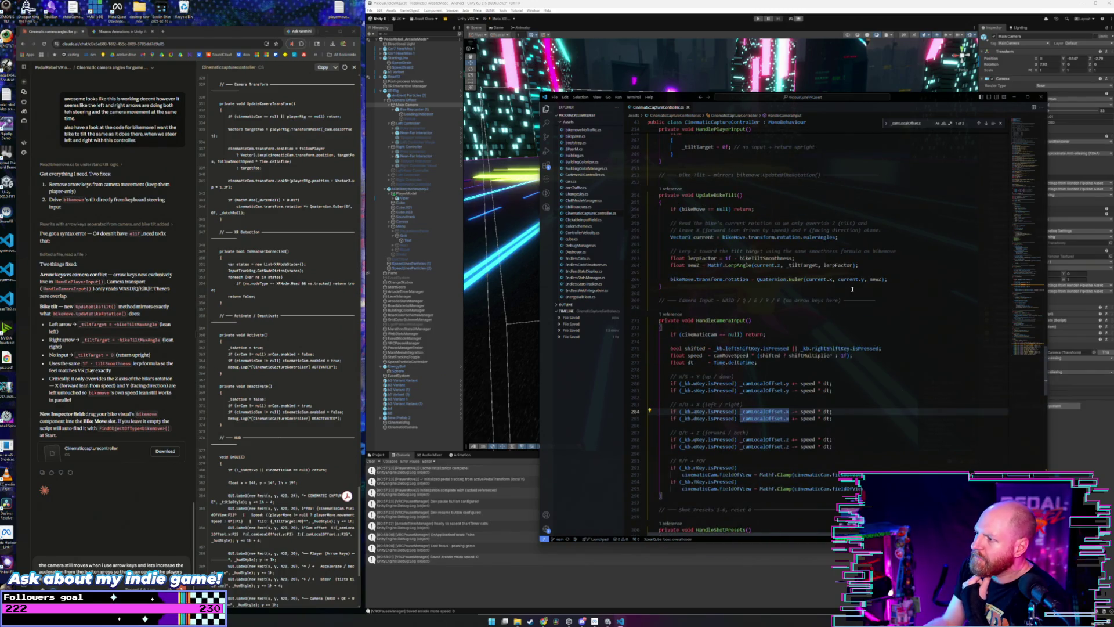
left_click(847, 359)
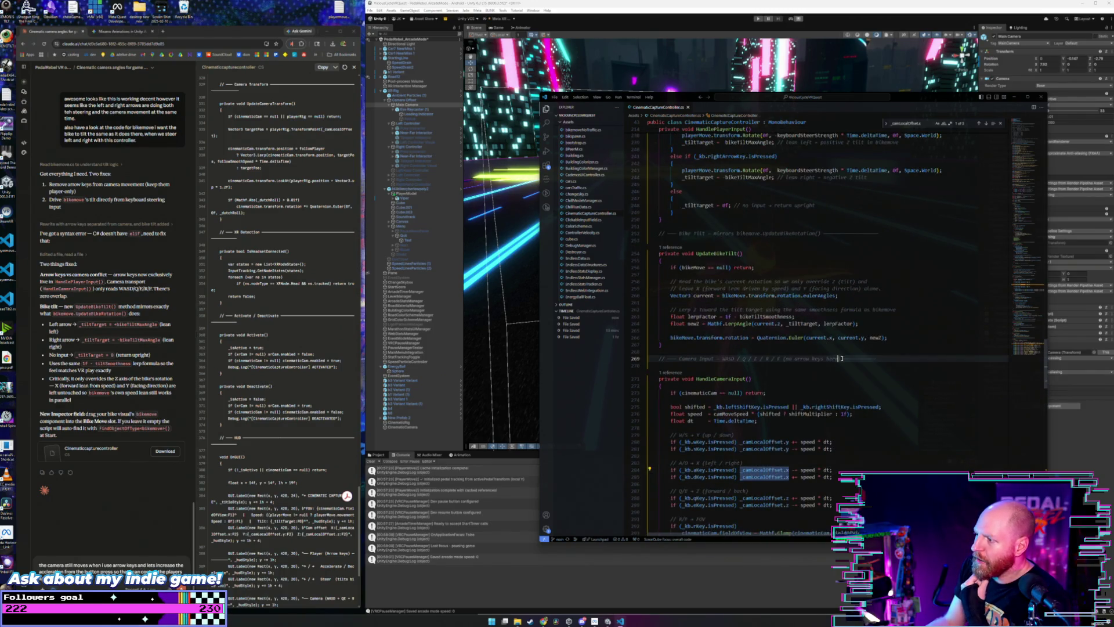
scroll(839, 253, "up", 5)
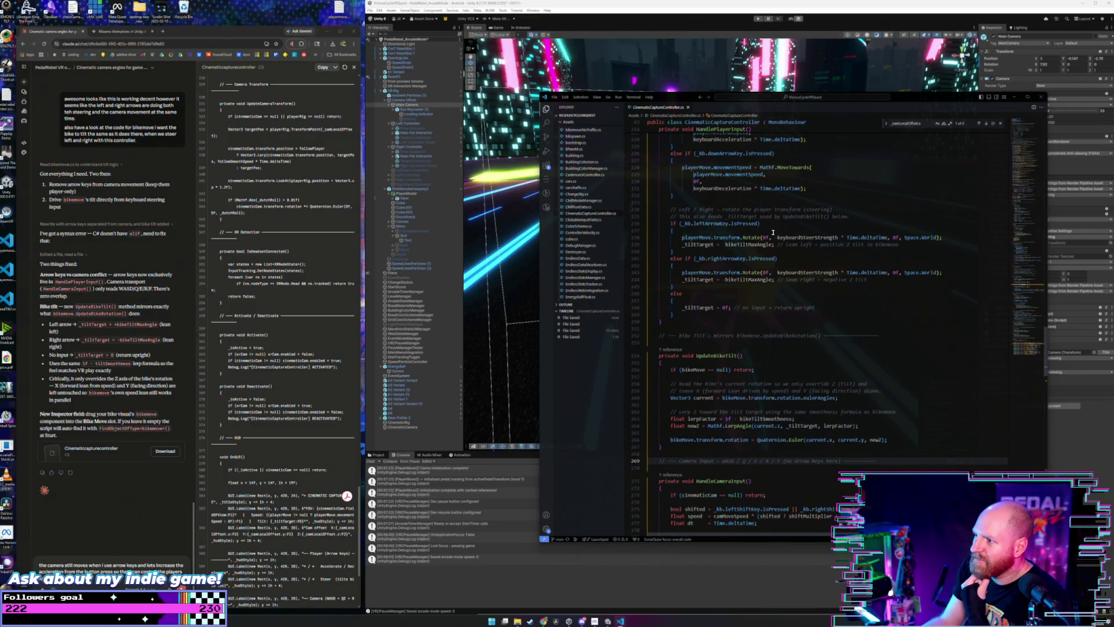
left_click(781, 224)
scroll(791, 261, "up", 2)
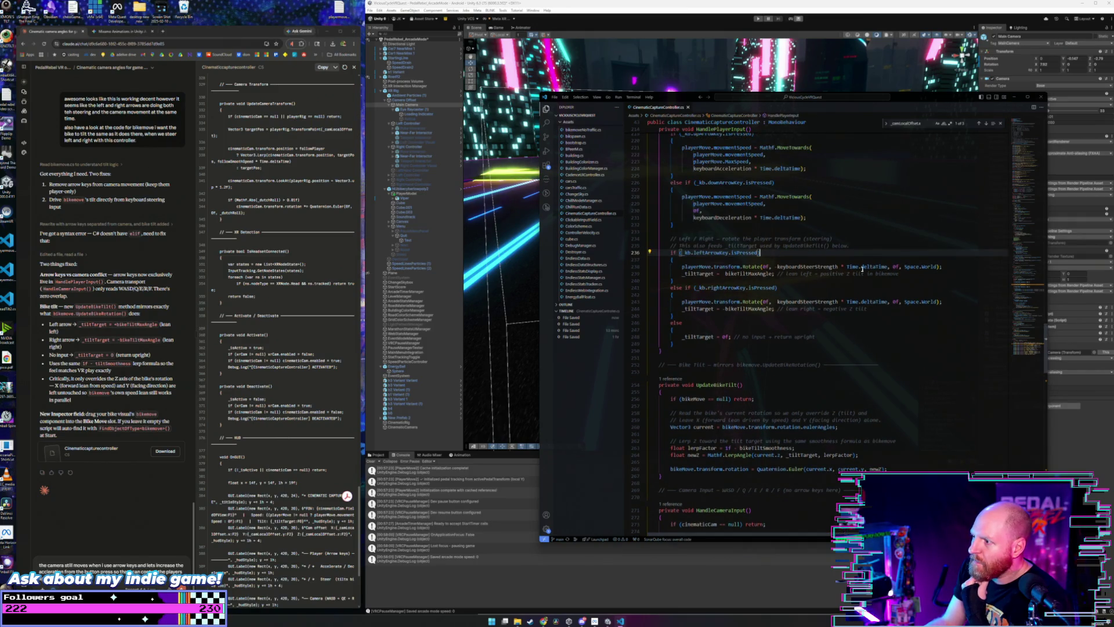
left_click(942, 269)
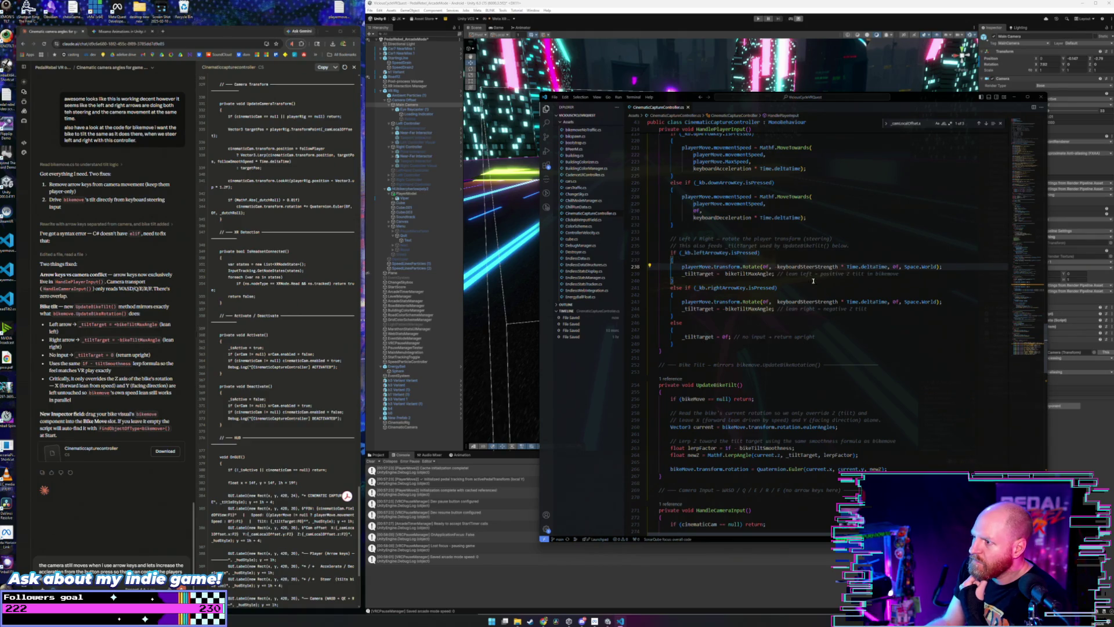
left_click(853, 288)
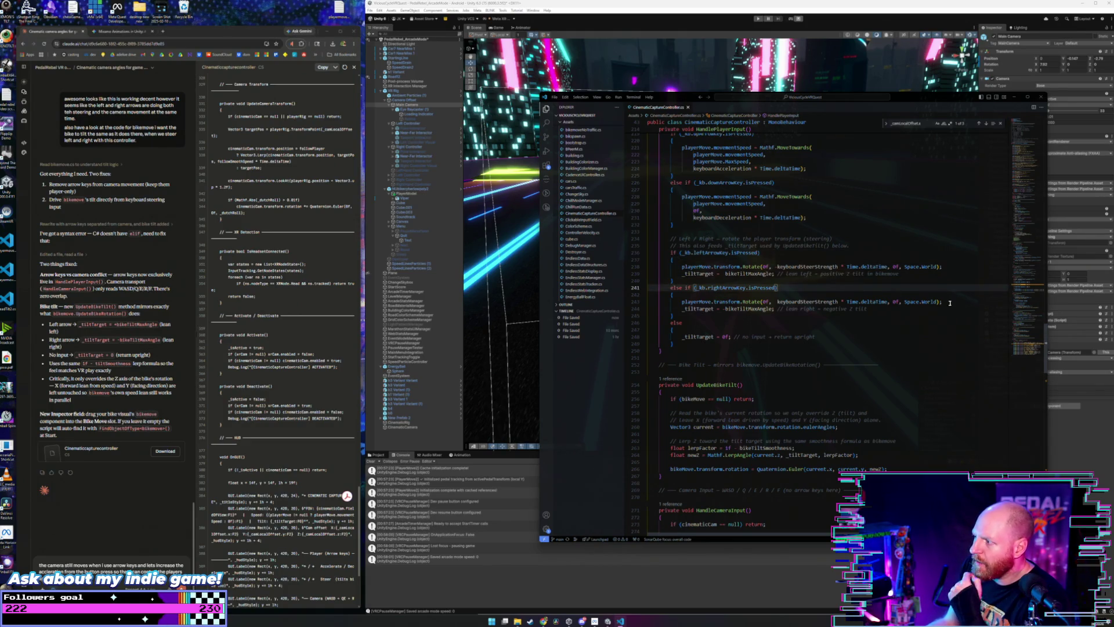
left_click(950, 303)
scroll(860, 332, "up", 2)
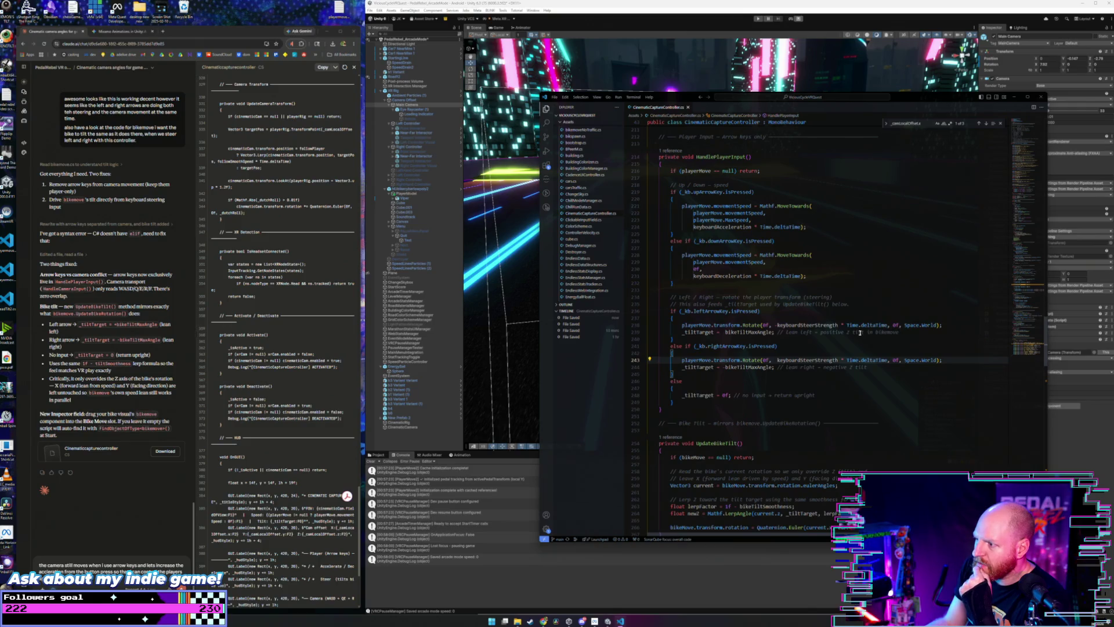
left_click(872, 368)
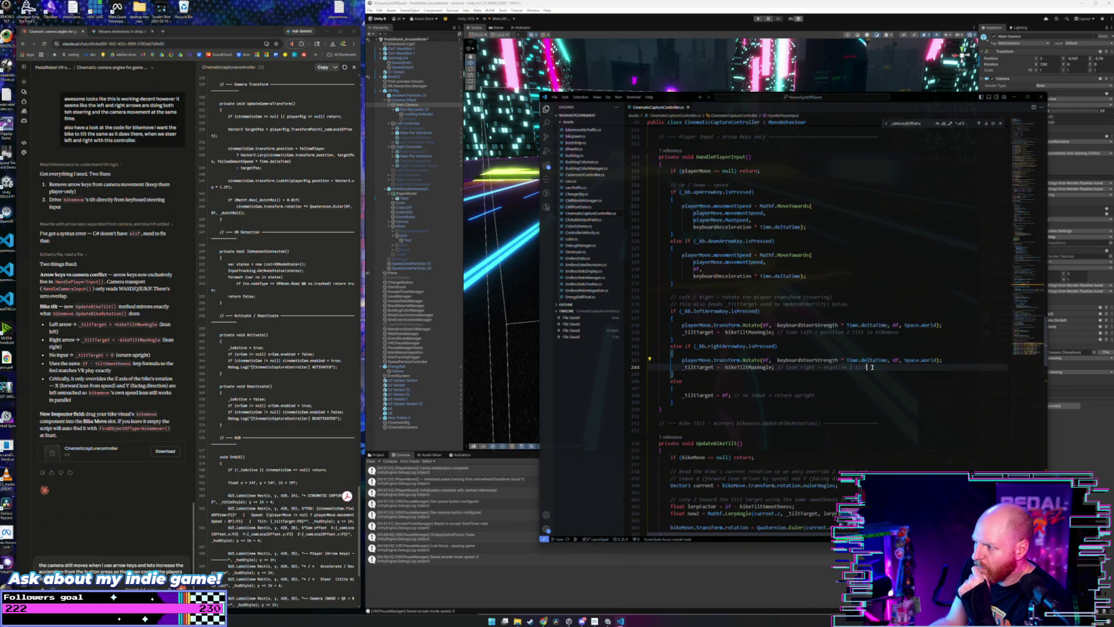
left_click(767, 368)
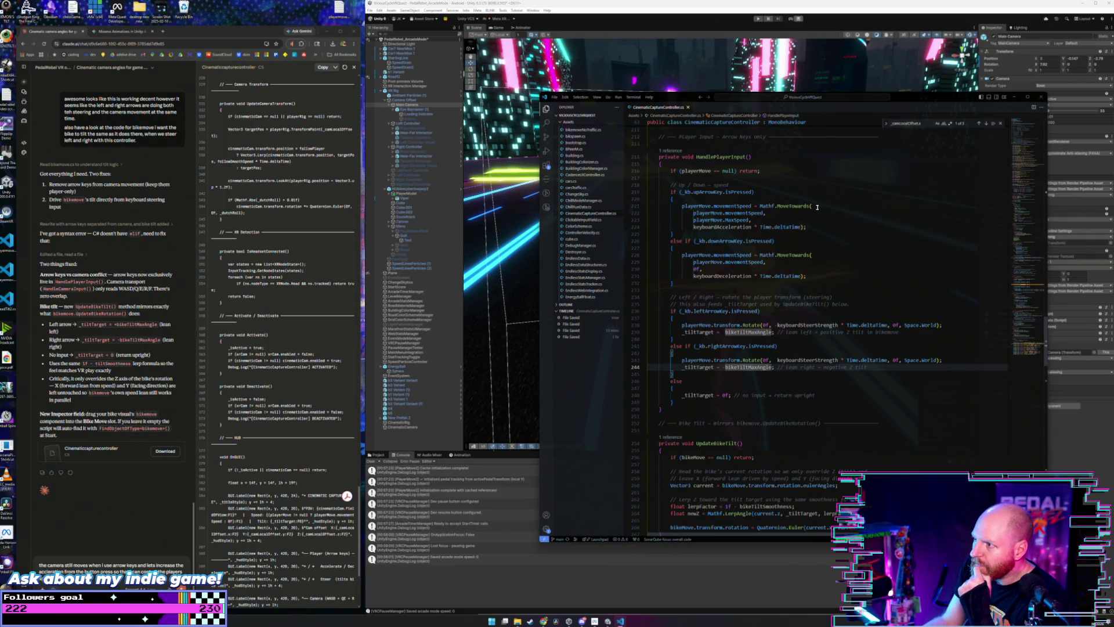
- Scroll up through Start() and the ShotPresets fields, then return to Unity and enter play mode
scroll(809, 236, "up", 12)
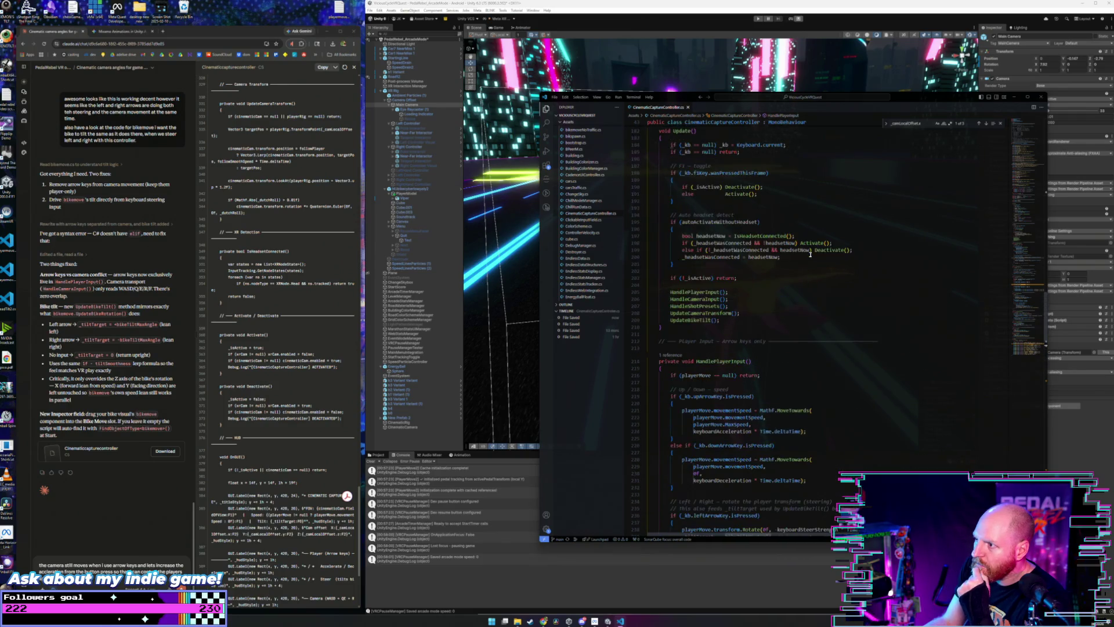
scroll(810, 255, "up", 8)
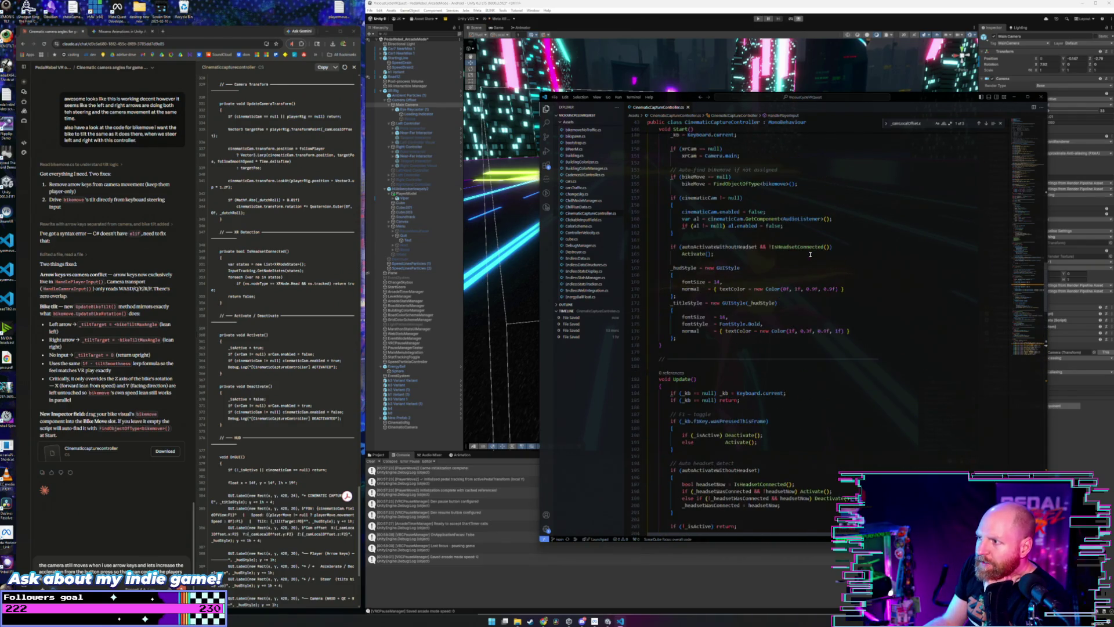
scroll(811, 254, "up", 4)
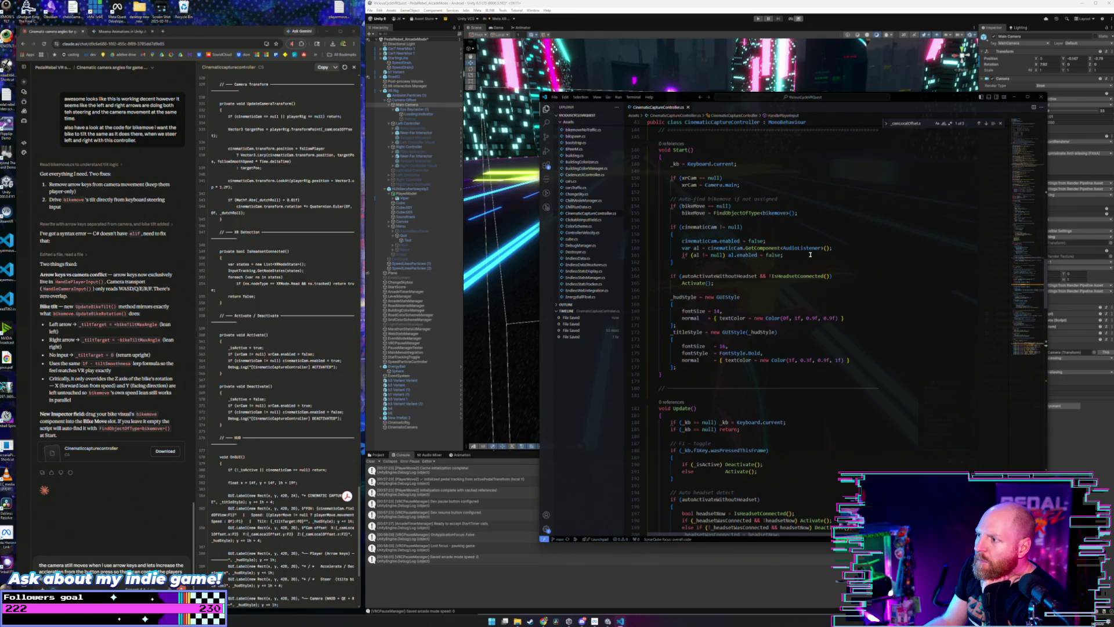
scroll(810, 254, "up", 8)
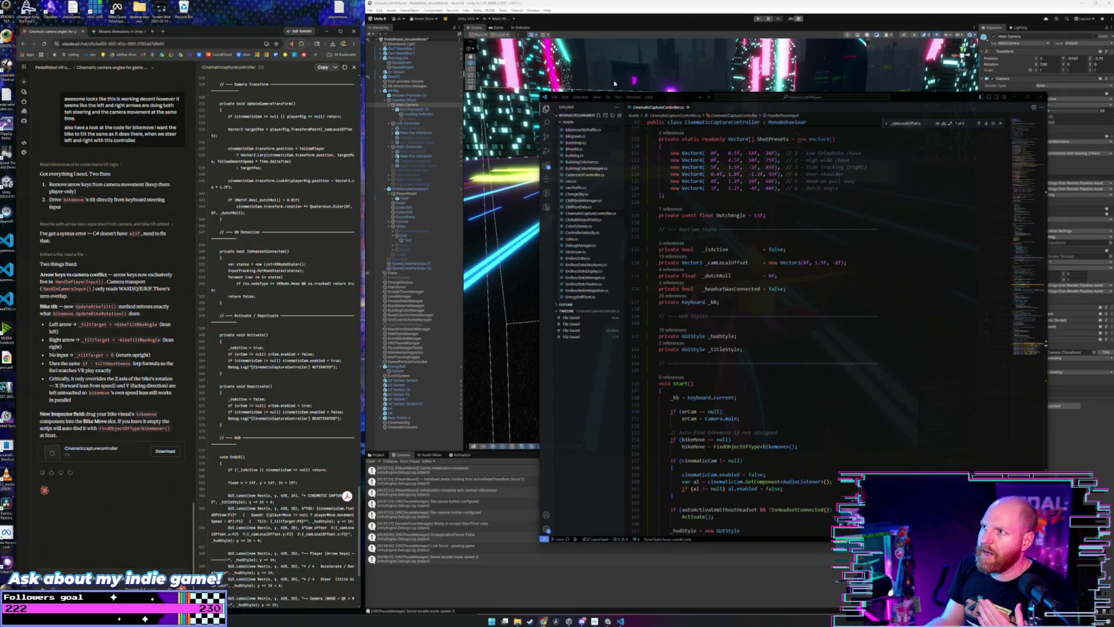
left_click(747, 32)
left_click(758, 18)
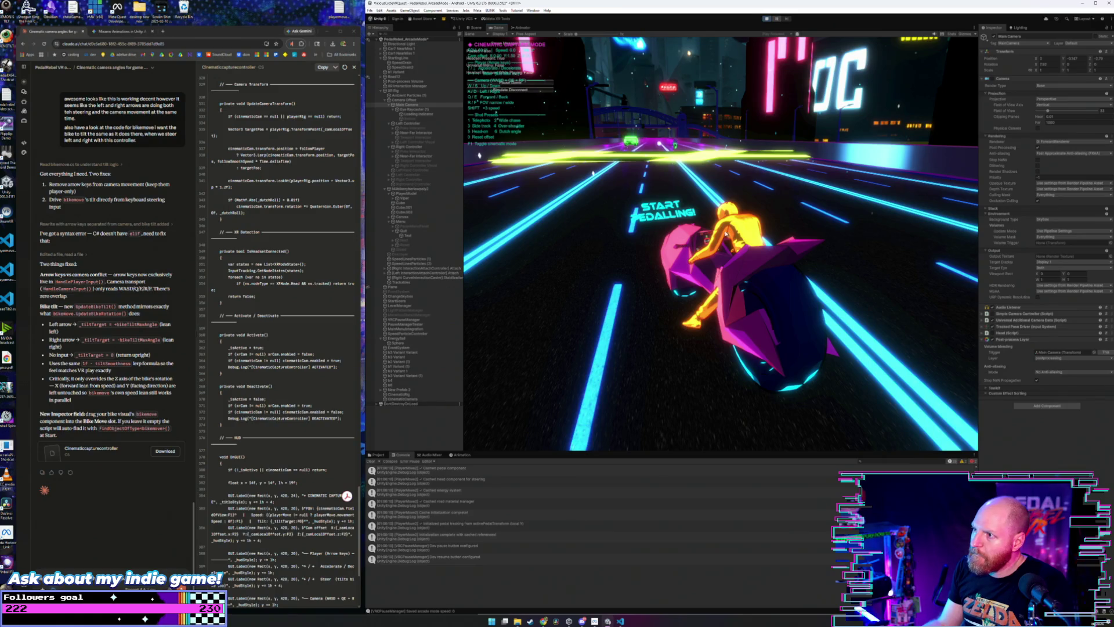
- Trigger telephoto shot preset 1, select CinematicCamera in the Hierarchy, and view it in the Scene view
key("1")
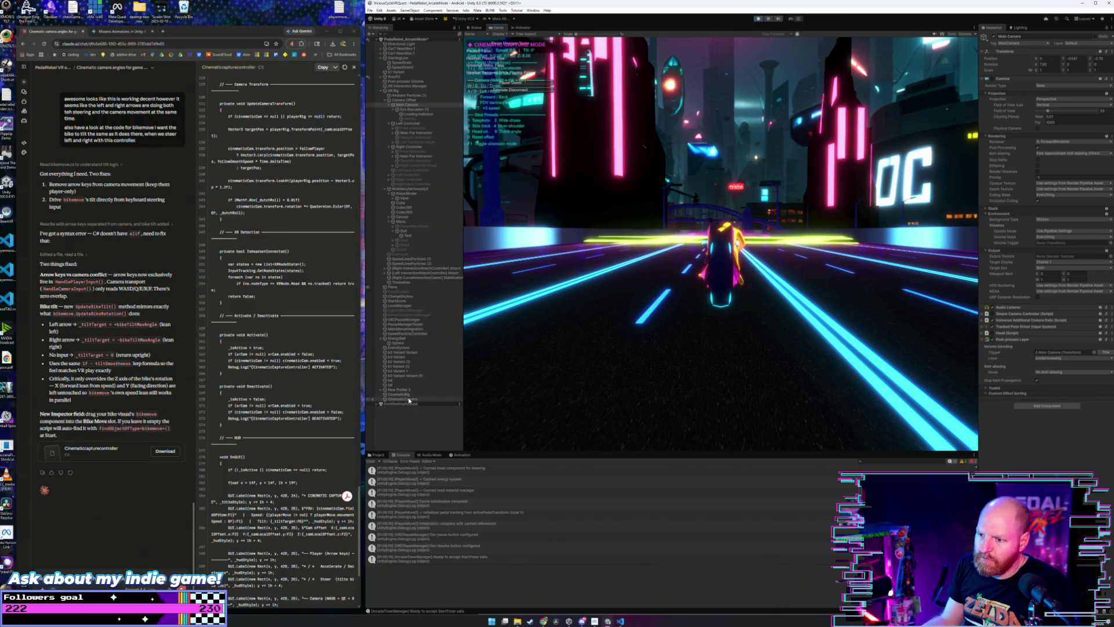
left_click(409, 399)
left_click(732, 220)
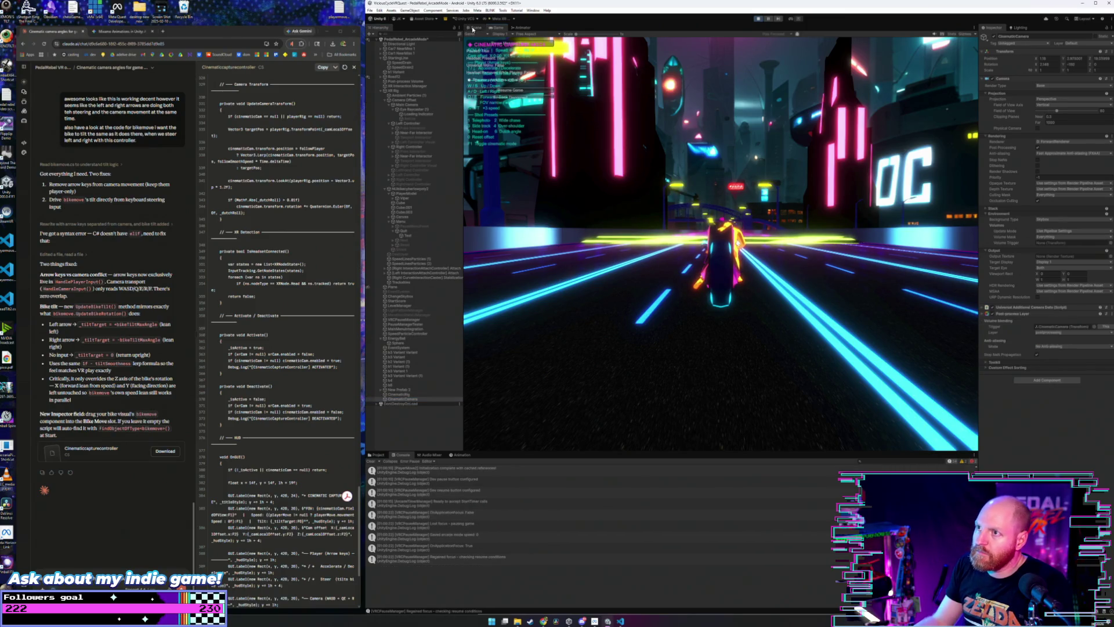
left_click(474, 28)
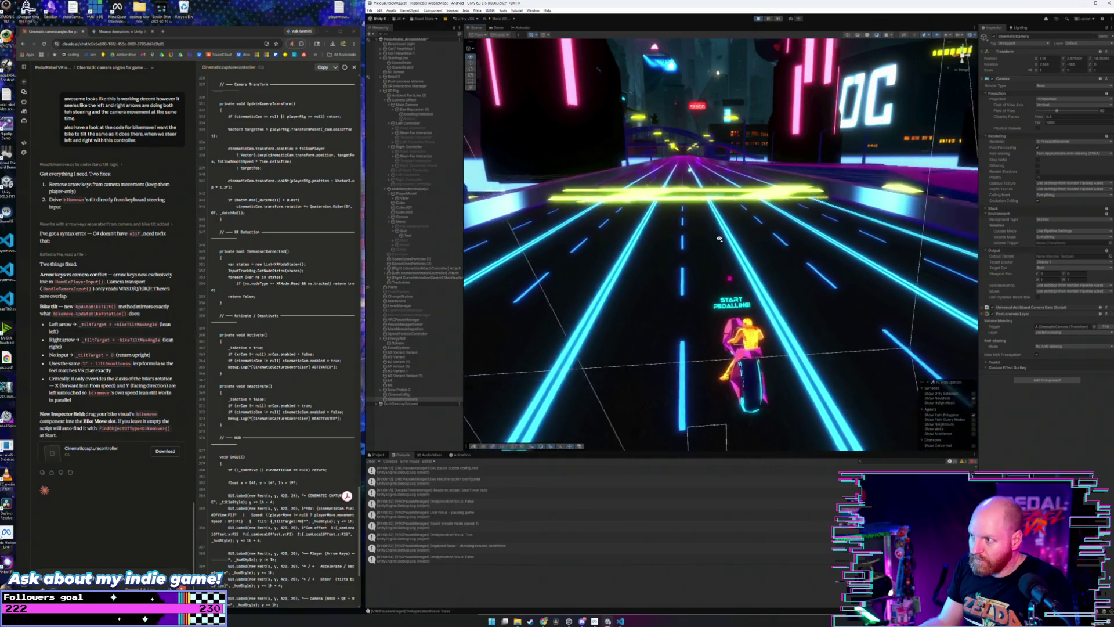
- Orbit the Scene view to look down the road and drag the Game tab out into its own pane
scroll(720, 239, "down", 5)
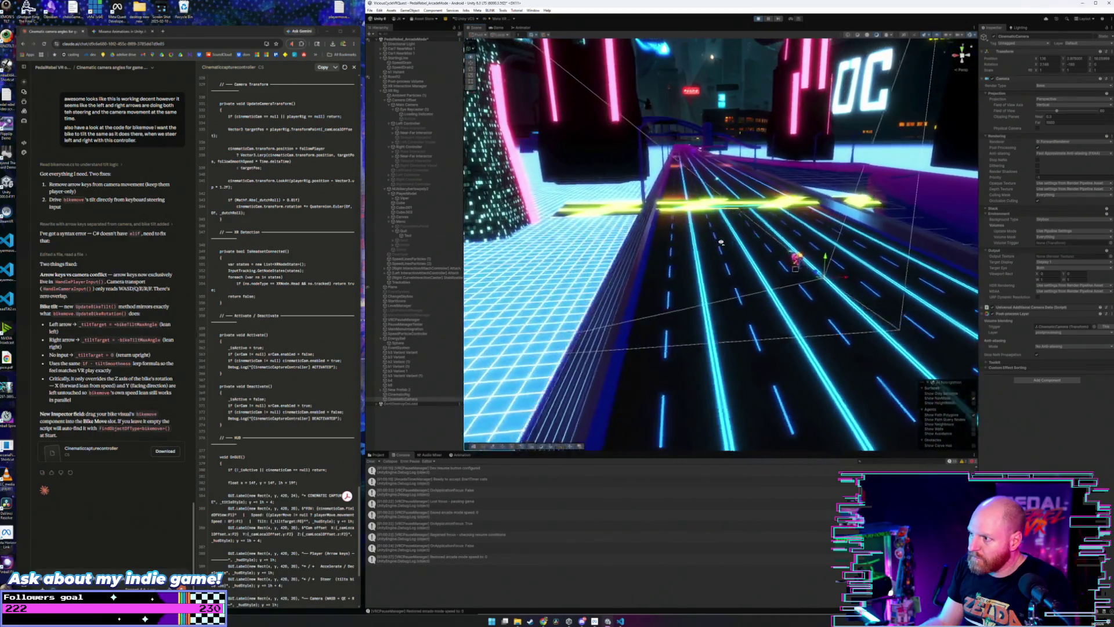
left_click_drag(721, 242, 728, 246)
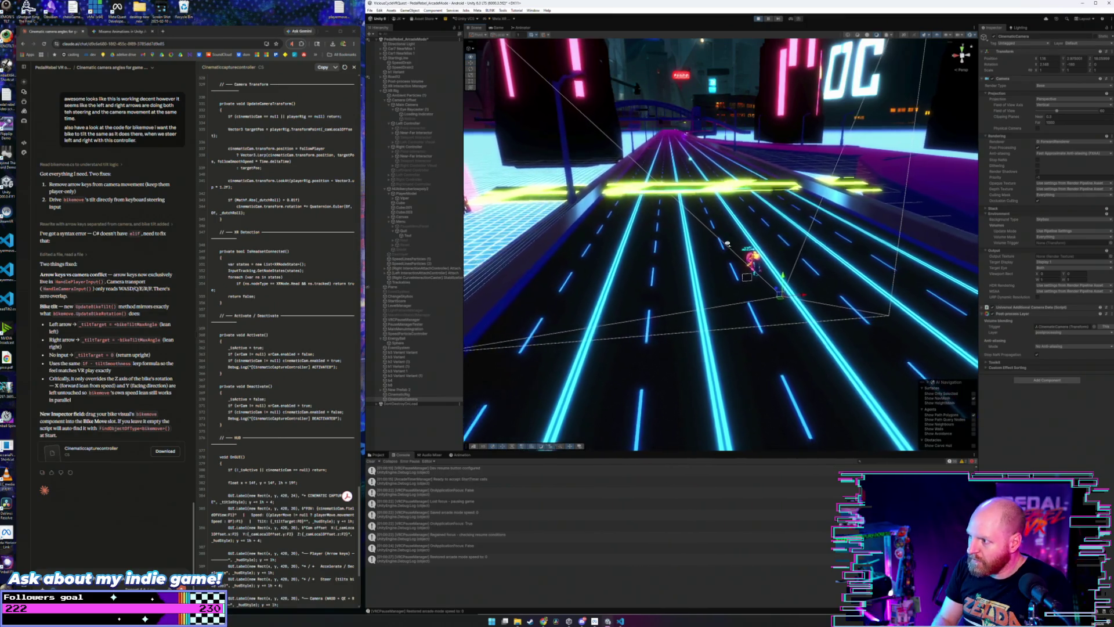
left_click_drag(728, 243, 728, 245)
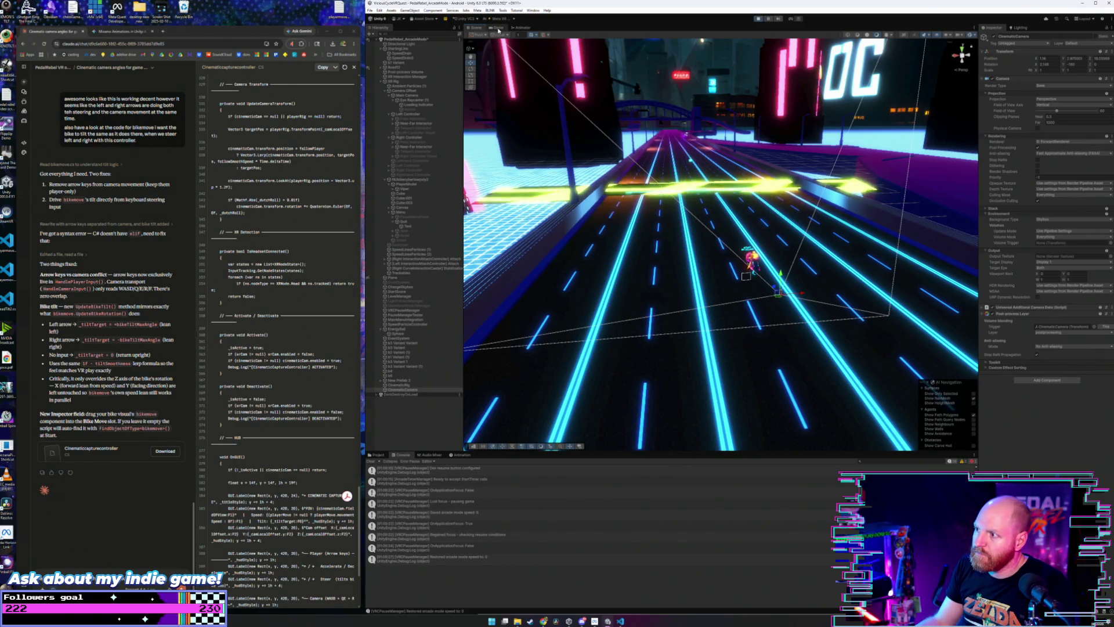
mouse_move(498, 30)
left_mouse_down()
mouse_move(672, 74)
mouse_move(952, 264)
left_mouse_up()
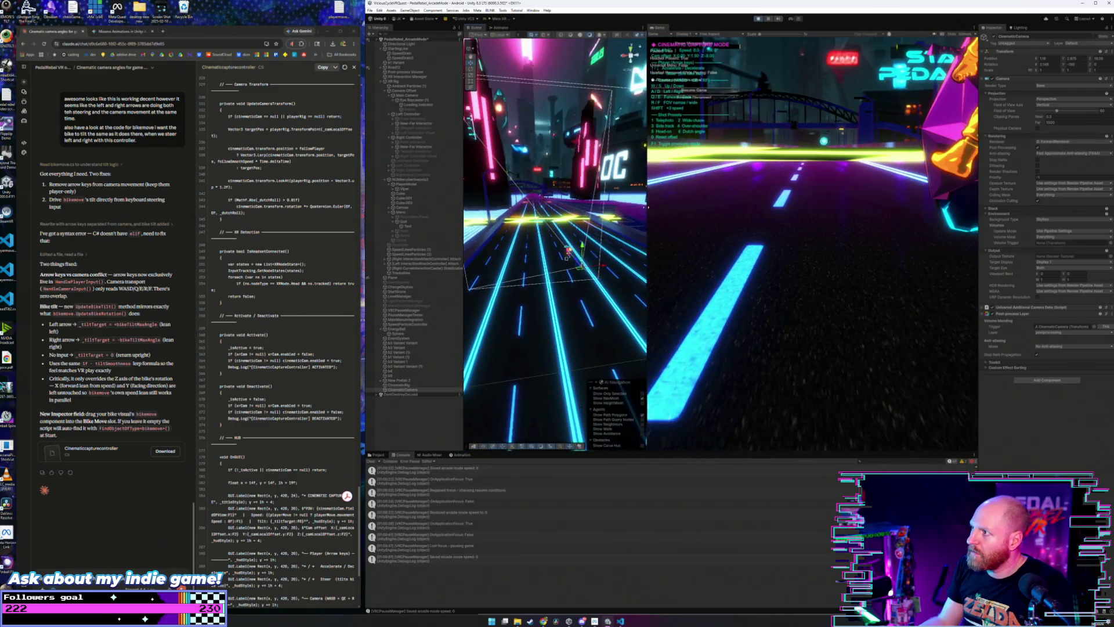
- Dock the Game view beside the Scene view and steer left and right to test the bike's lean
left_click_drag(647, 211, 622, 210)
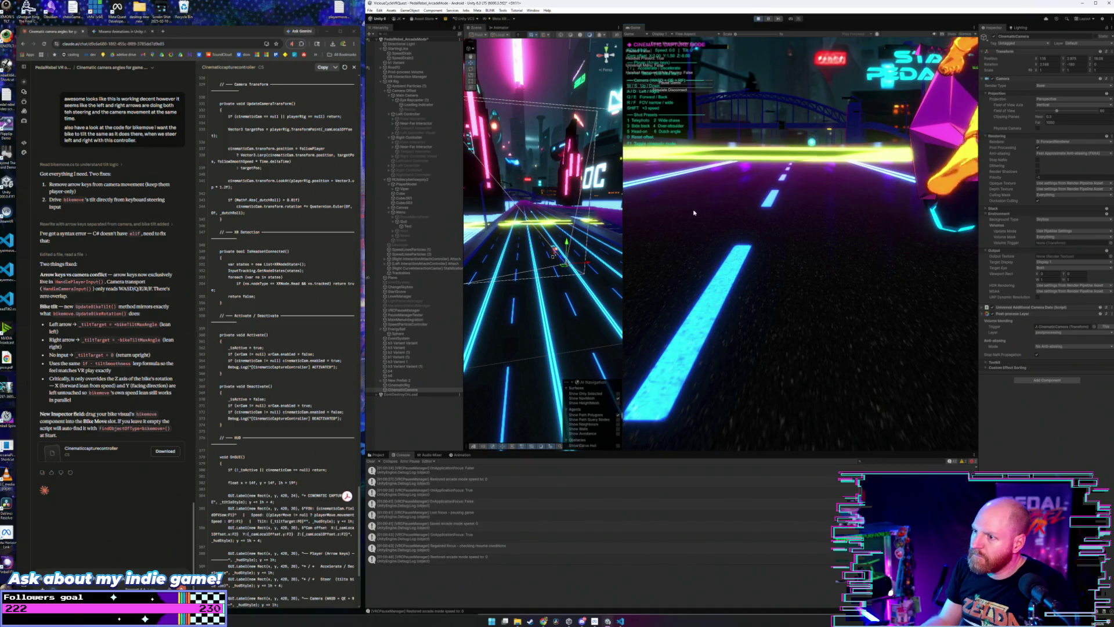
key("d")
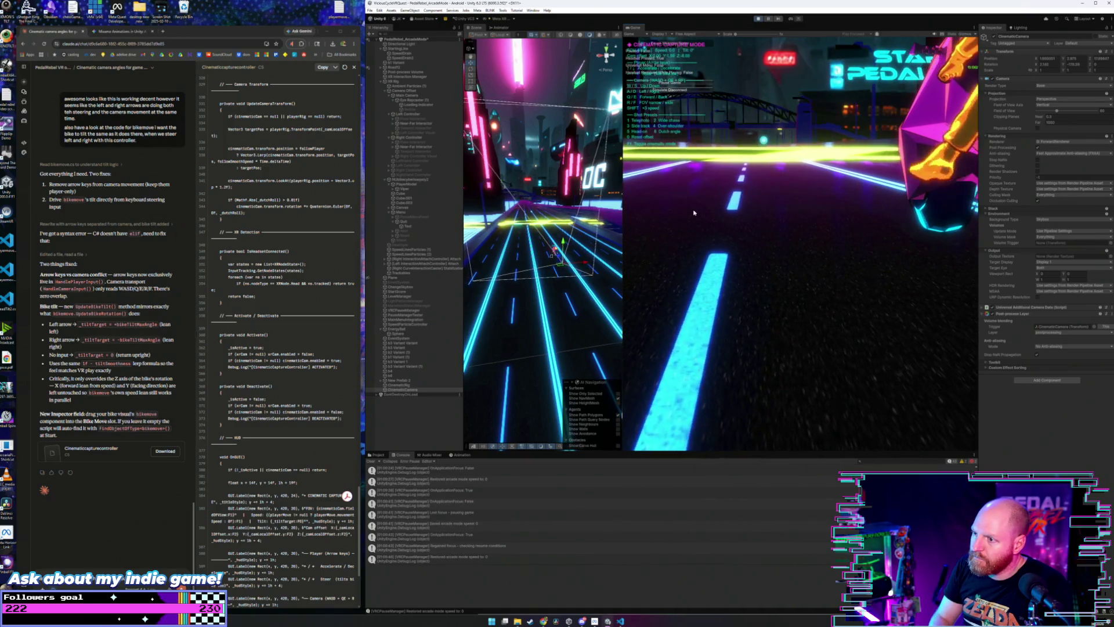
key("a")
key("Right")
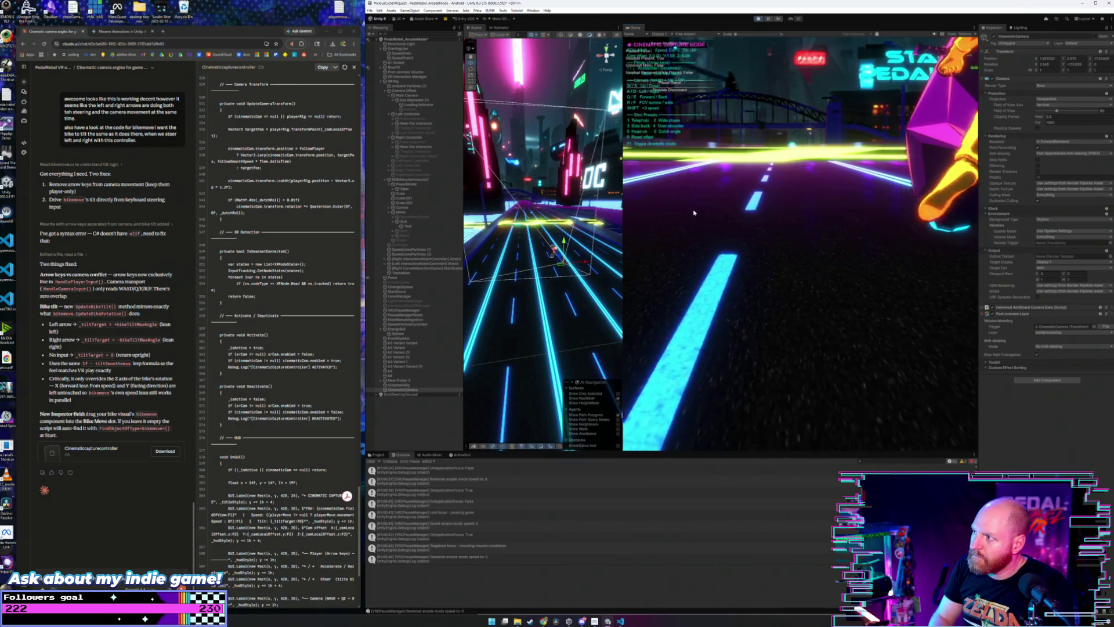
key("d")
key("Left")
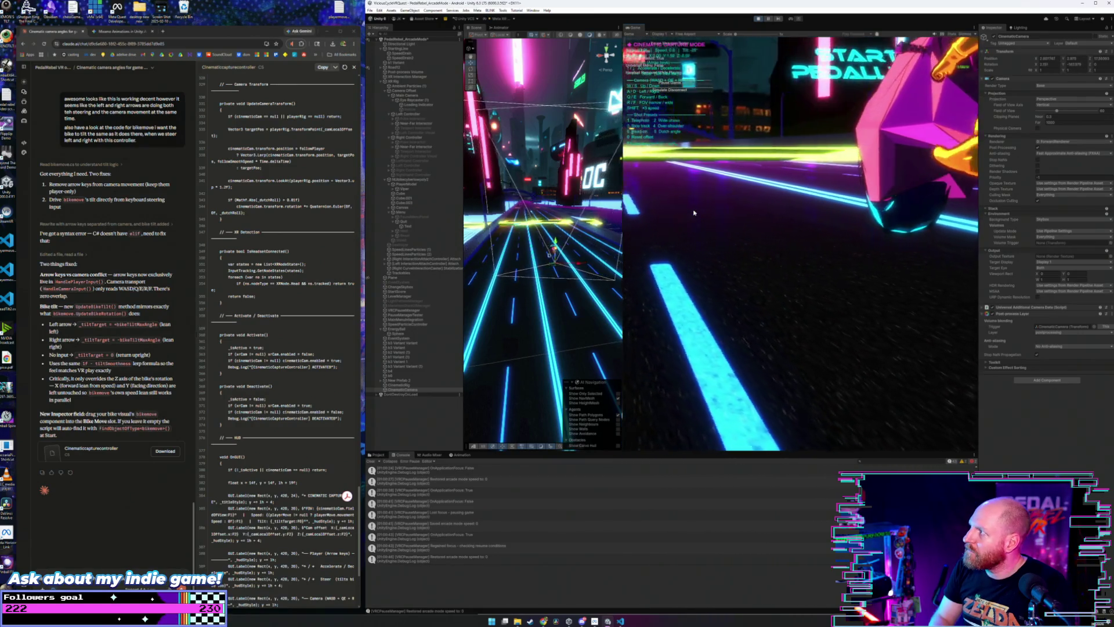
- Cycle through shot presets 0 and 3, then lean the bike the other way
key("0")
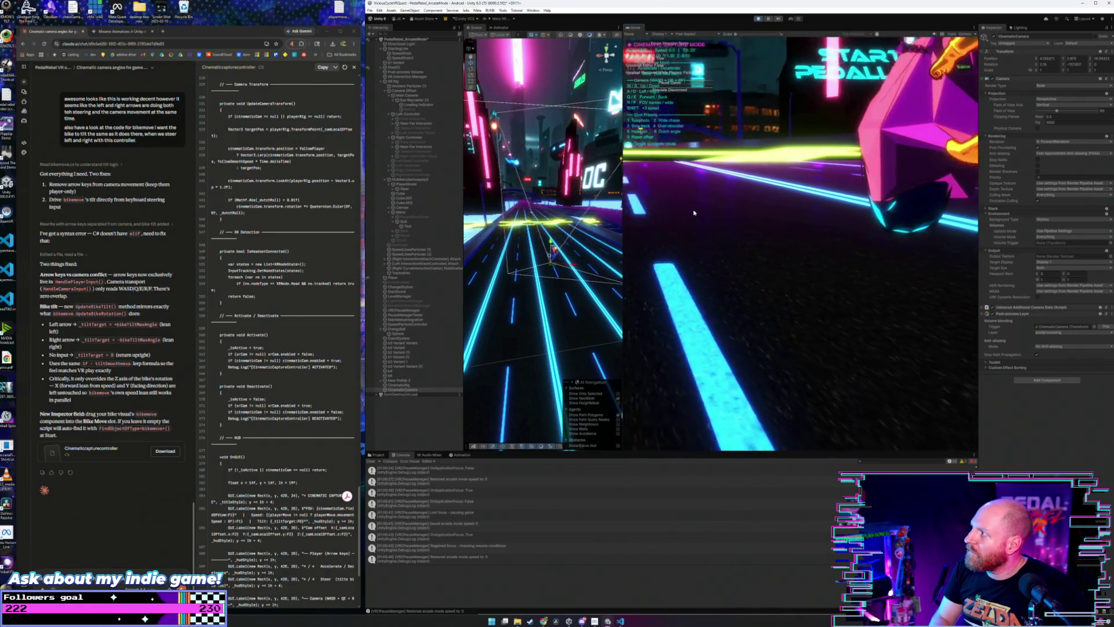
key("3")
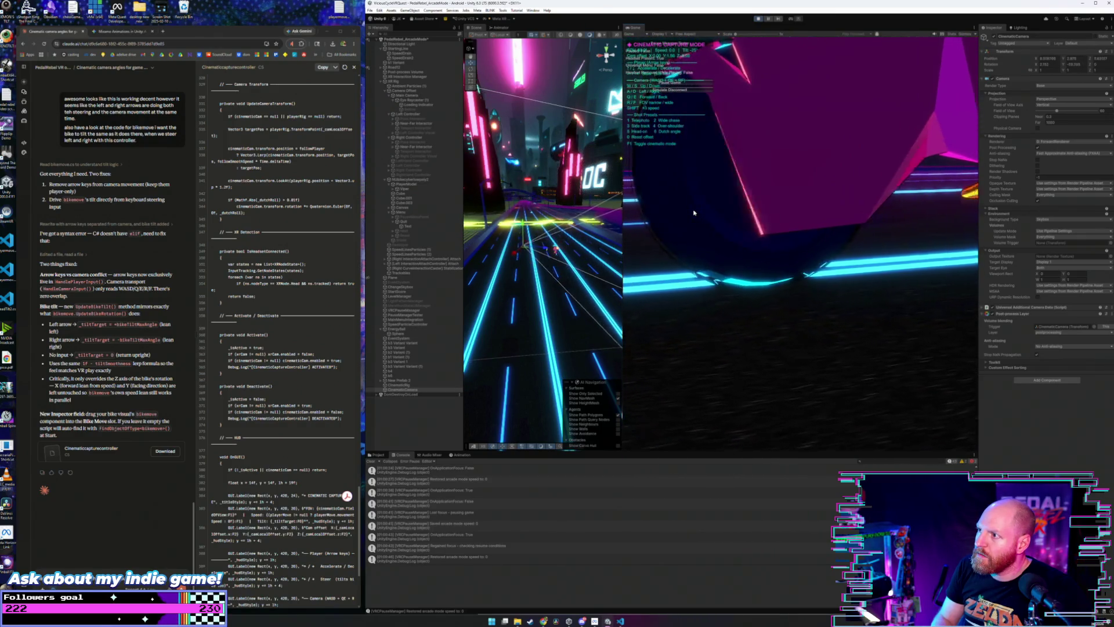
key("3")
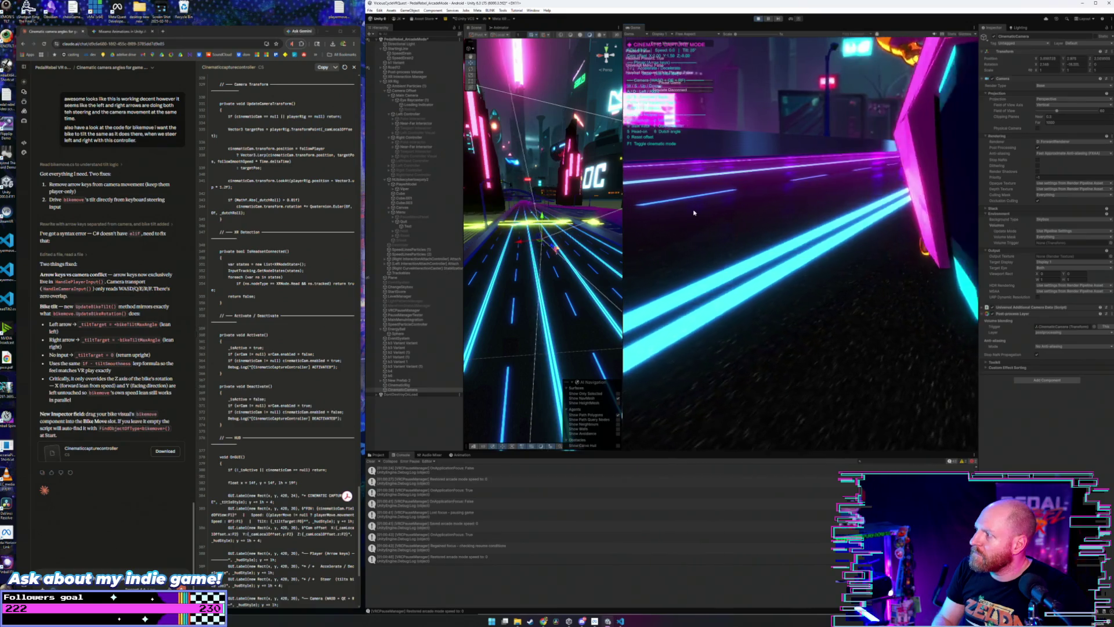
key("Left")
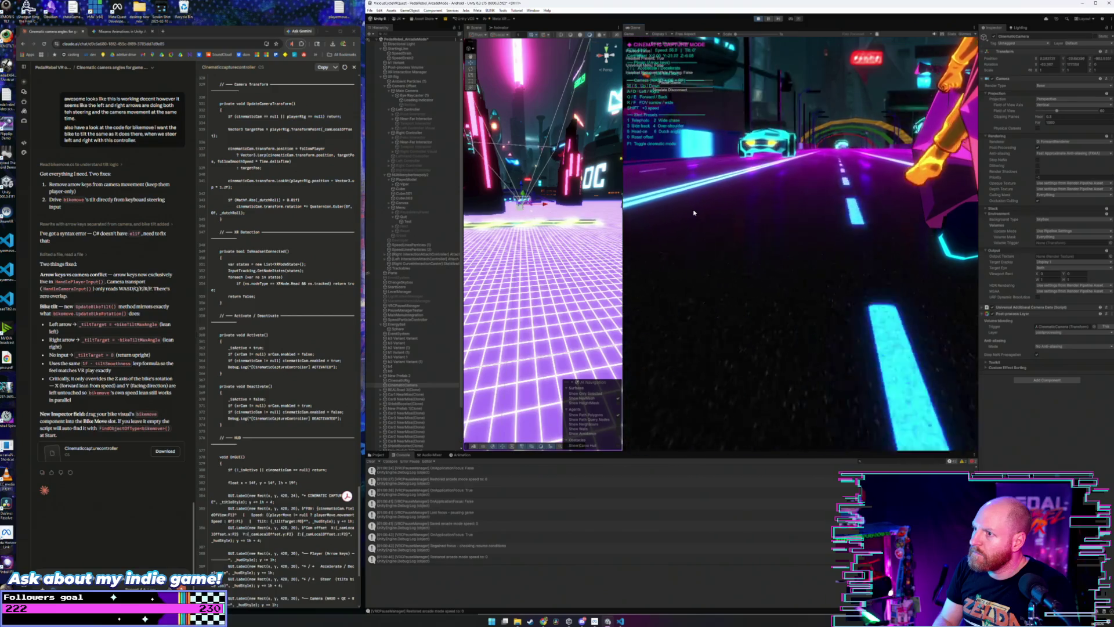
- Switch to telephoto preset 1 and frame the Main Camera in the Scene view
key("1")
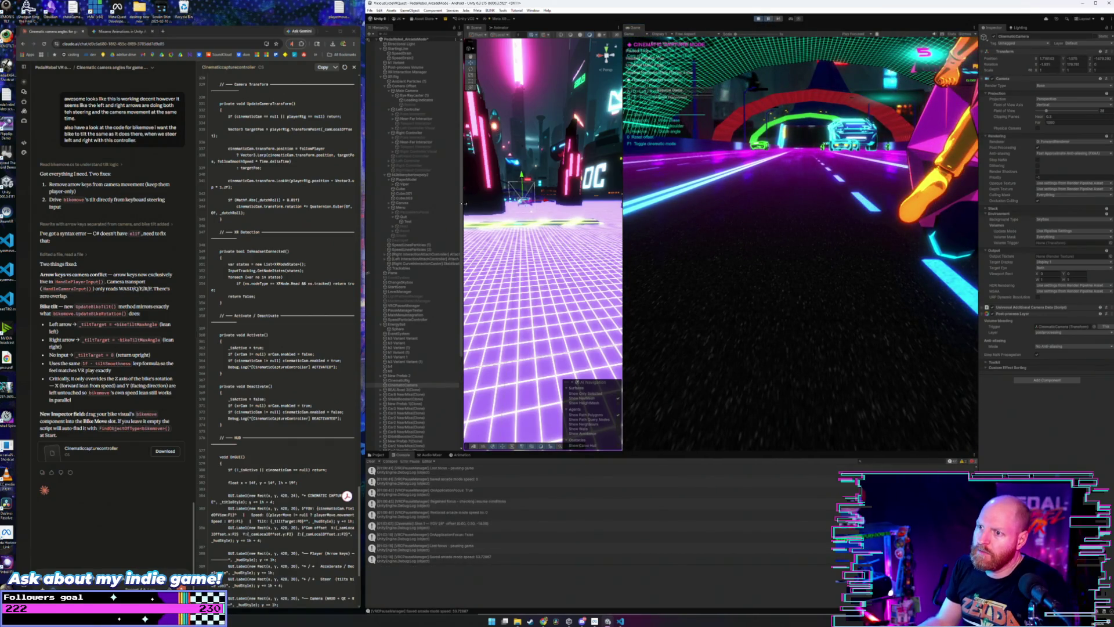
double_click(405, 91)
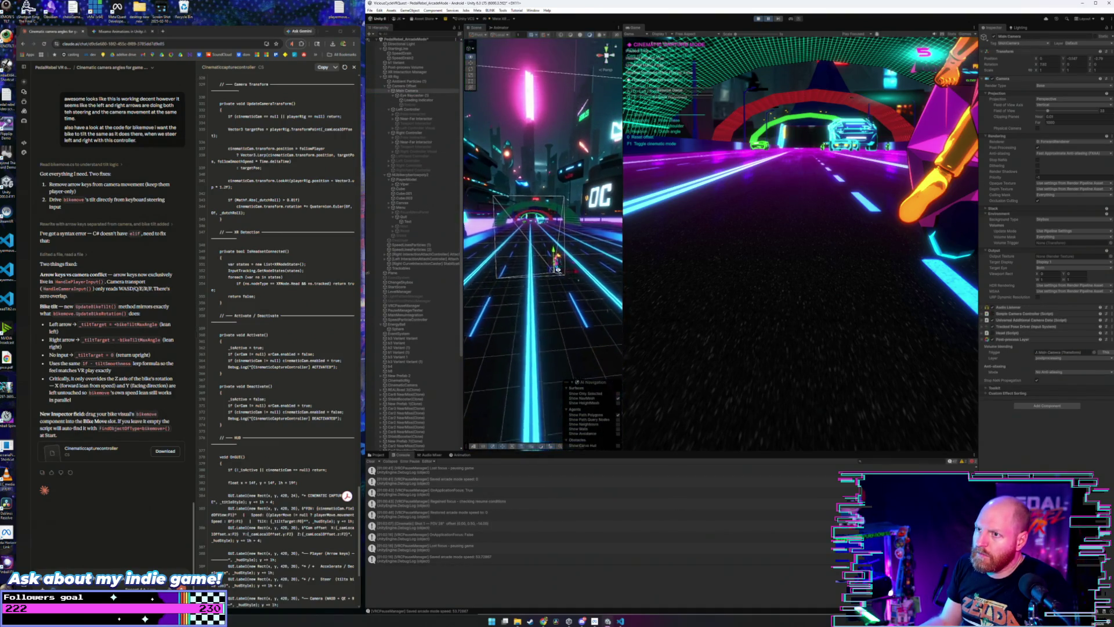
left_click_drag(560, 279, 561, 281)
scroll(397, 352, "down", 5)
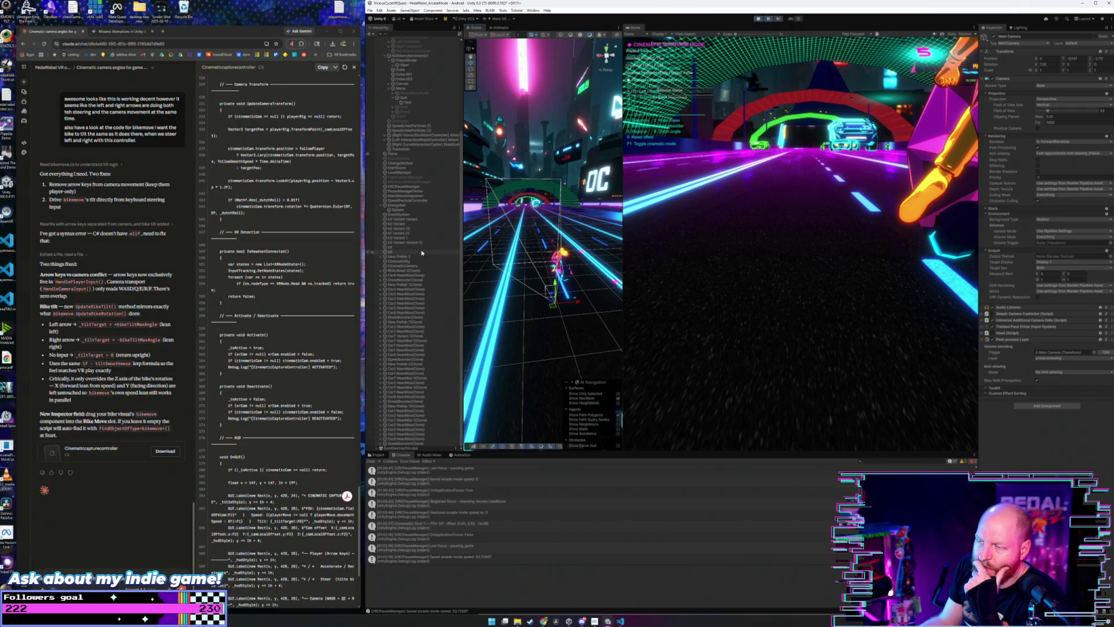
scroll(422, 253, "up", 5)
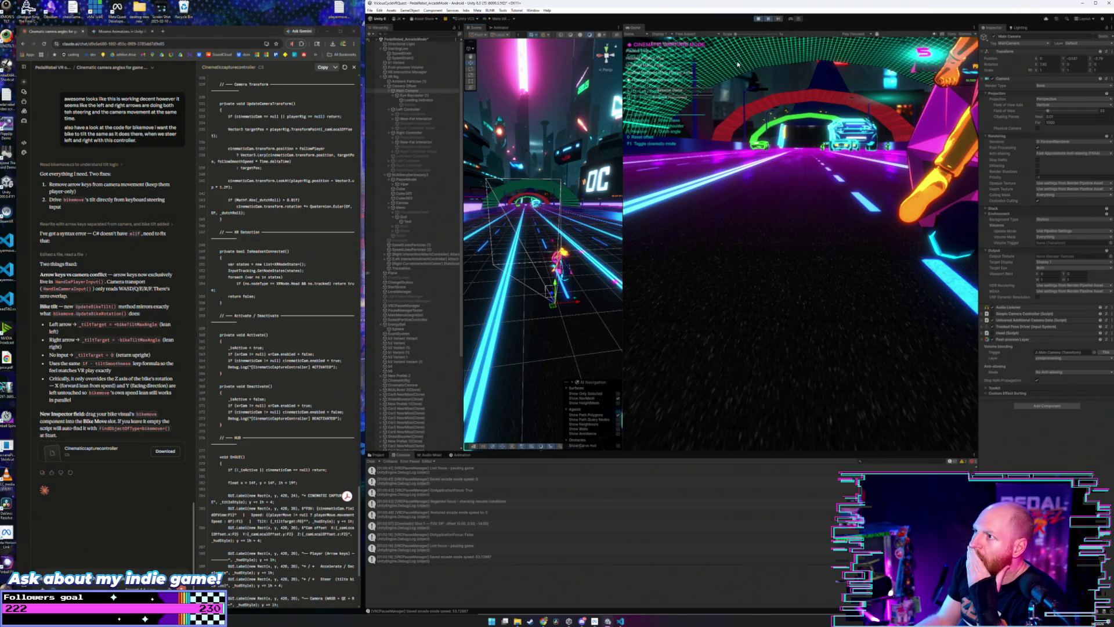
- Open and close the Game view's Display list, then restart play mode
left_click(670, 35)
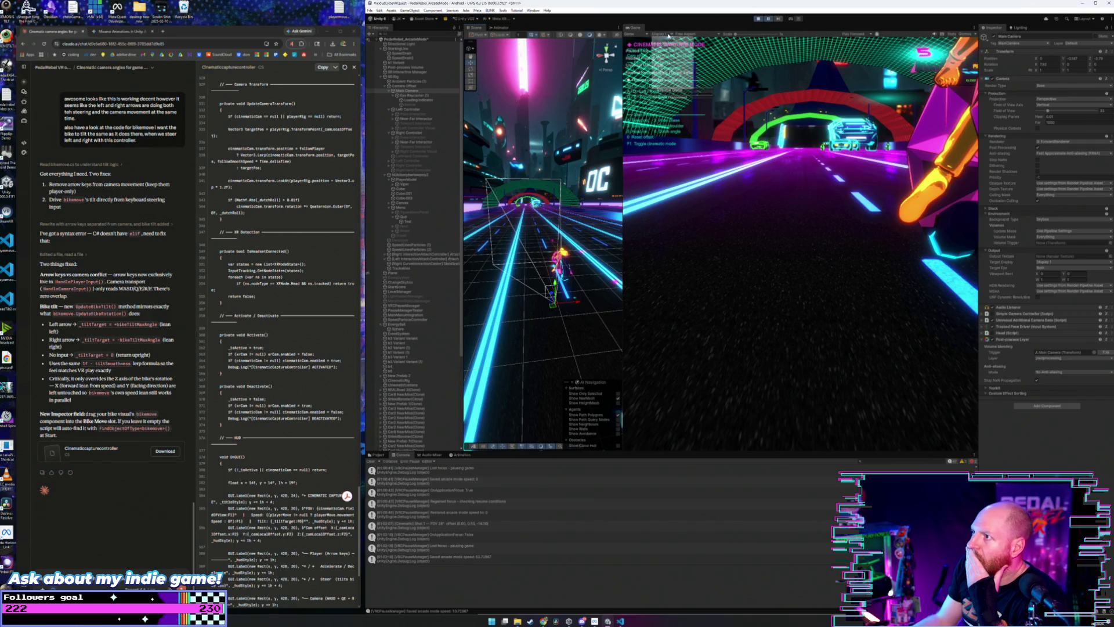
left_click(749, 39)
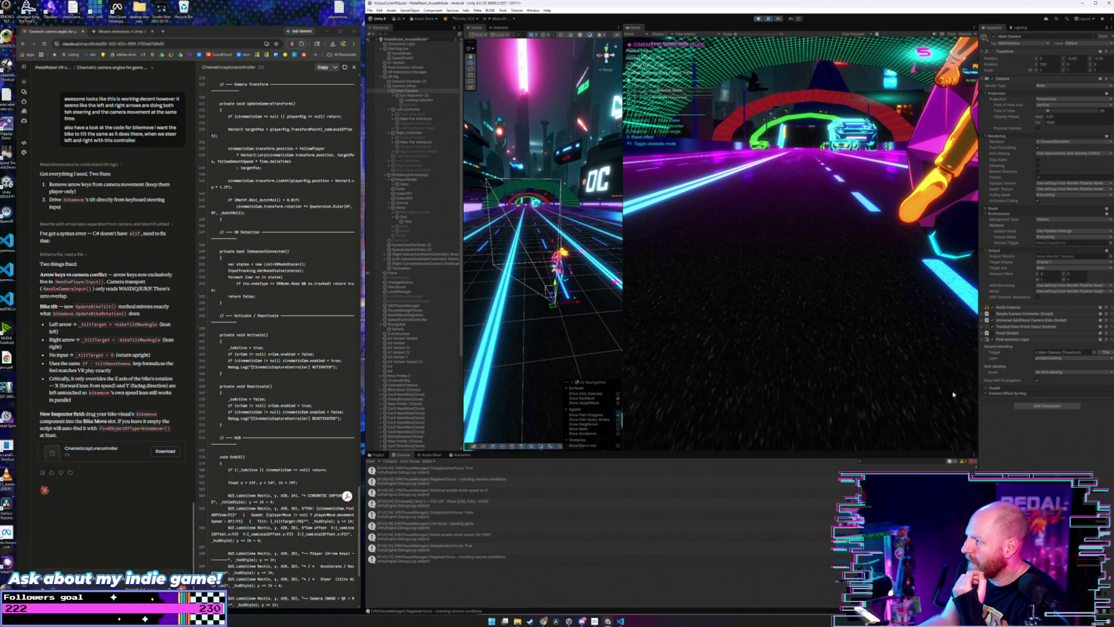
left_click(758, 19)
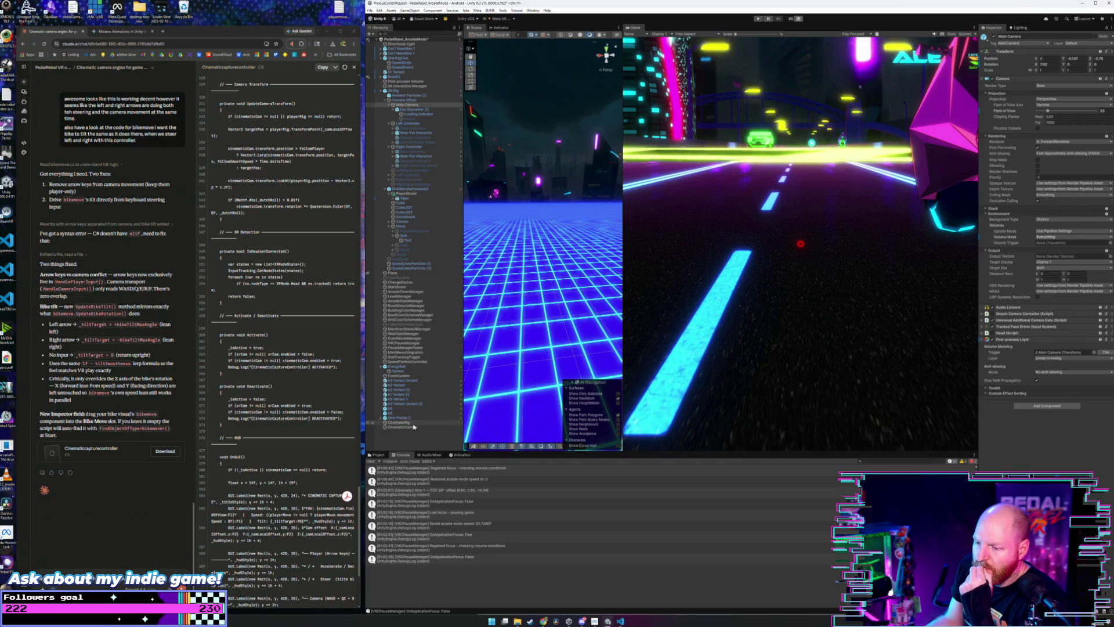
- Select CinematicCamera, then CinematicRig, to show its Cinematic Capture Controller in the Inspector
left_click(406, 427)
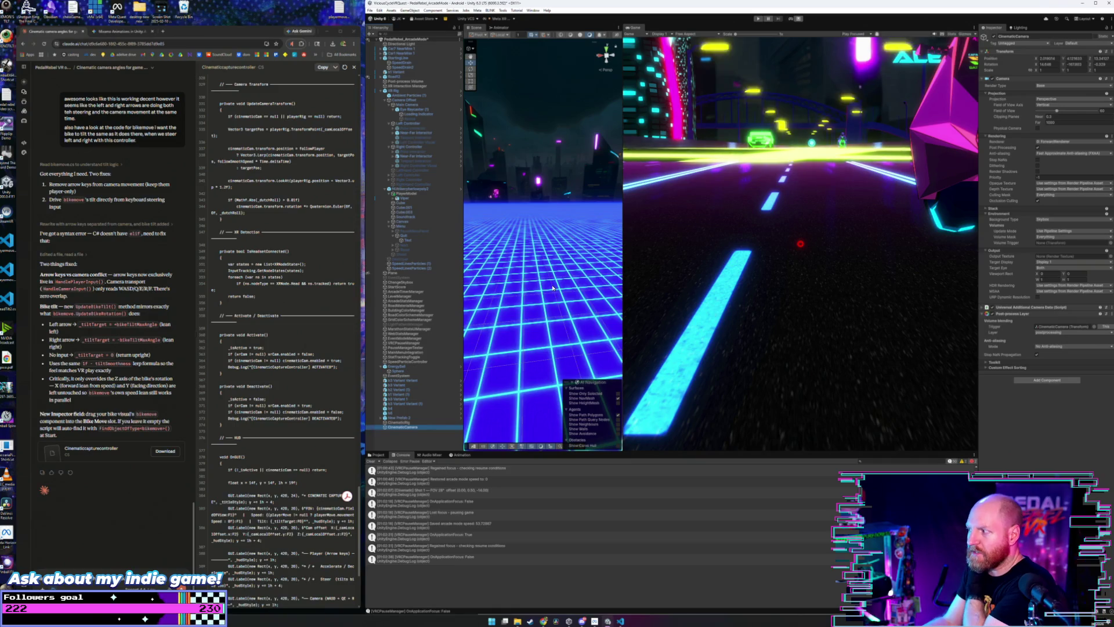
left_click(392, 423)
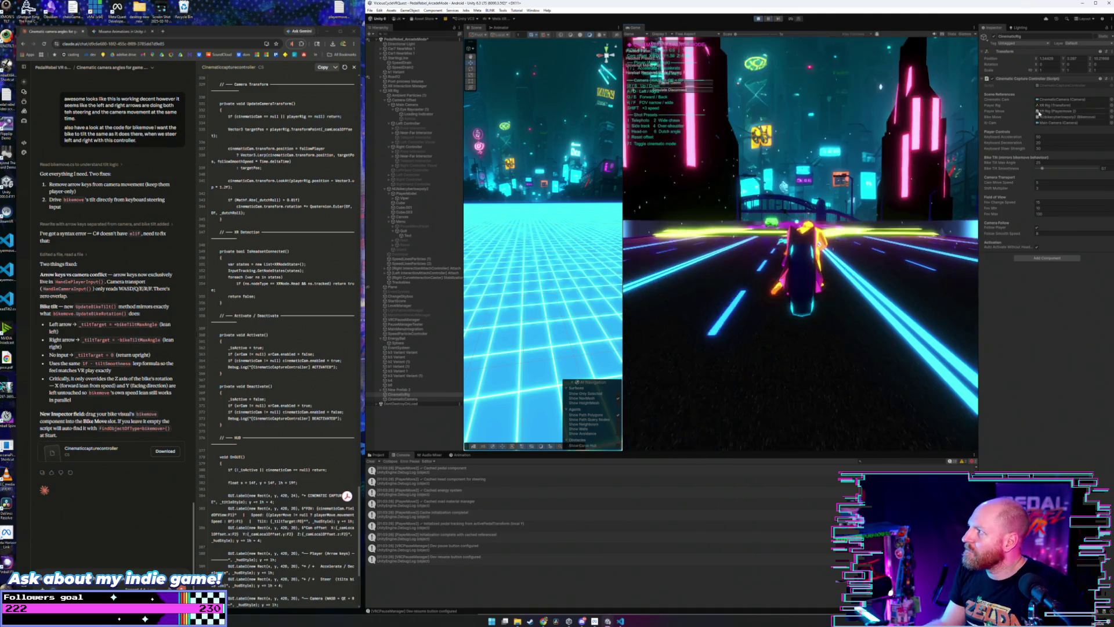
- Check which camera the rig's Xr Cam reference points to, switching between Game view and Inspector
left_click(1050, 124)
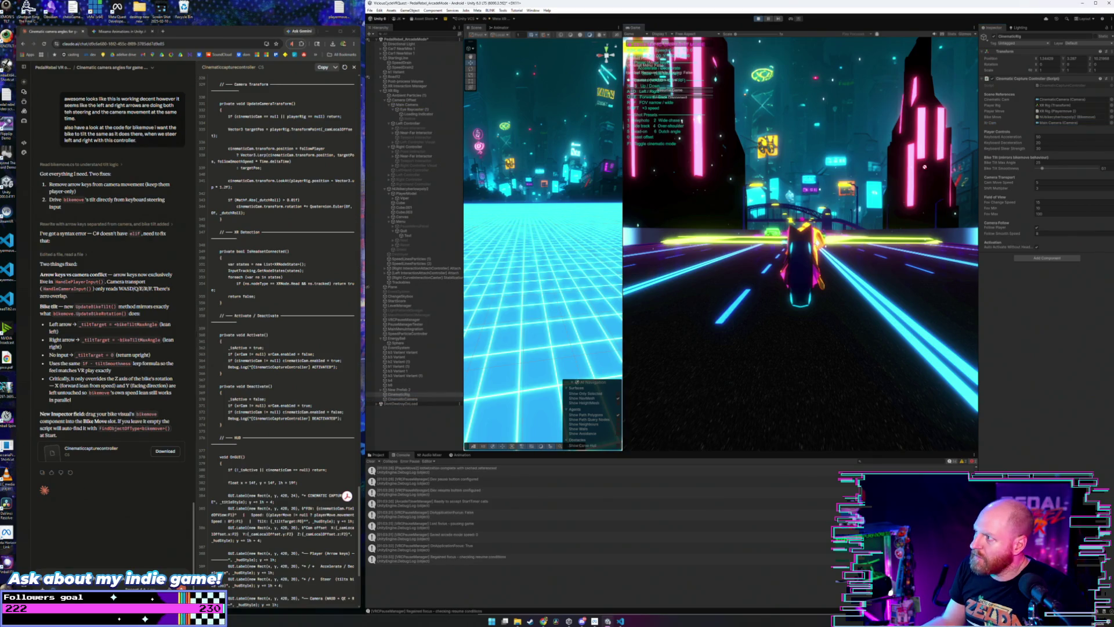
left_click(1054, 123)
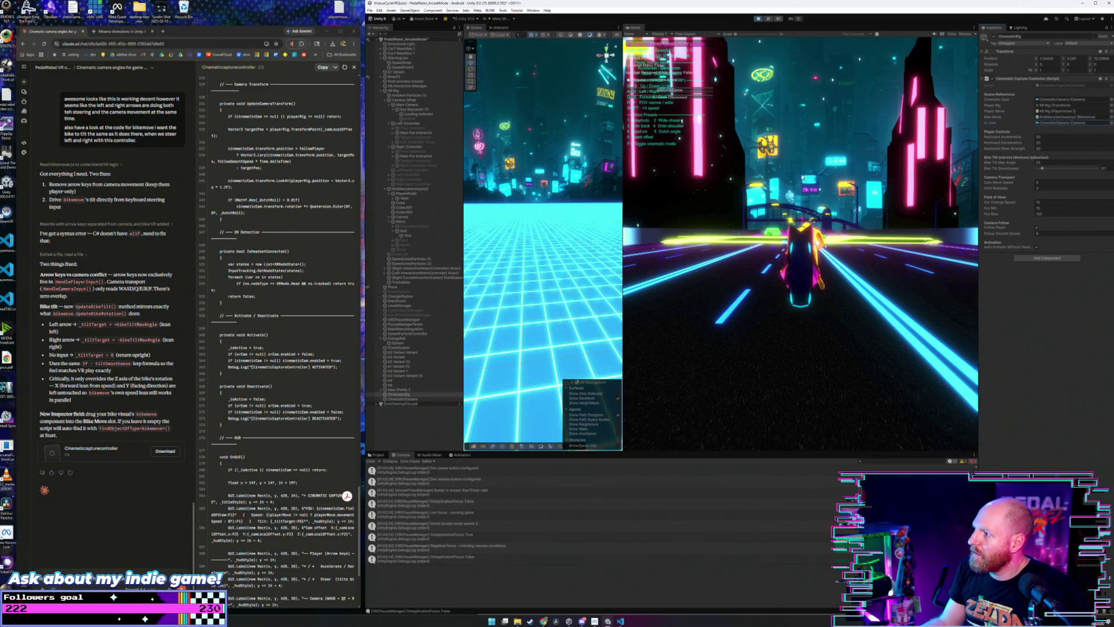
left_click(803, 177)
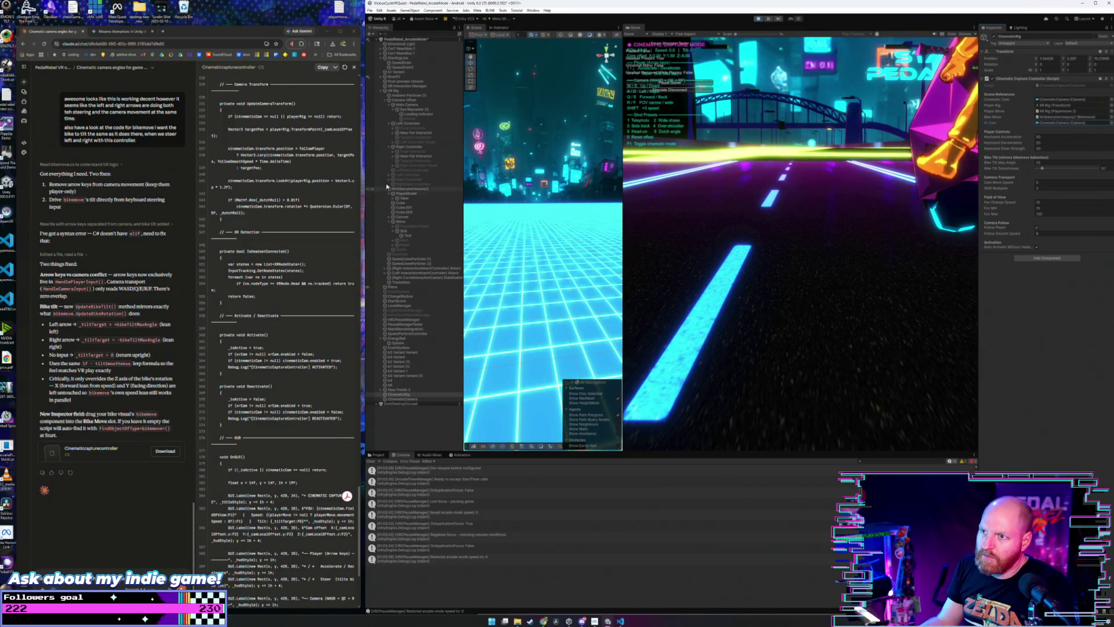
left_click(1016, 114)
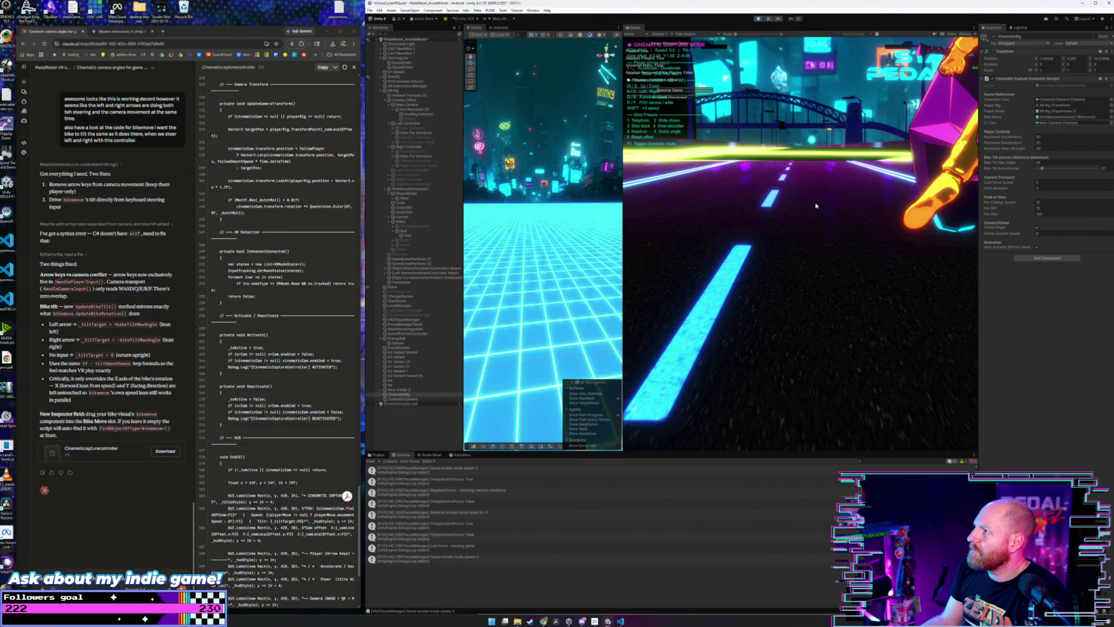
- Resume the paused game, then stop and restart play mode
left_click(762, 2)
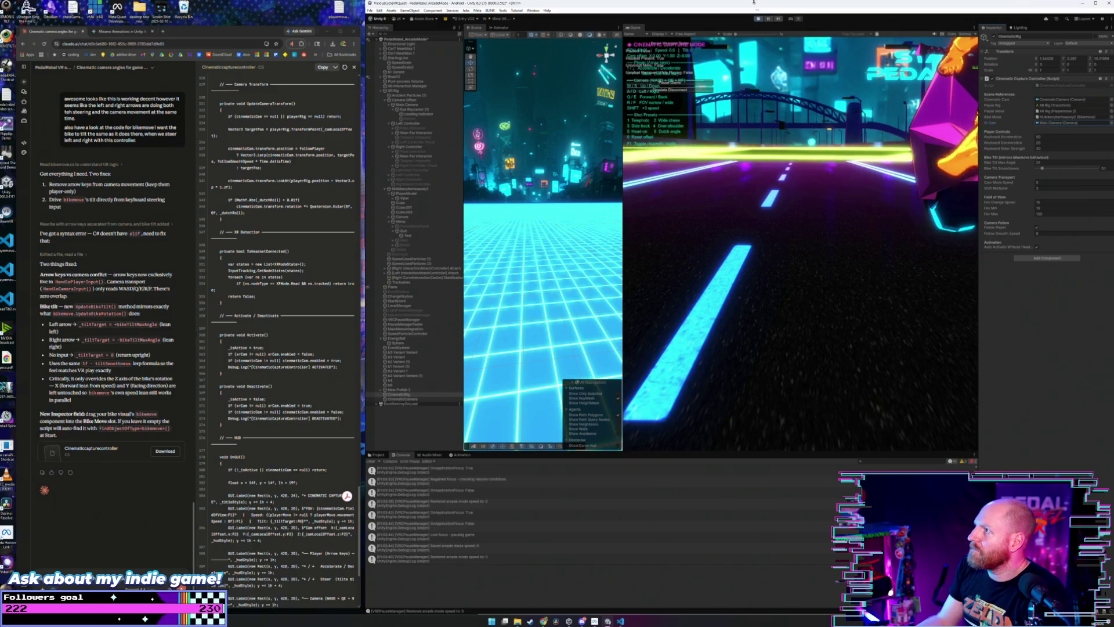
left_click(759, 20)
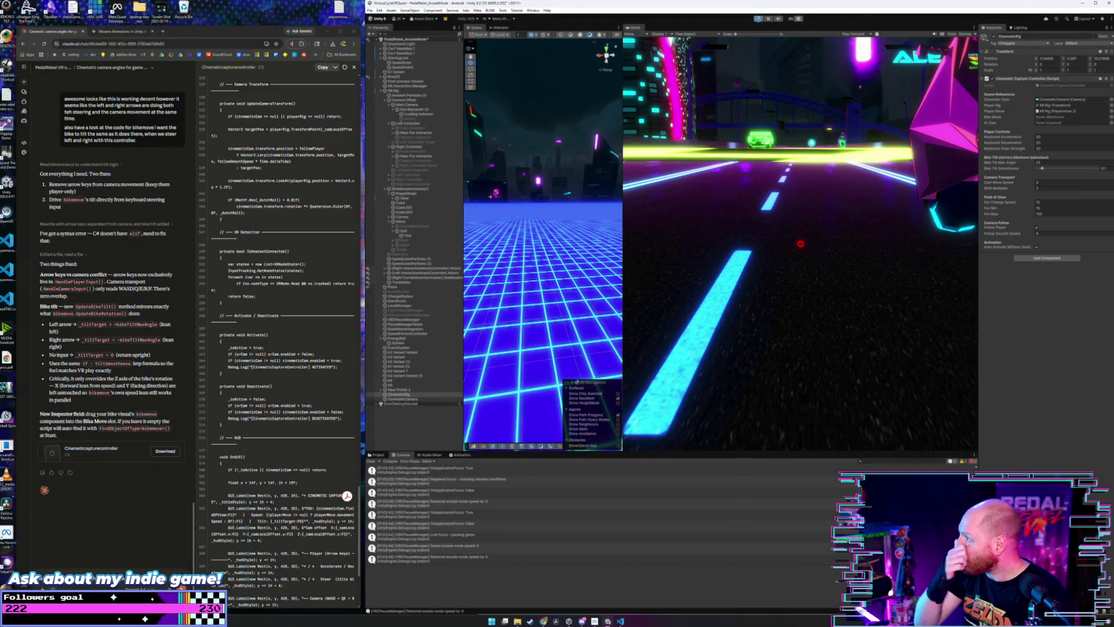
left_click(759, 19)
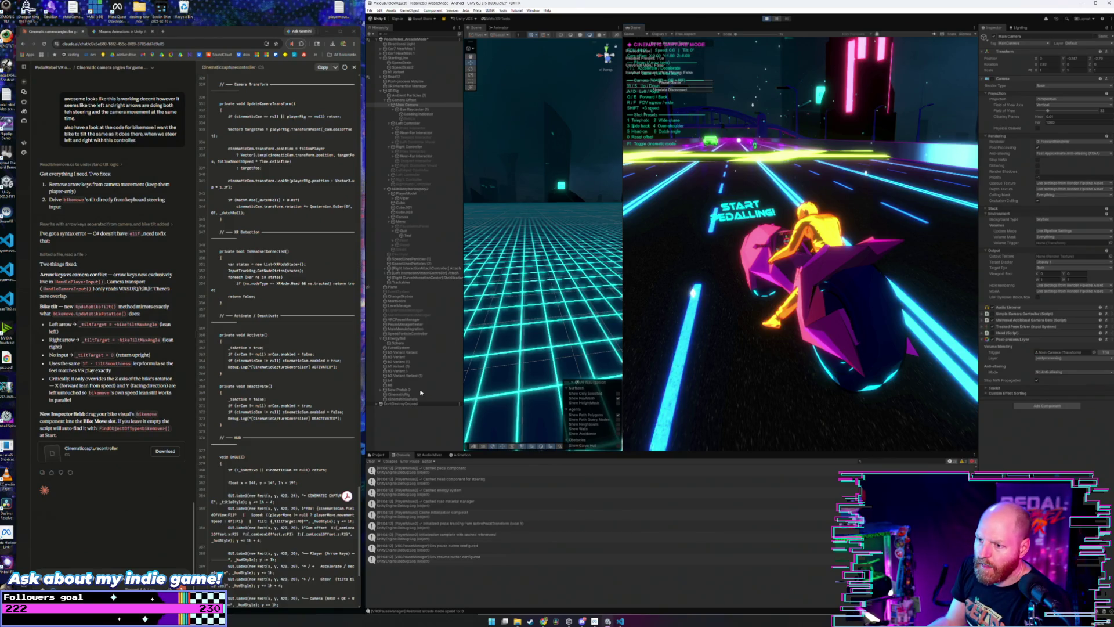
- Select CinematicRig to show its Cinematic Capture Controller settings, keeping the running game focused
left_click(412, 399)
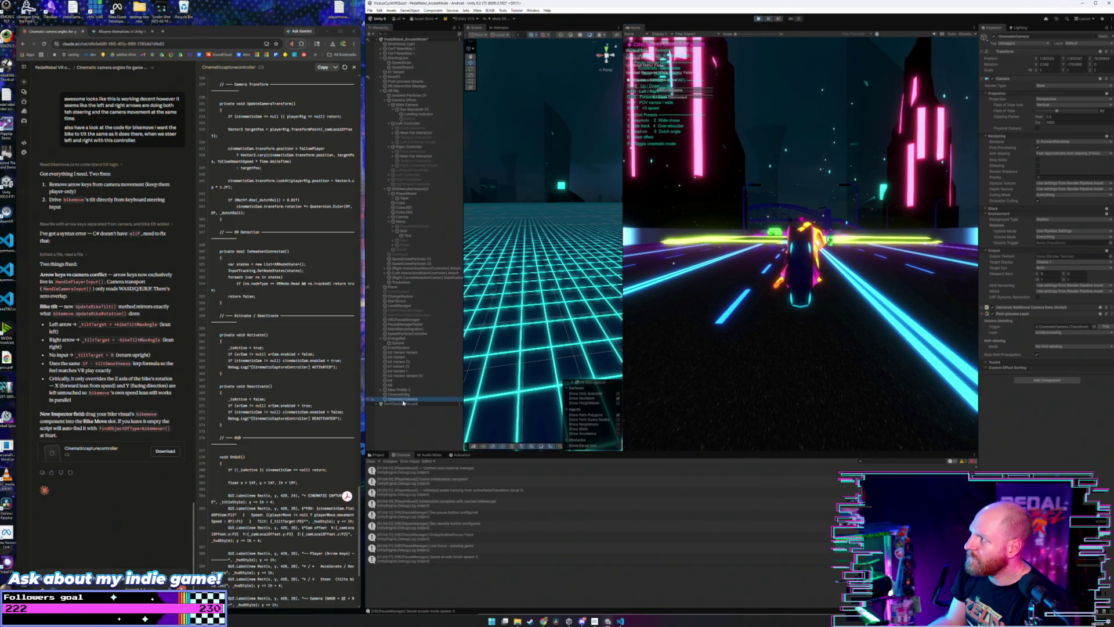
left_click(405, 394)
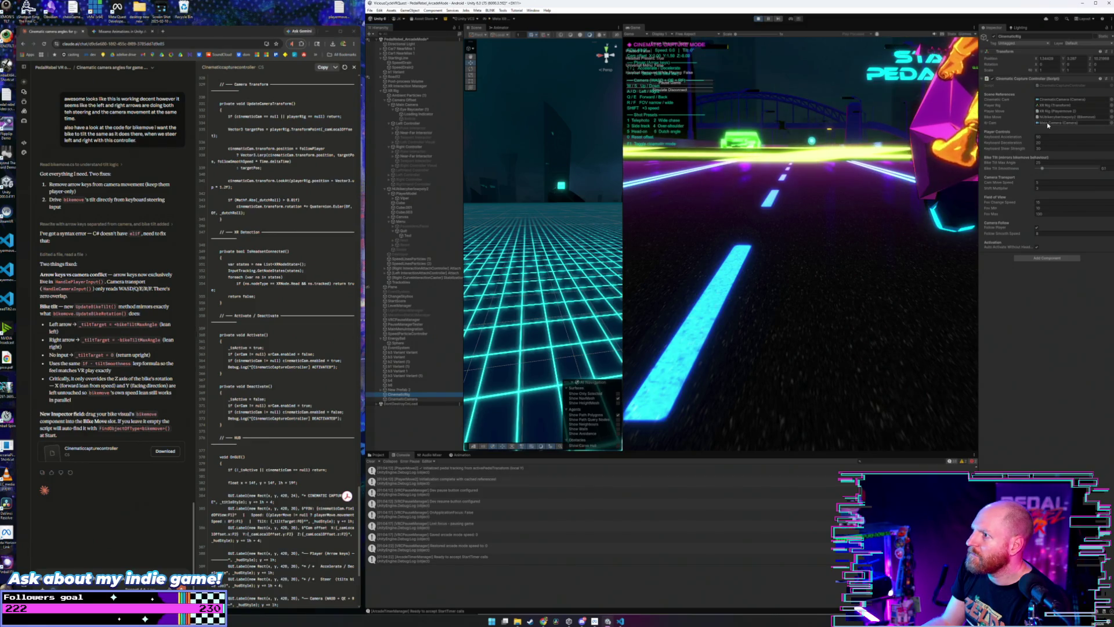
left_click(899, 119)
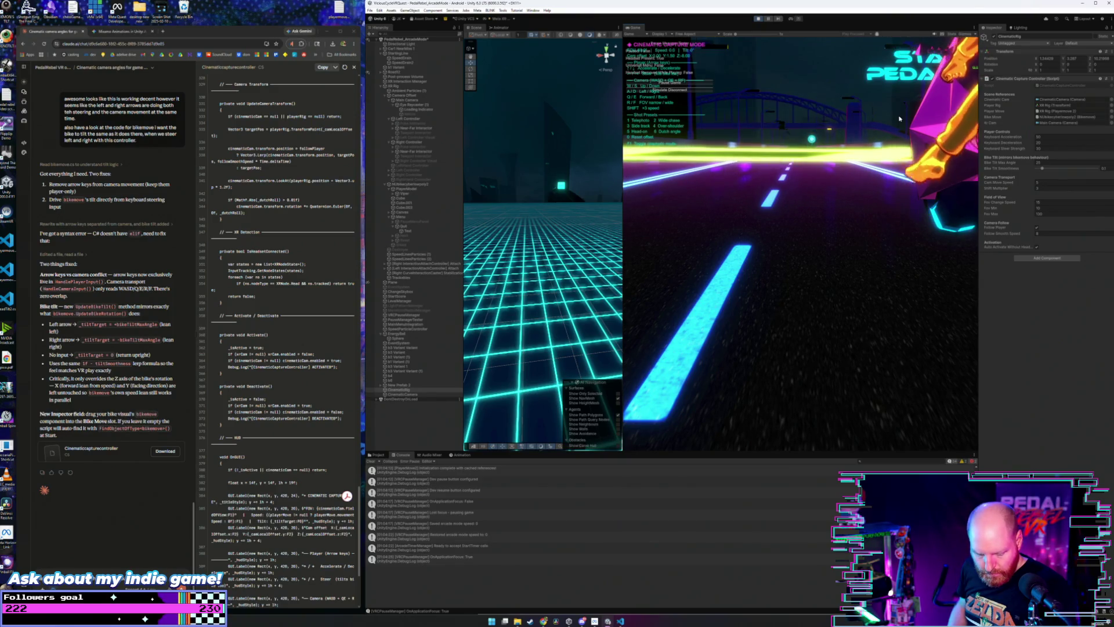
- Toggle cinematic capture mode off and on with F1, try side-tracking angle 3, and lean right
key("super")
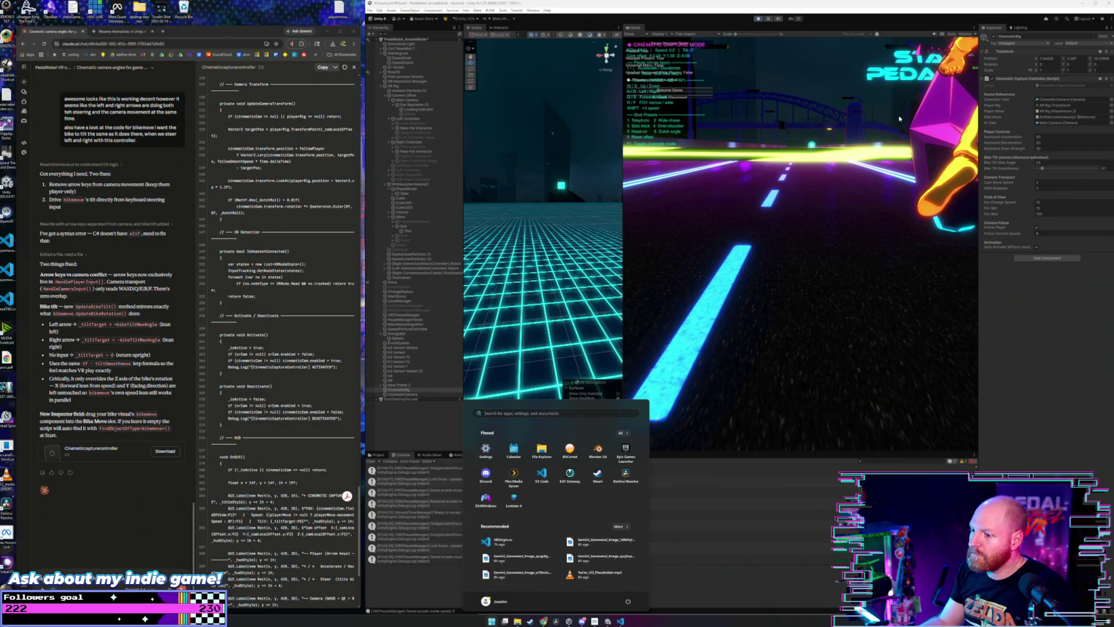
key("super")
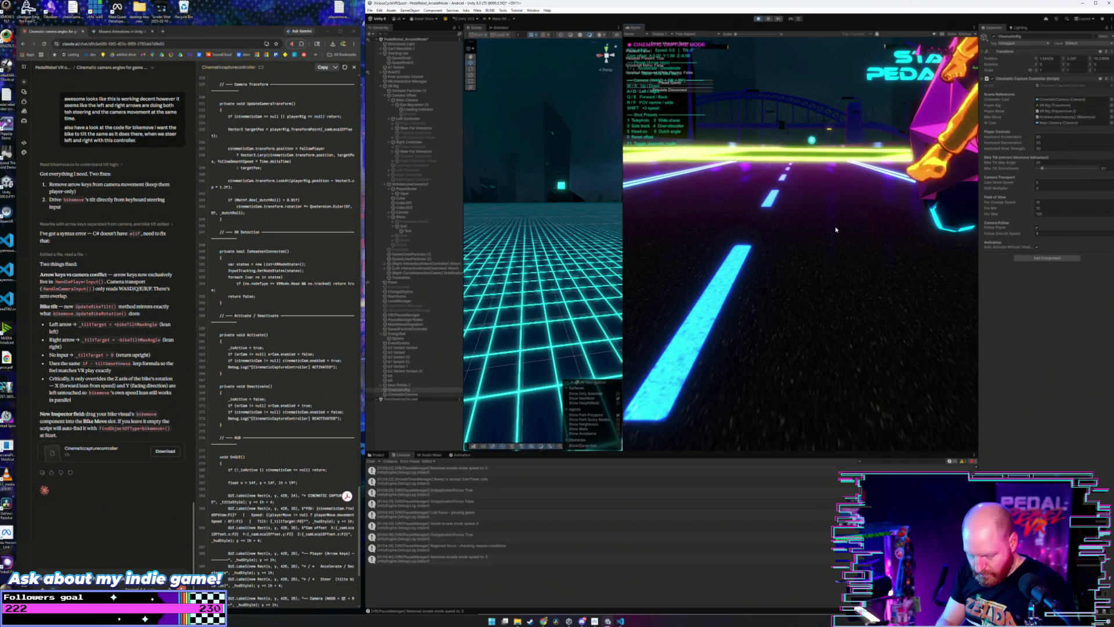
key("F1")
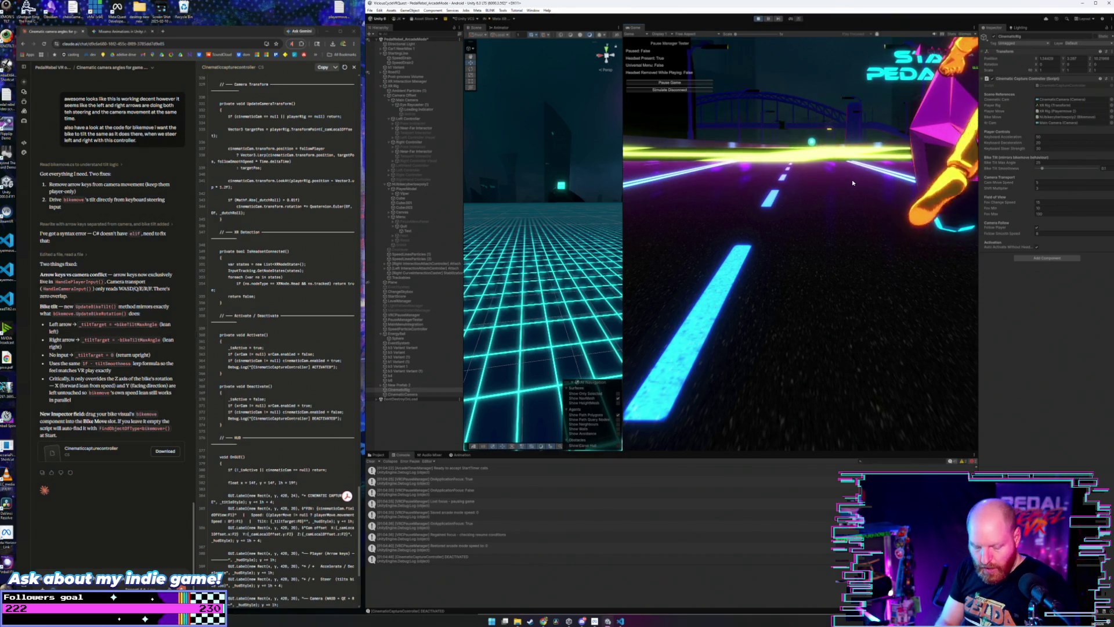
key("F1")
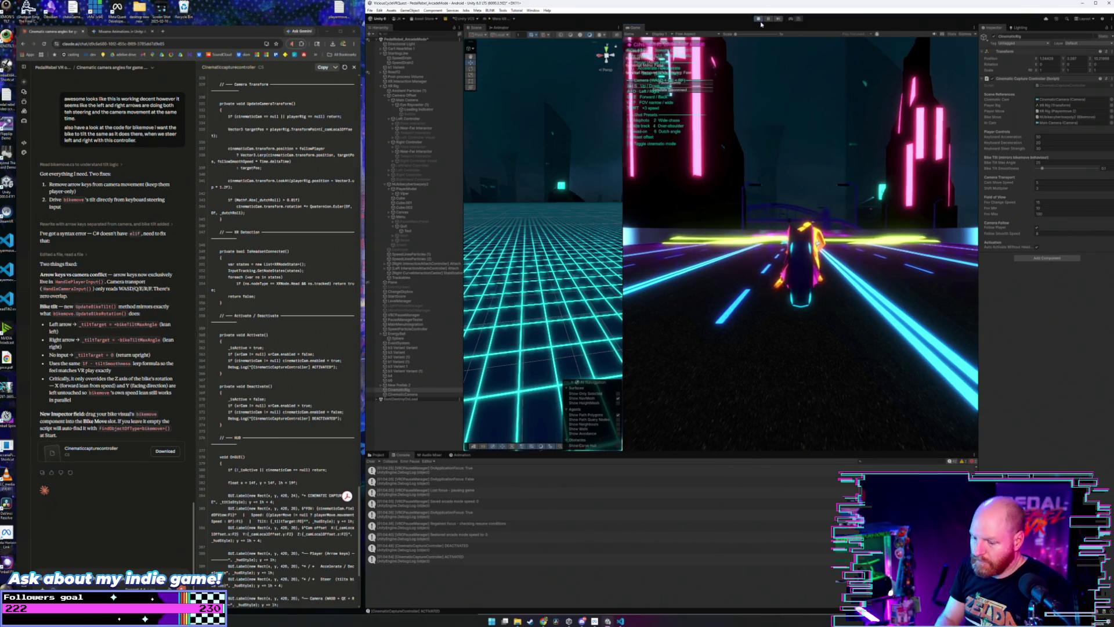
key("3")
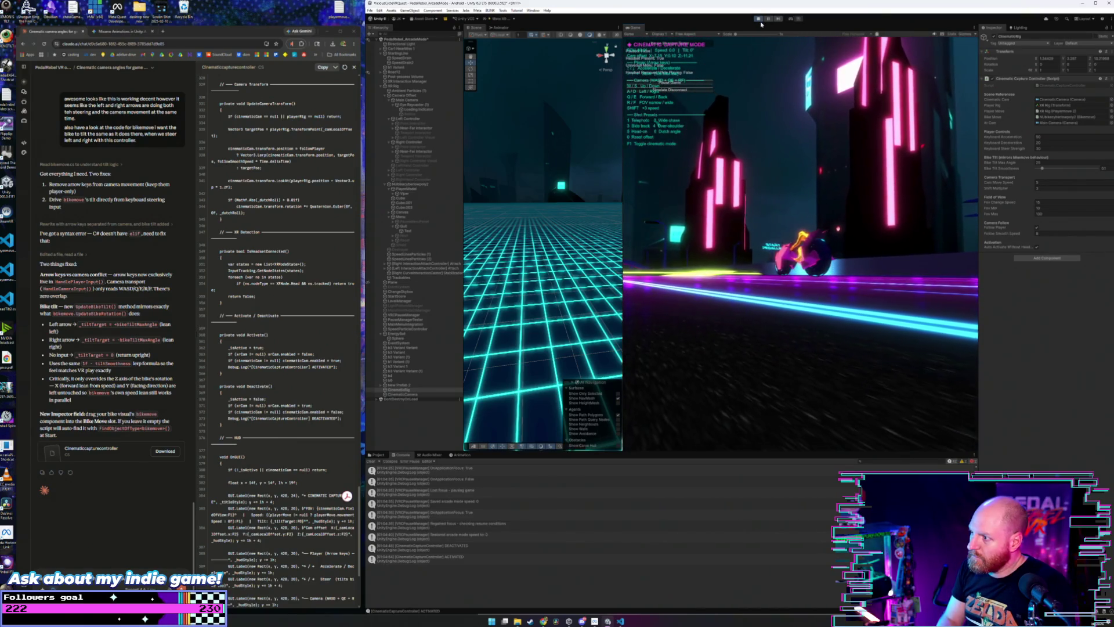
key("Right")
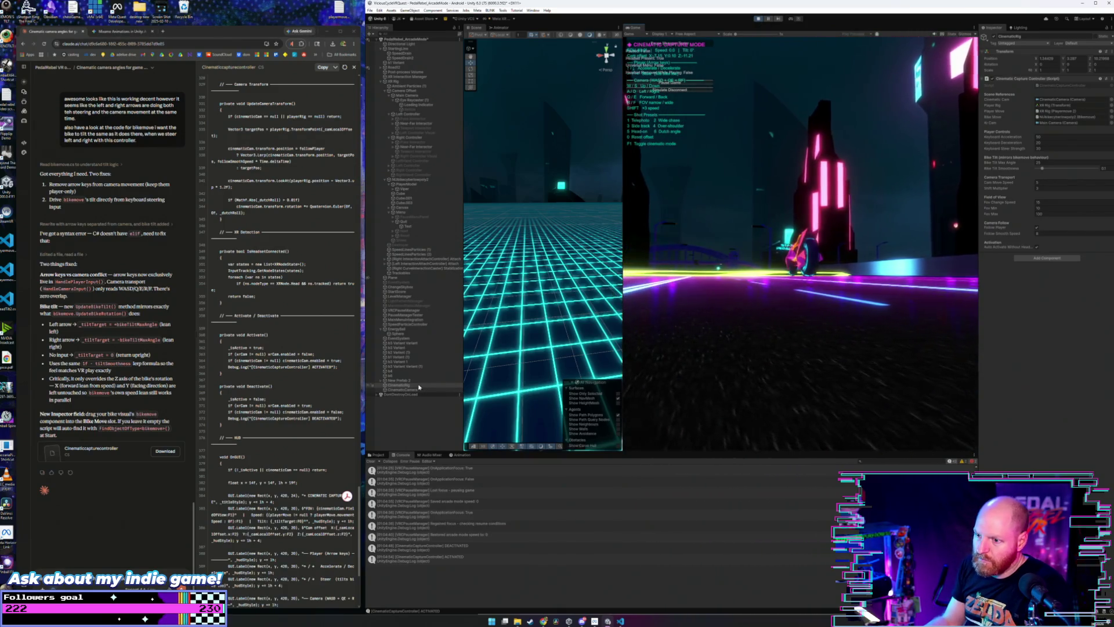
- Select the CinematicCamera object in the Hierarchy
left_click(410, 392)
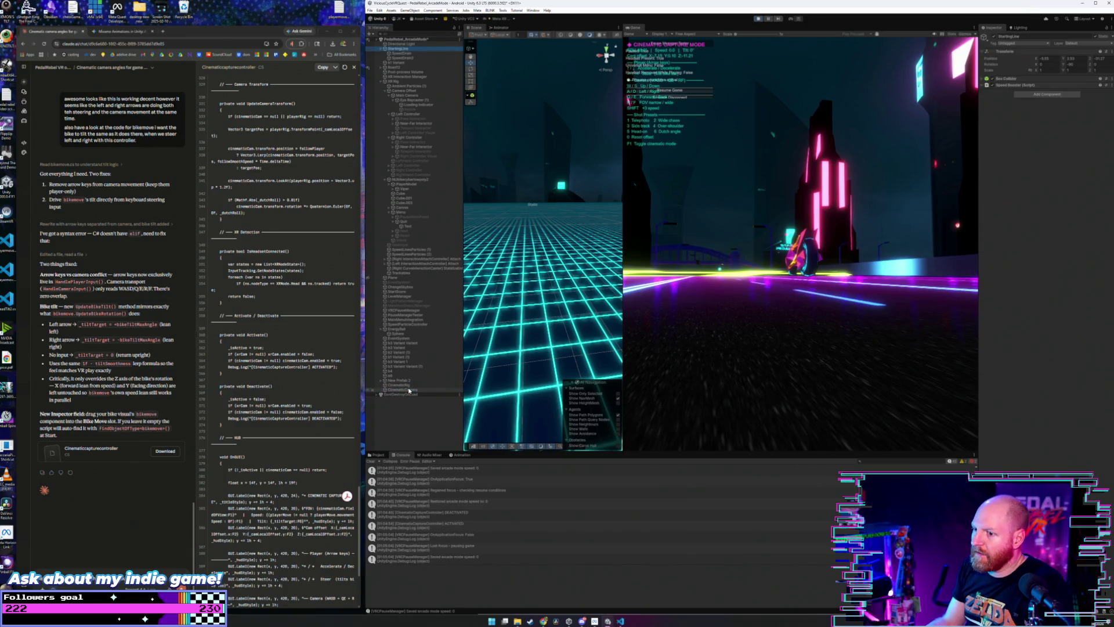
key("Down")
key("Down")
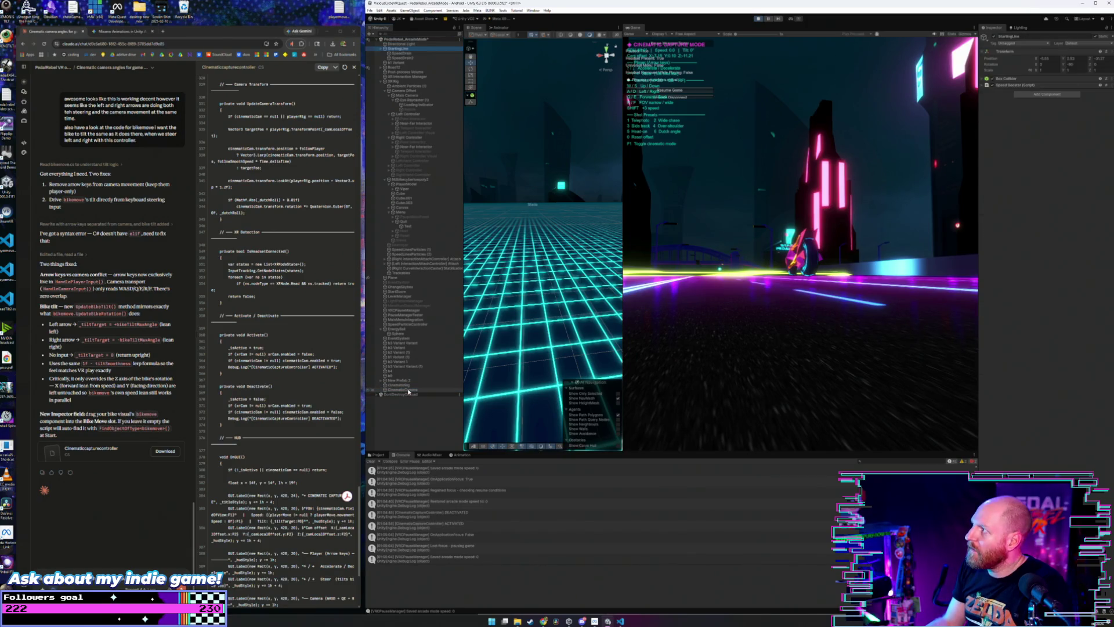
left_click(408, 390)
left_click(771, 274)
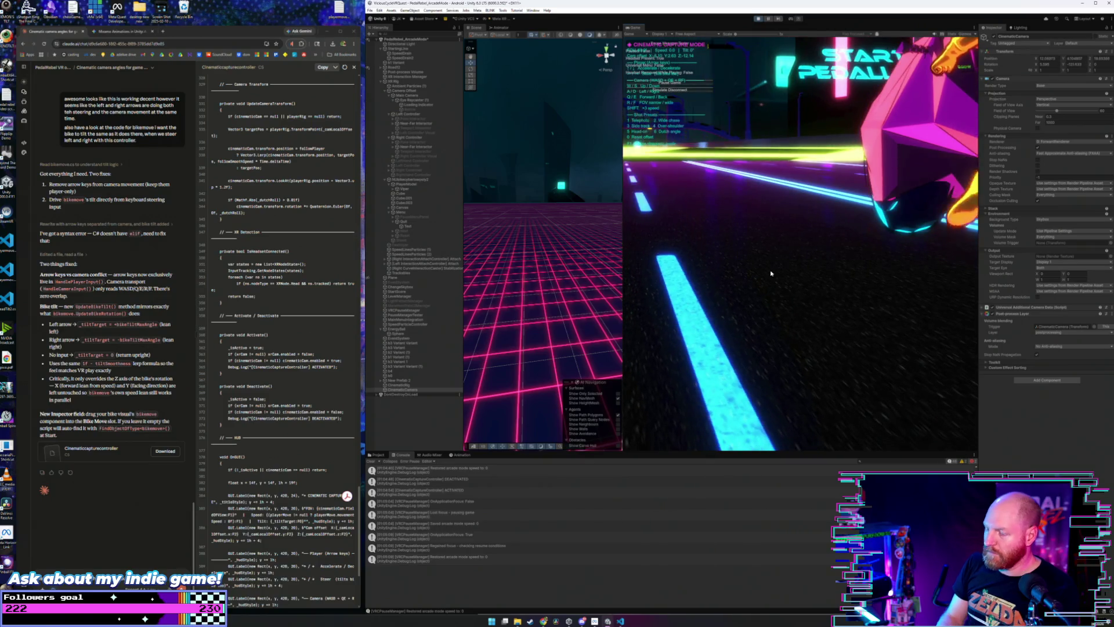
- Lean the bike left and right, then frame and reselect CinematicCamera in the Hierarchy
key("Left")
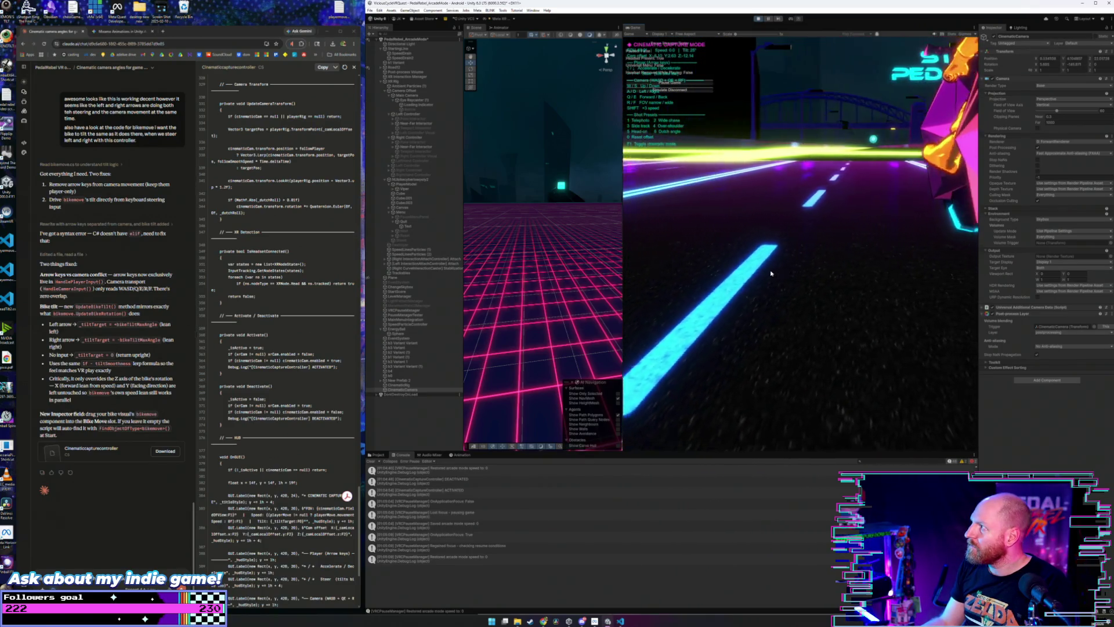
key("Right")
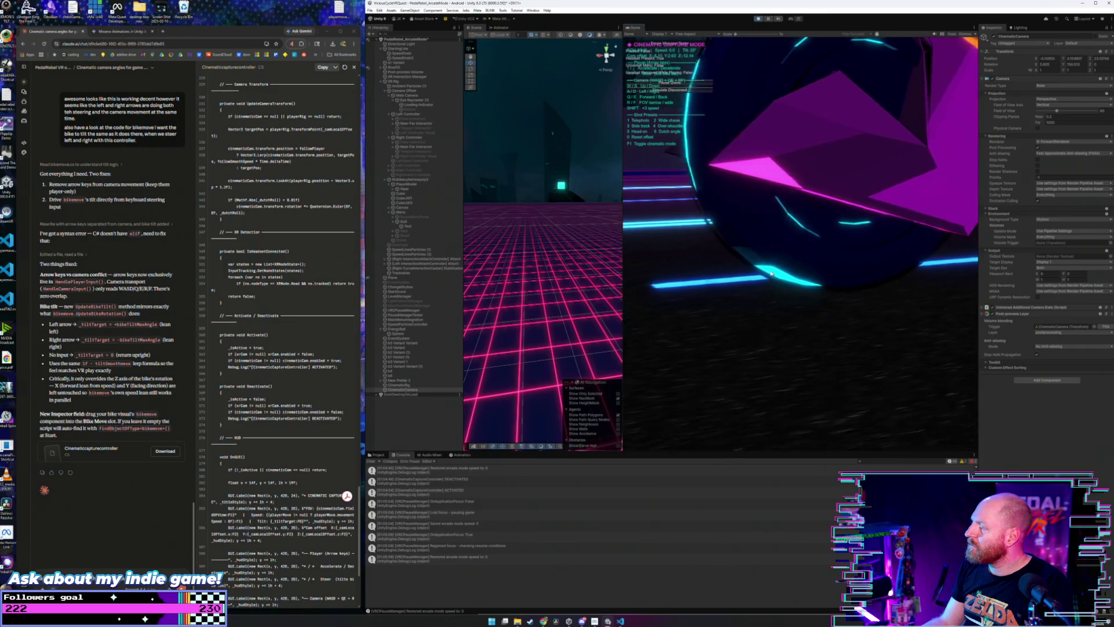
double_click(406, 390)
left_click(407, 394)
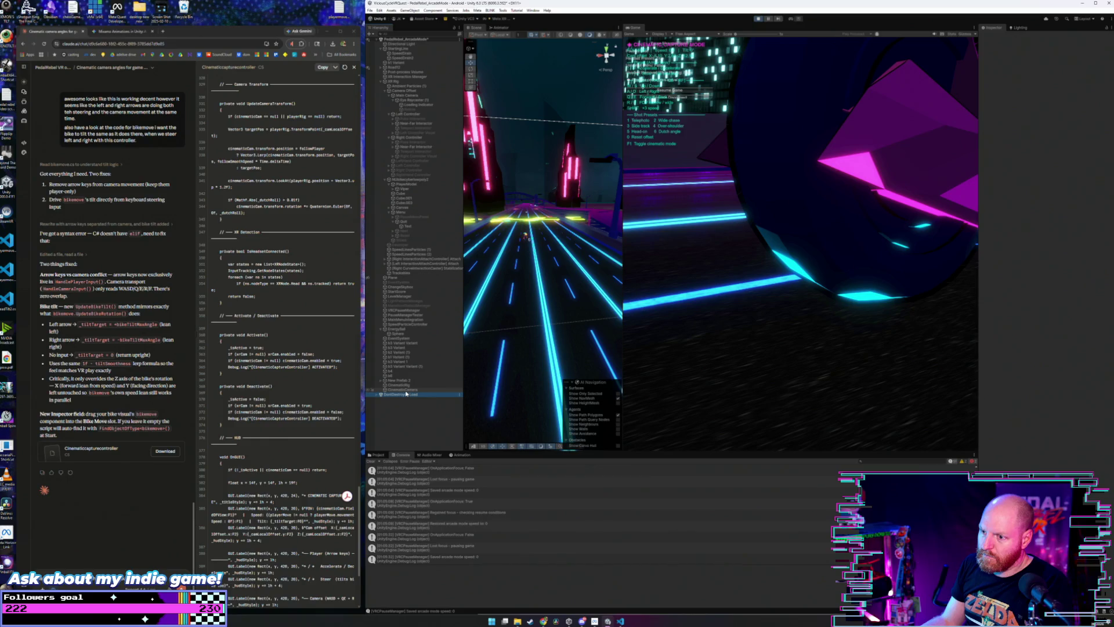
left_click(406, 389)
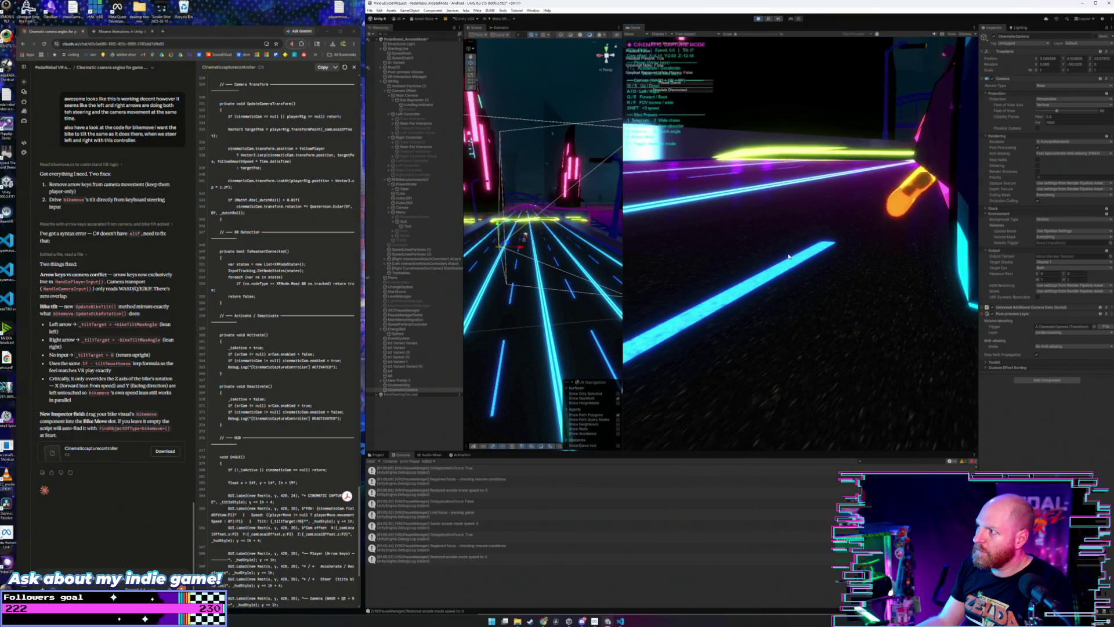
- Lean the bike right, left and right while riding, then show the navigation height mesh
key("Right")
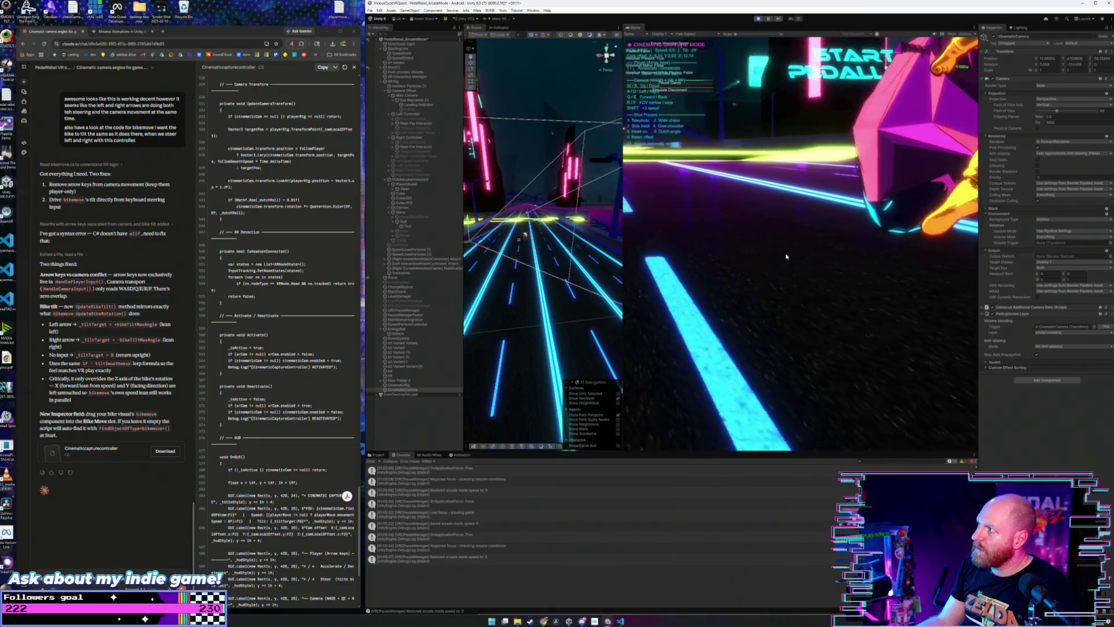
key("Left")
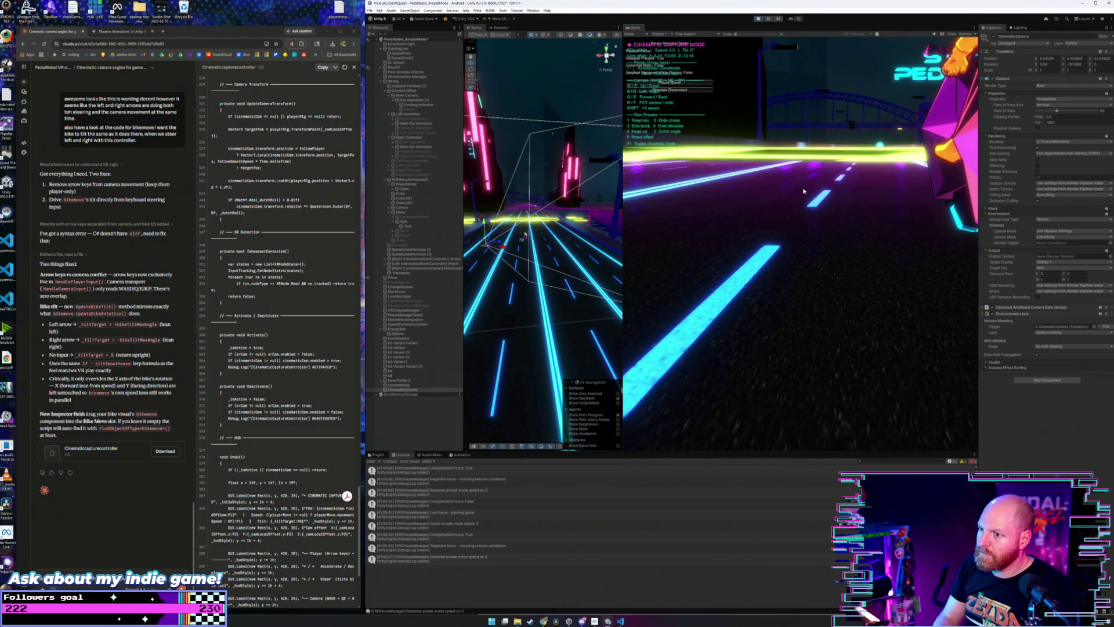
key("Right")
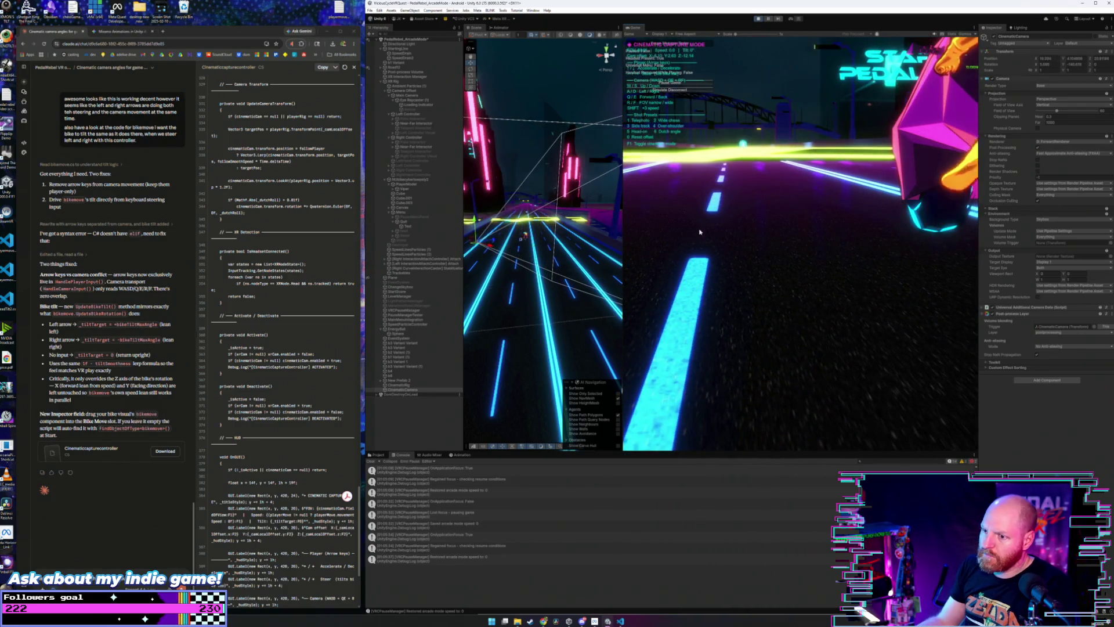
left_click(784, 294)
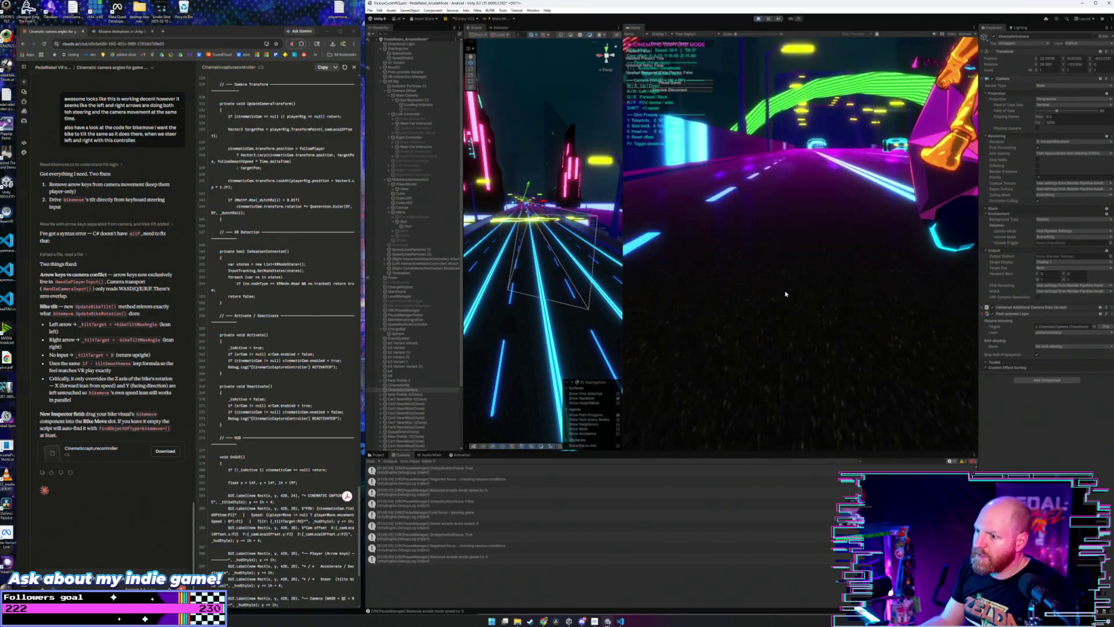
left_click(606, 404)
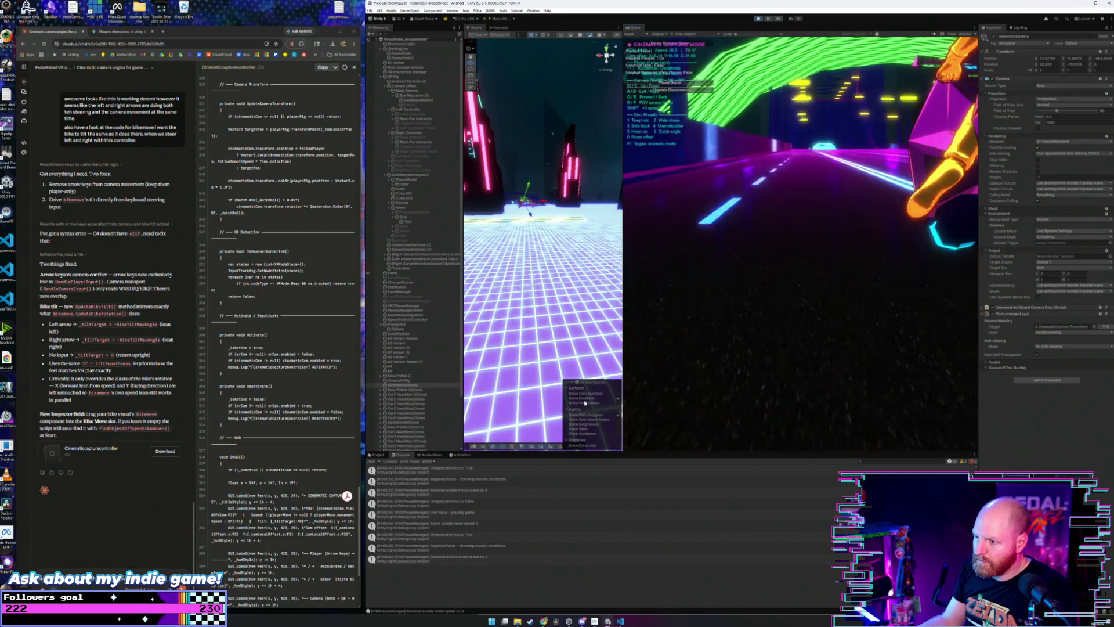
- Turn on cinematic capture mode with F1 and adjust the Scene/Game view split
left_click_drag(624, 401, 677, 401)
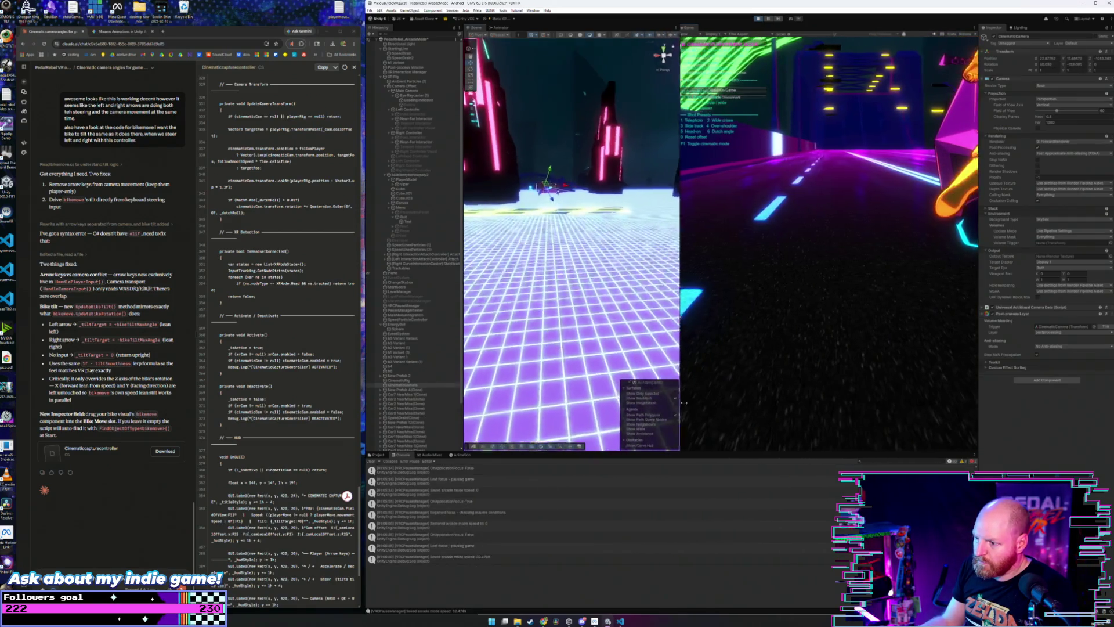
key("F1")
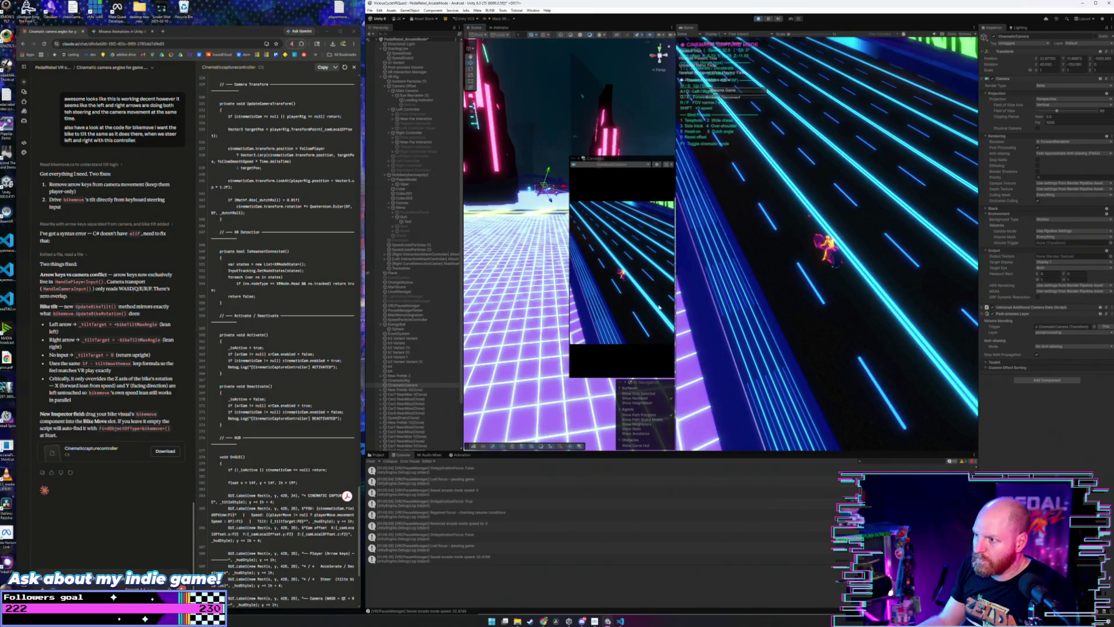
left_click_drag(677, 303, 596, 304)
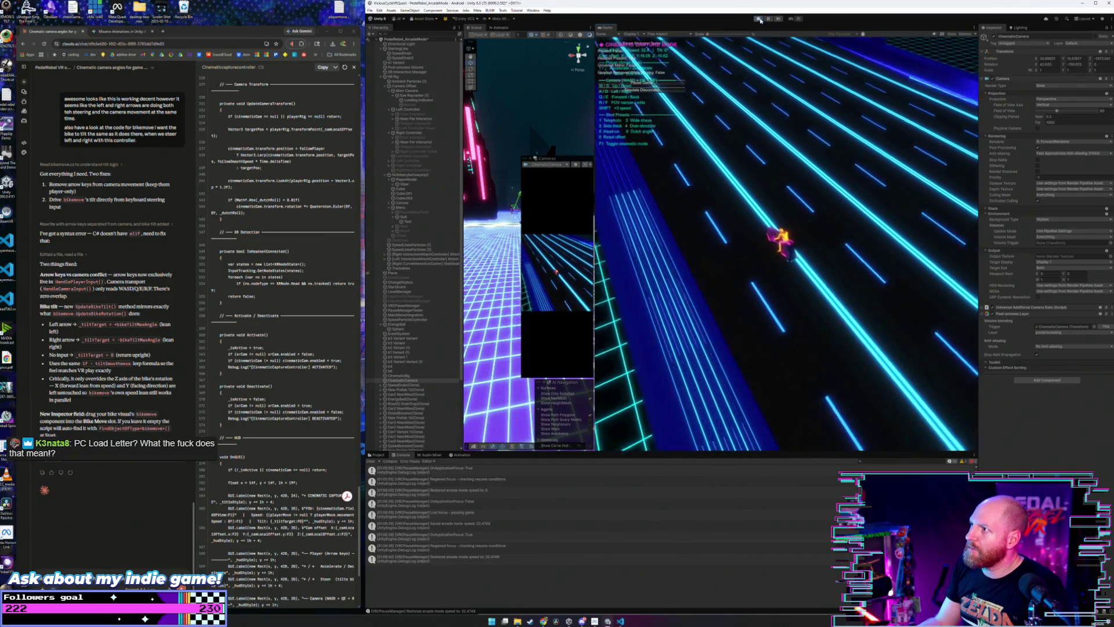
- Exit cinematic mode, set CinematicRig's Follow Smooth Speed to 10, and re-enter Play mode with Ctrl+P
key("F1")
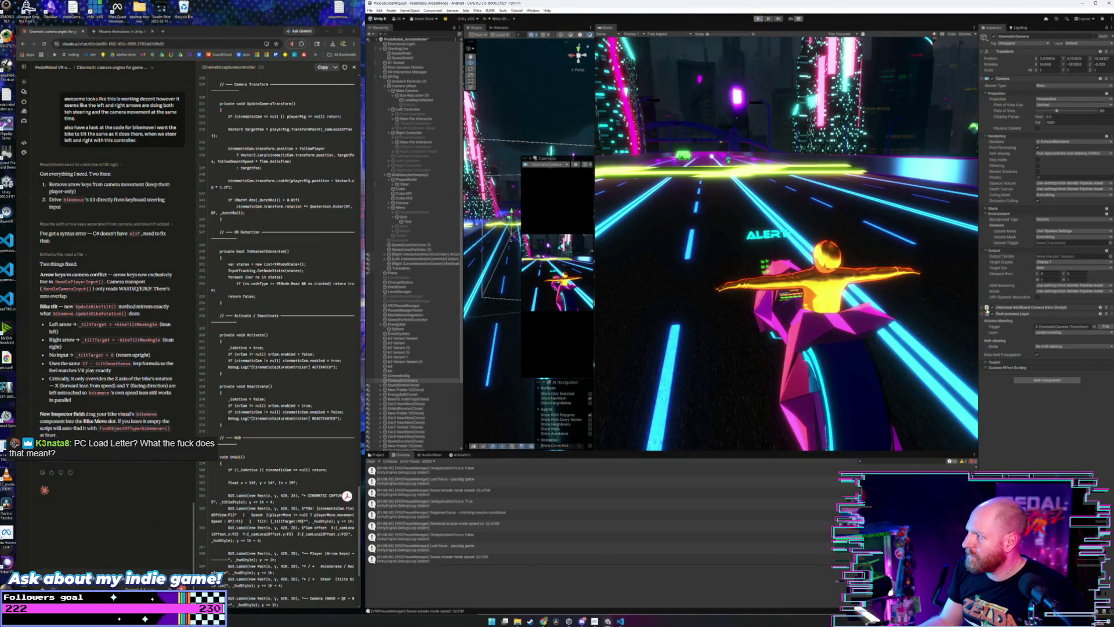
left_click(395, 424)
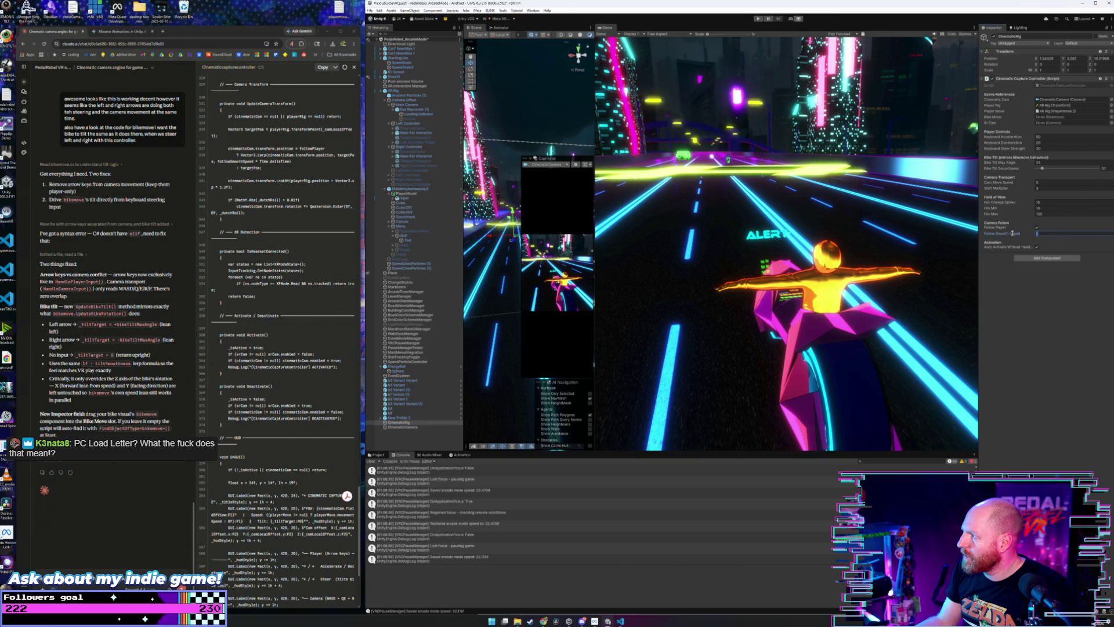
type("10")
key("Return")
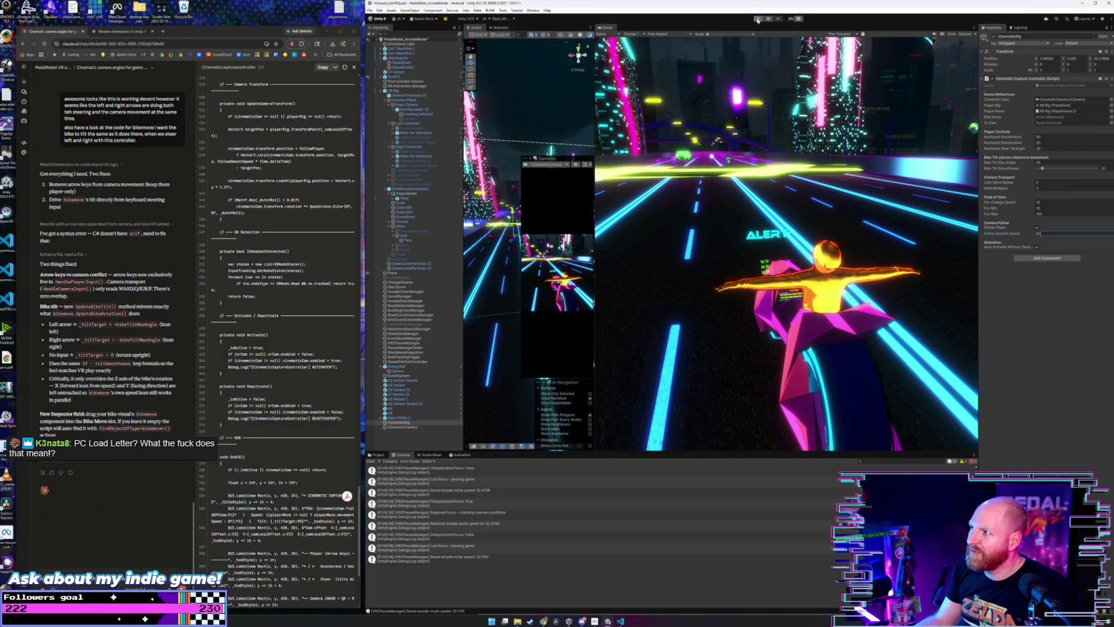
key("ctrl+p")
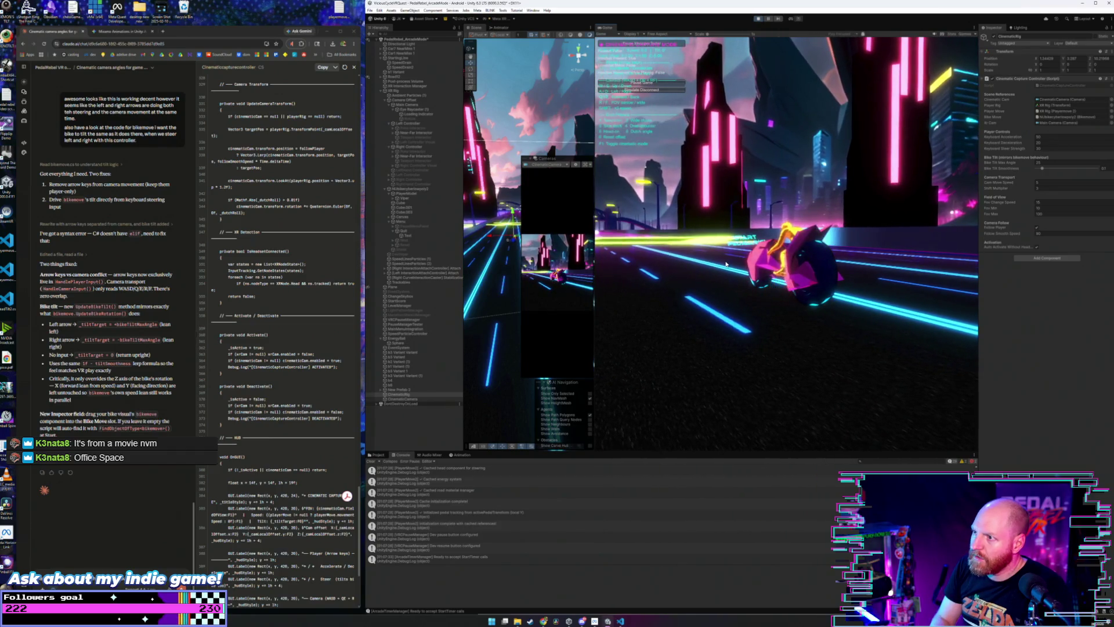
- Reset the cinematic camera, switch to the 28° telephoto preset, then tilt it to -25°
key("r")
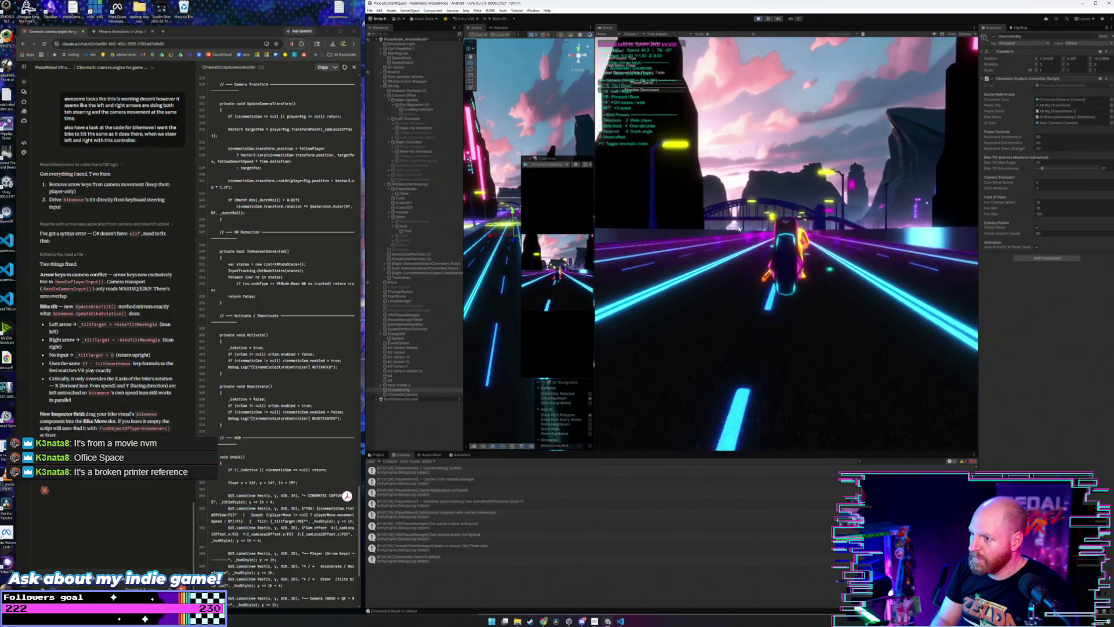
key("1")
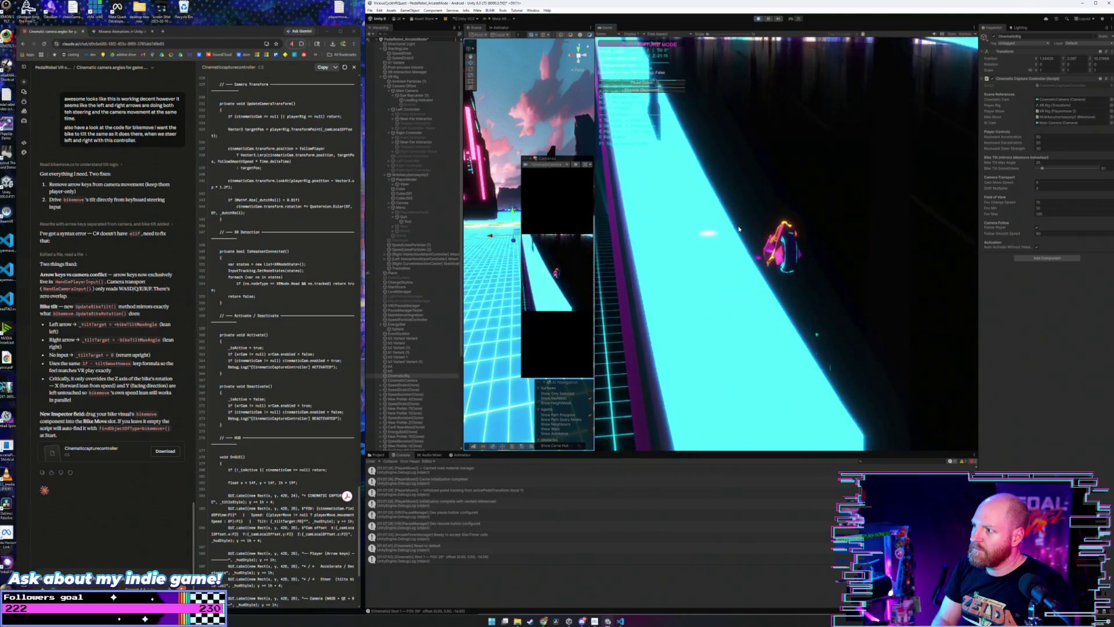
key("Right")
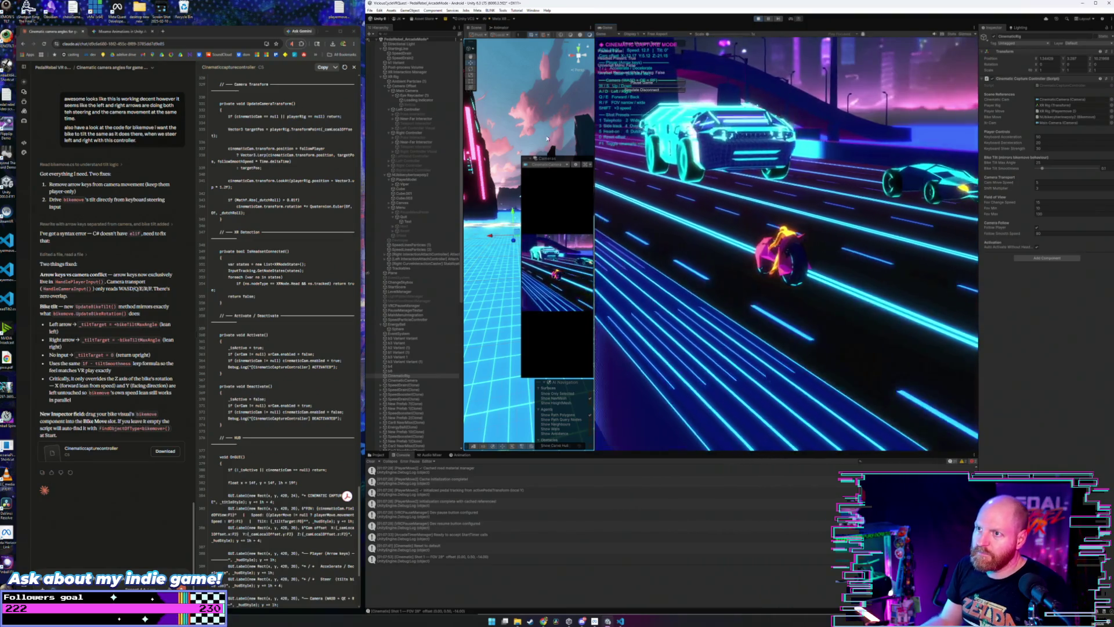
- Inspect the Main Camera's settings in the Inspector
left_click(403, 91)
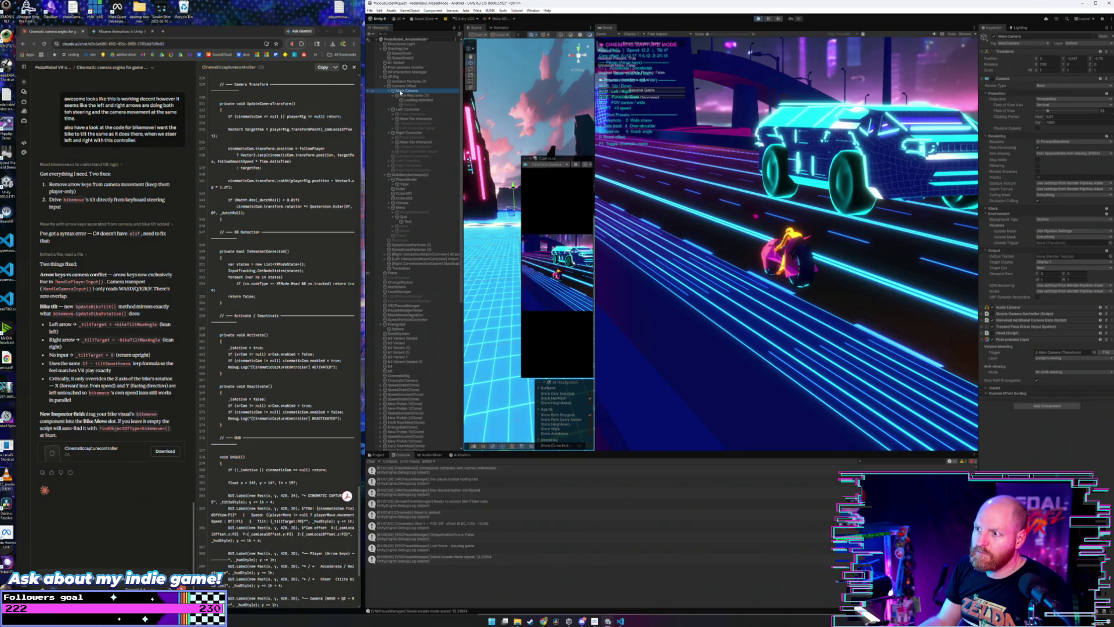
scroll(419, 317, "down", 10)
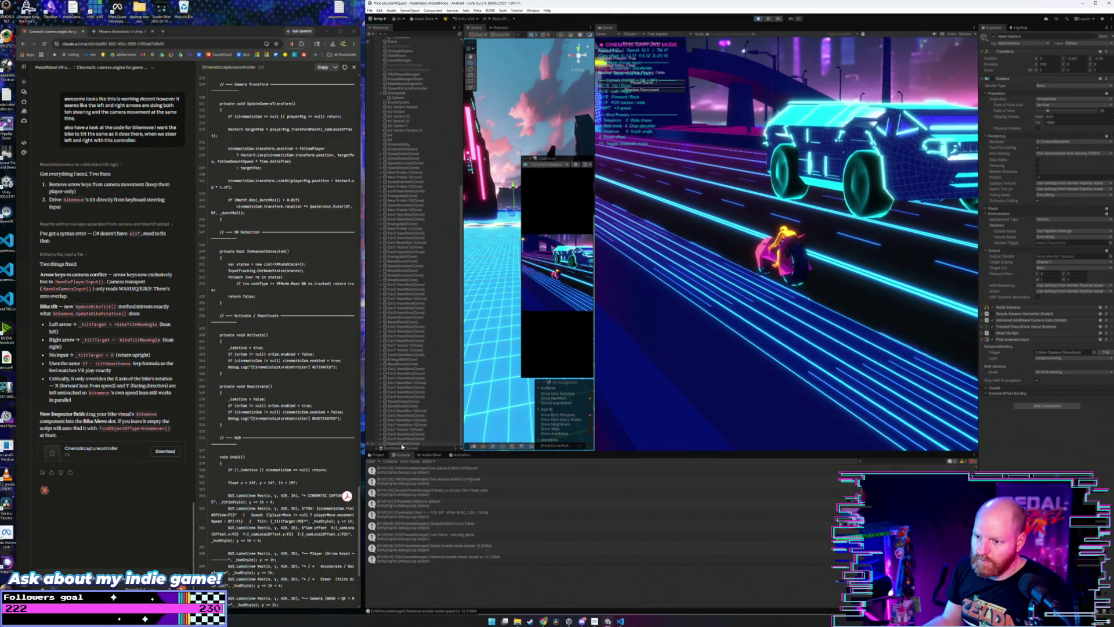
scroll(415, 290, "up", 4)
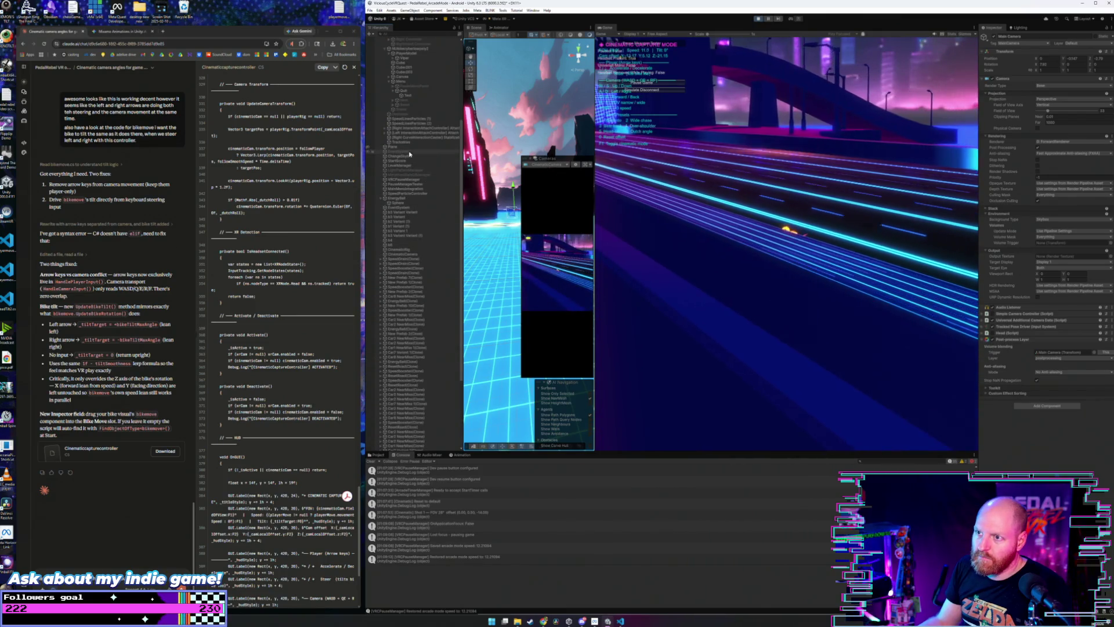
scroll(411, 180, "up", 5)
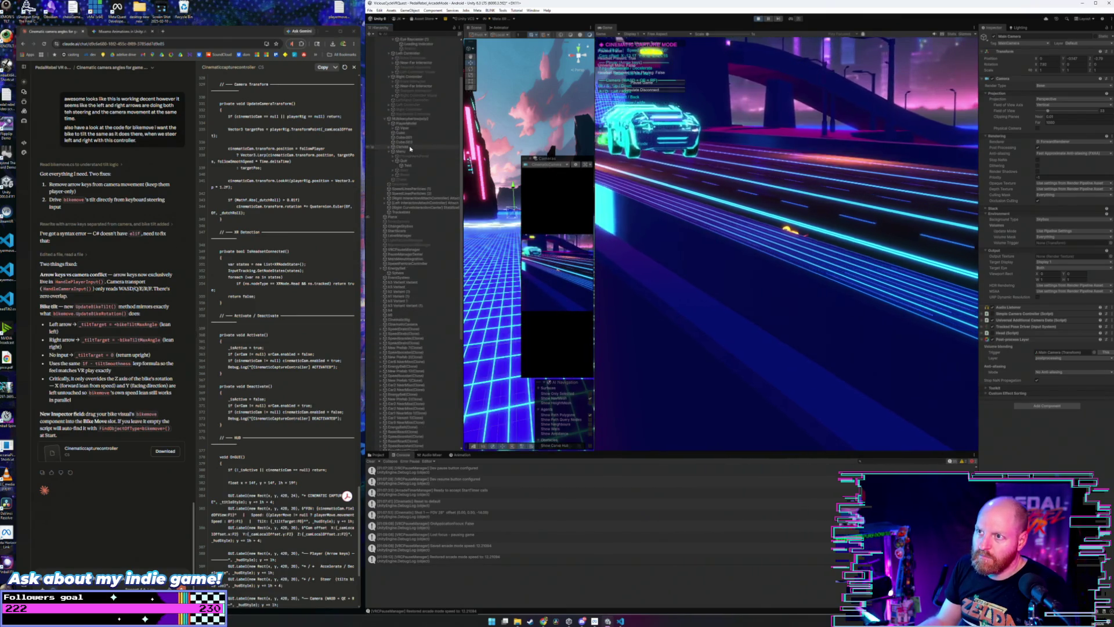
scroll(419, 200, "down", 7)
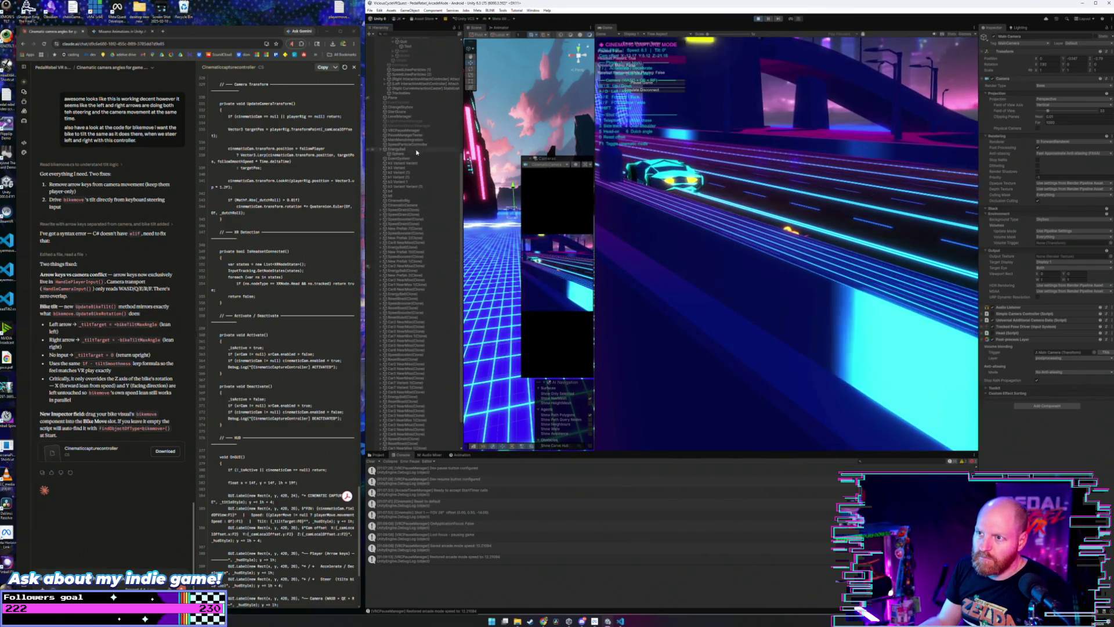
- Select CinematicCamera, then CinematicRig, and move the cinematic camera behind the bike with preset 2
left_click(421, 206)
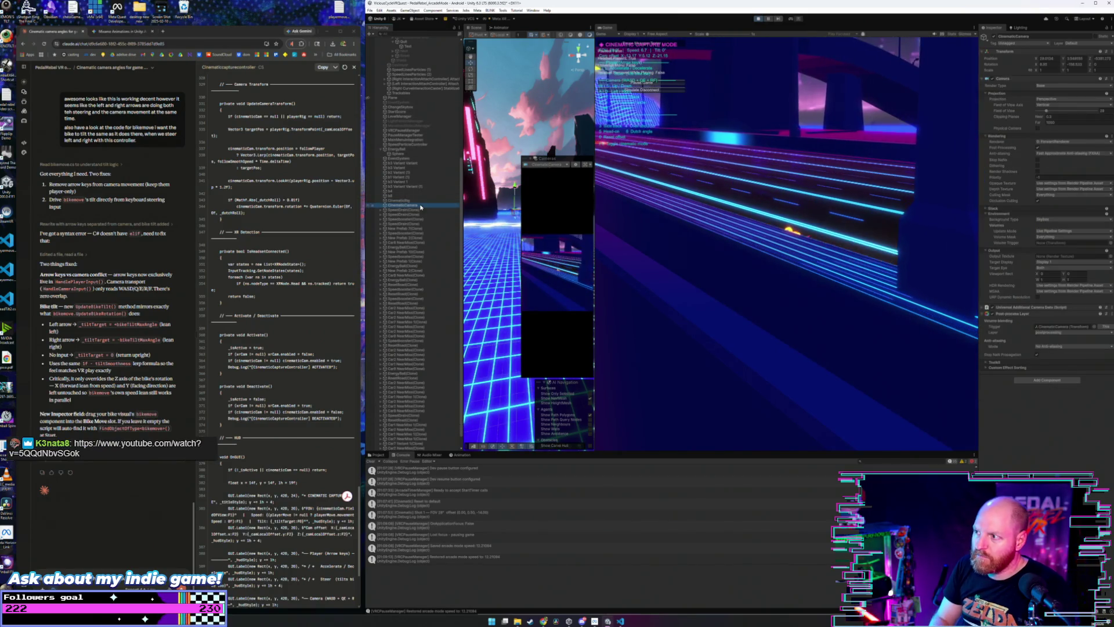
key("Down")
key("Down")
key("Down")
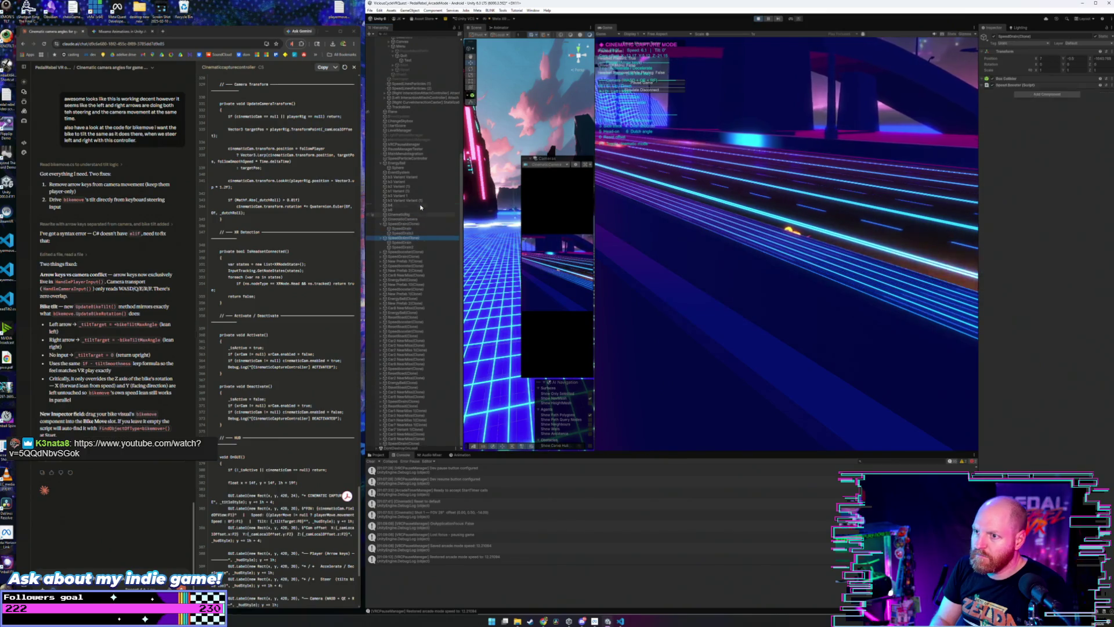
key("Up")
left_click(402, 218)
left_click(710, 243)
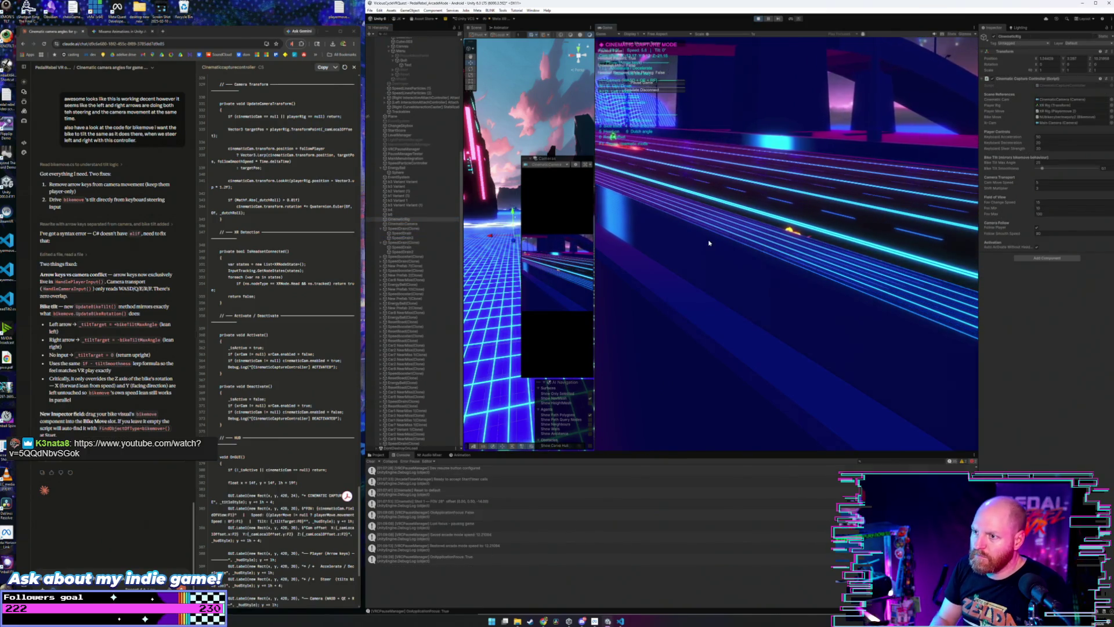
key("2")
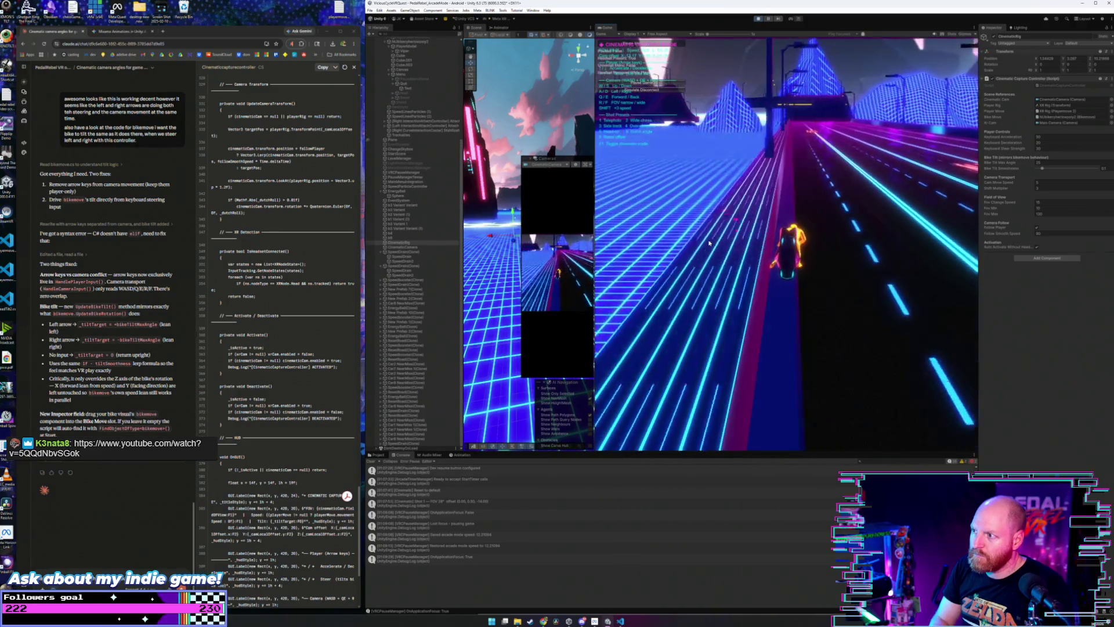
- Preview Main Camera in the Cameras overlay, then switch the preview back to CinematicCamera
left_click(563, 166)
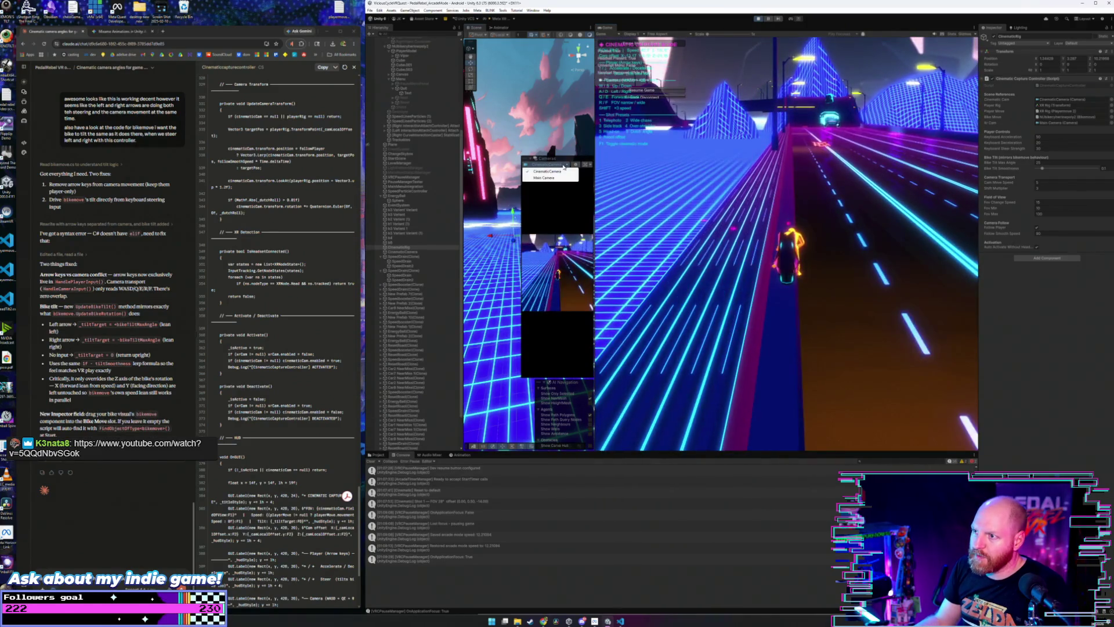
left_click(560, 177)
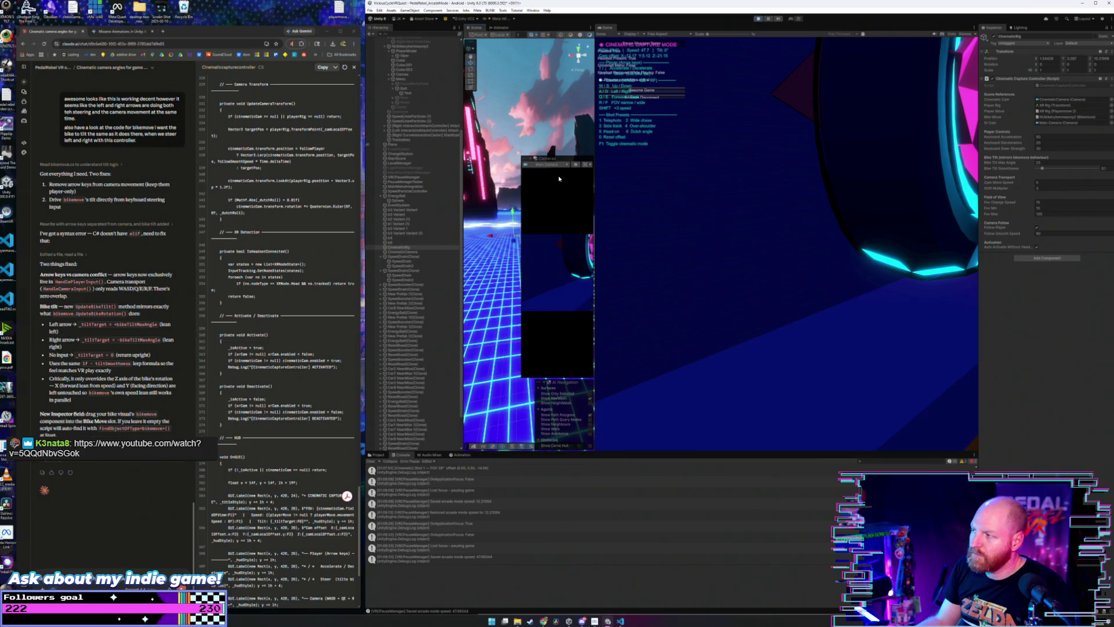
left_click(560, 166)
left_click(562, 173)
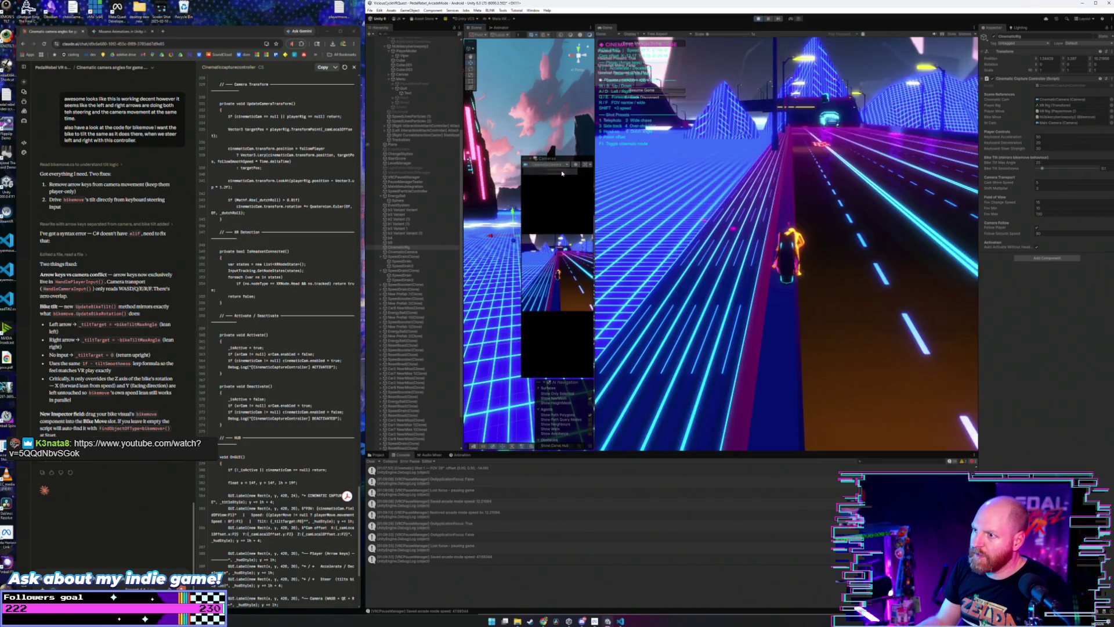
left_click(644, 181)
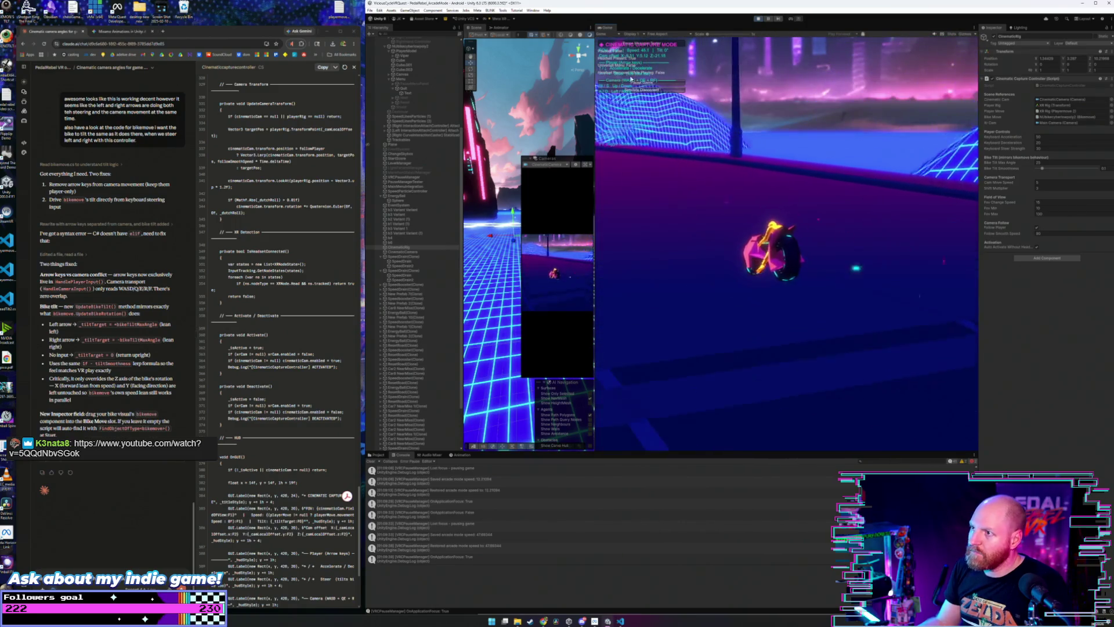
- Stop the game, select CinematicCamera, and shrink the camera preview window to its image
left_click(758, 19)
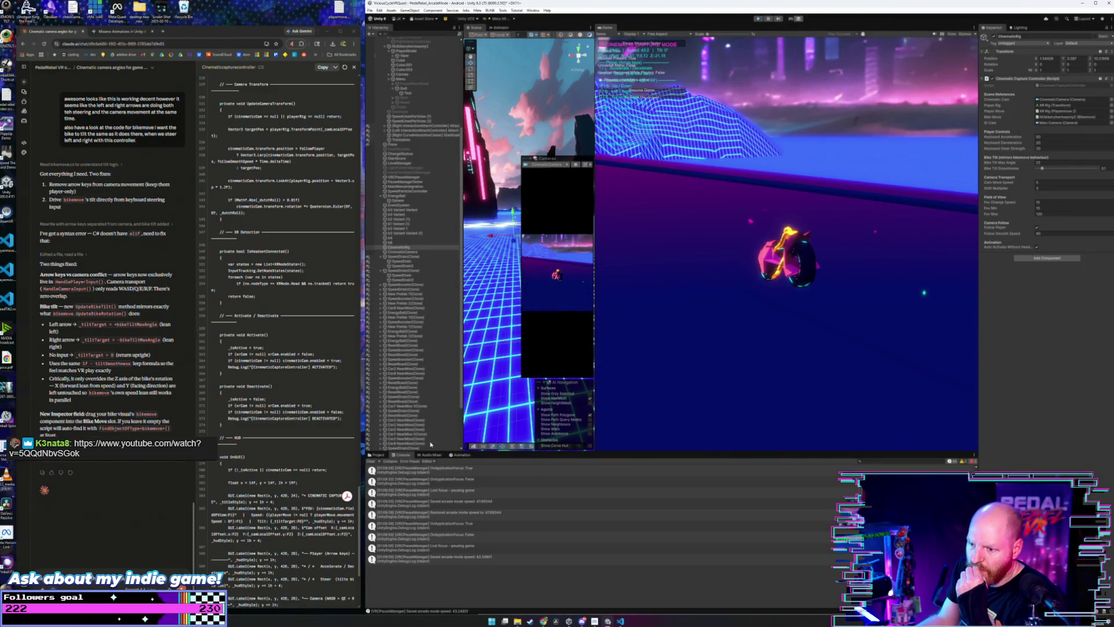
left_click(409, 428)
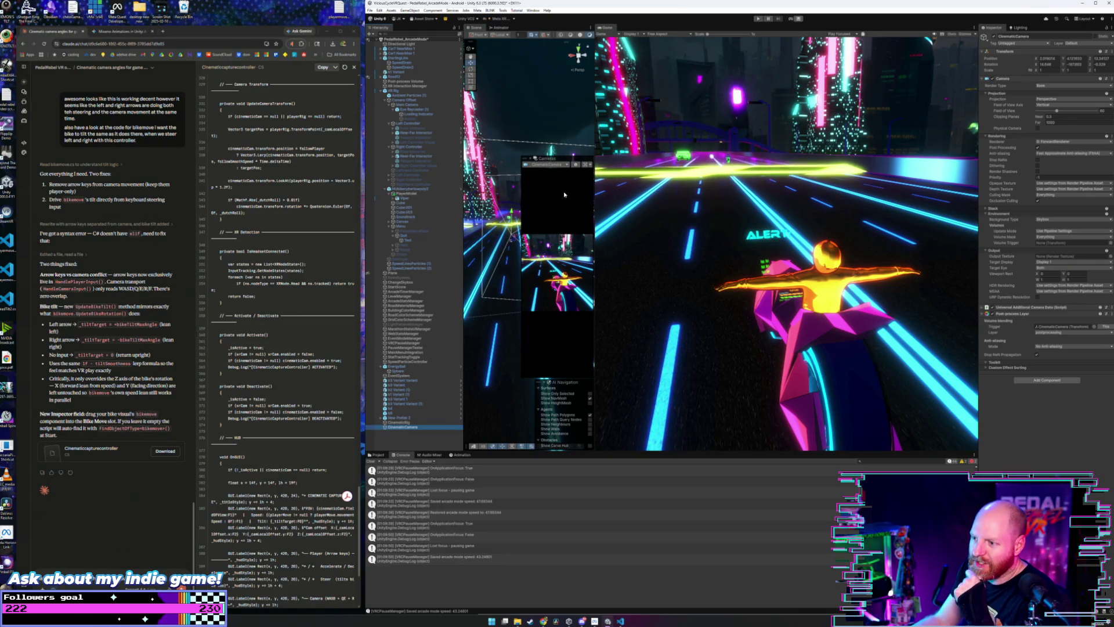
left_click_drag(572, 152, 573, 286)
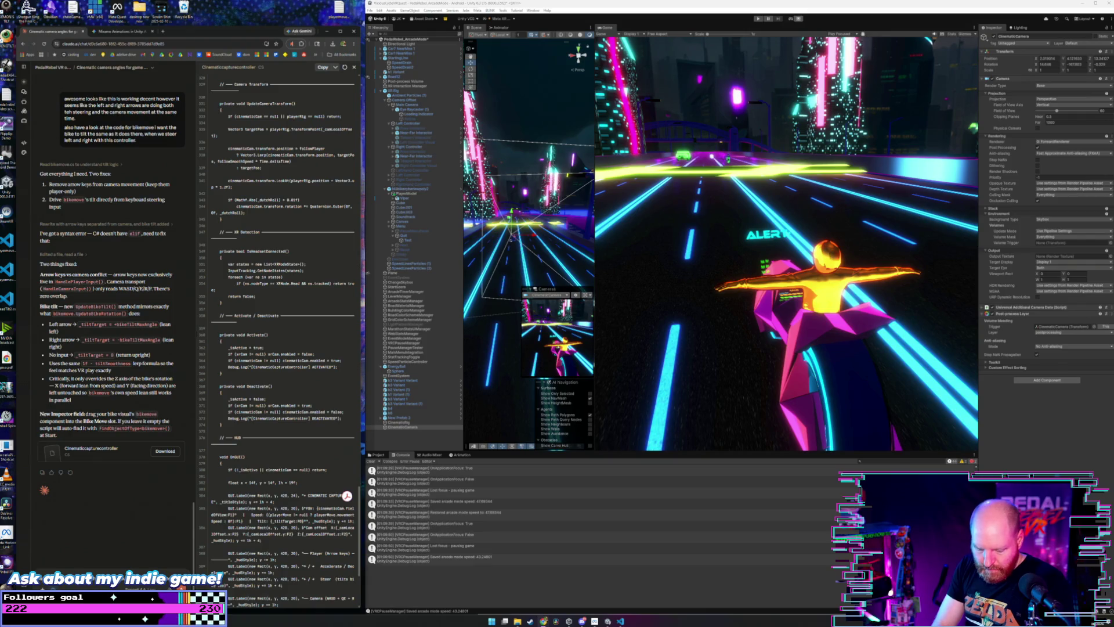
- Ask Claude whether something else could make the camera orbit the player, then inspect the XR Rig
type("Is there another reason the camera would be orbiting around the")
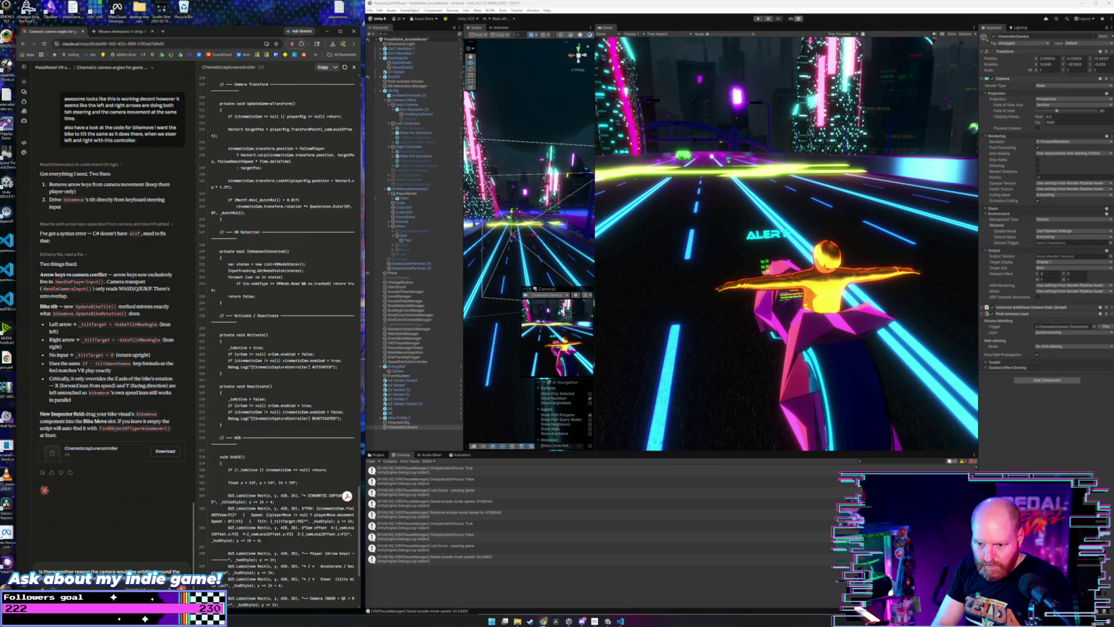
key("Return")
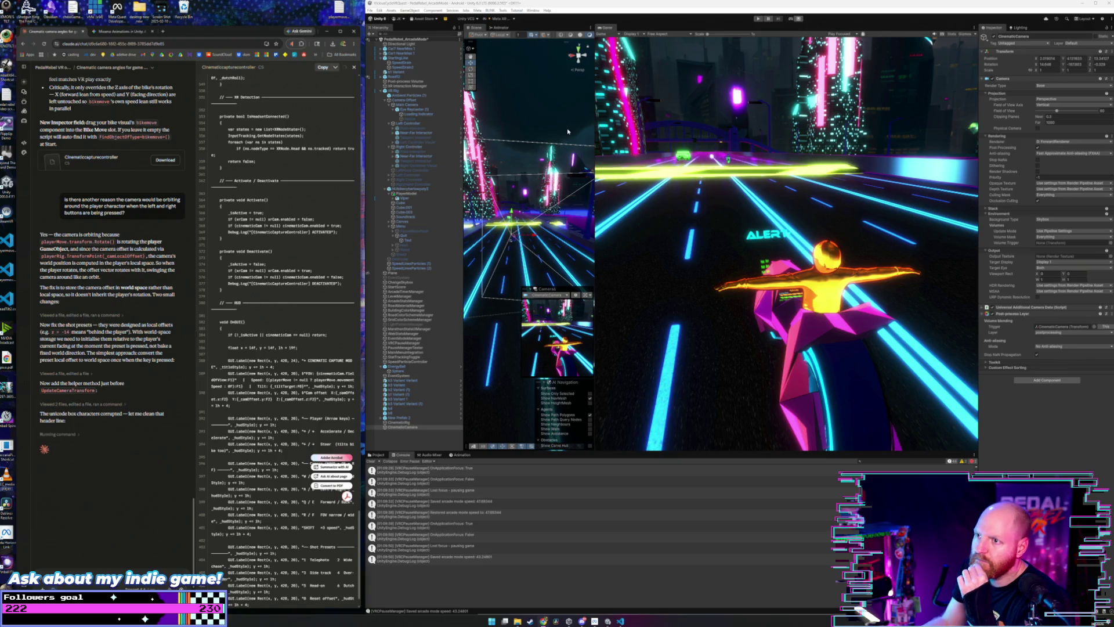
left_click(395, 91)
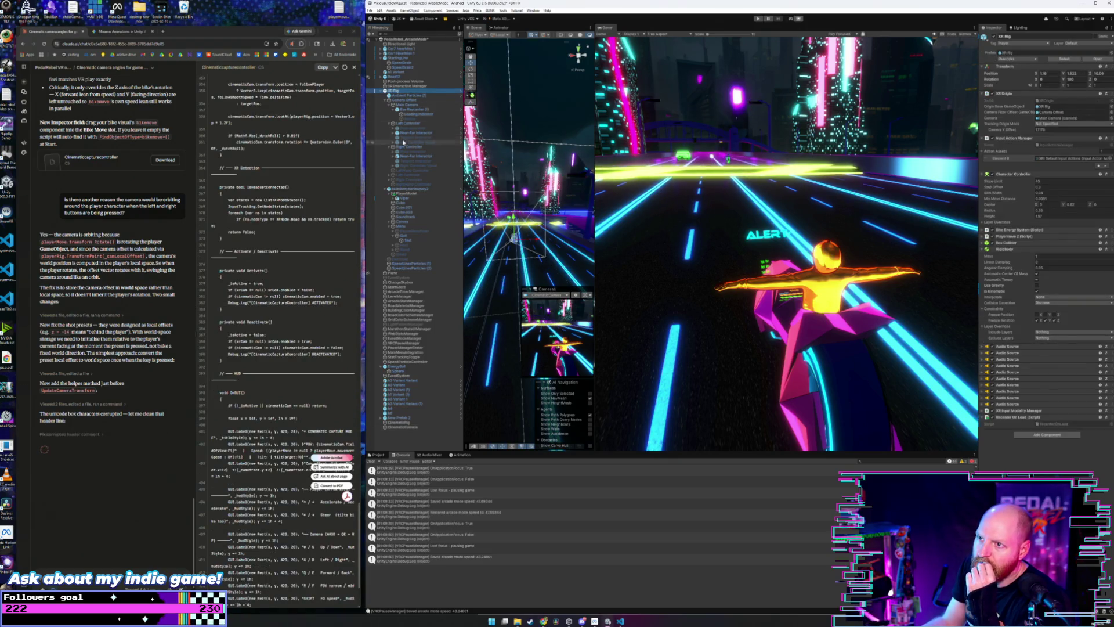
- Inspect the bike's movement script settings and bring up the Acrobat assistant's options
left_click(409, 190)
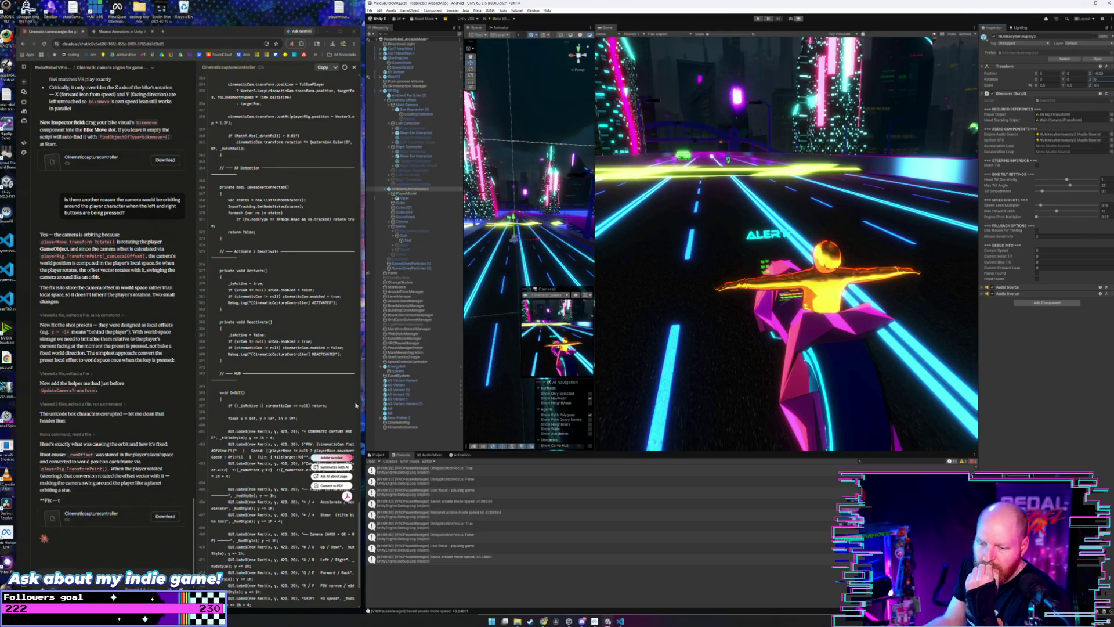
mouse_move(343, 498)
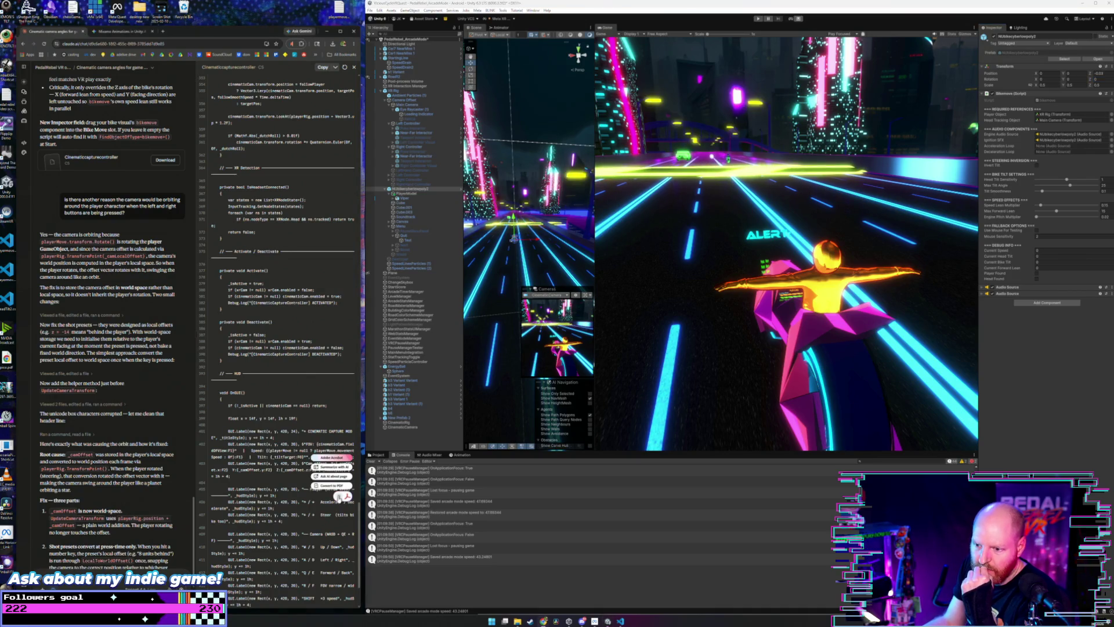
left_click(338, 498)
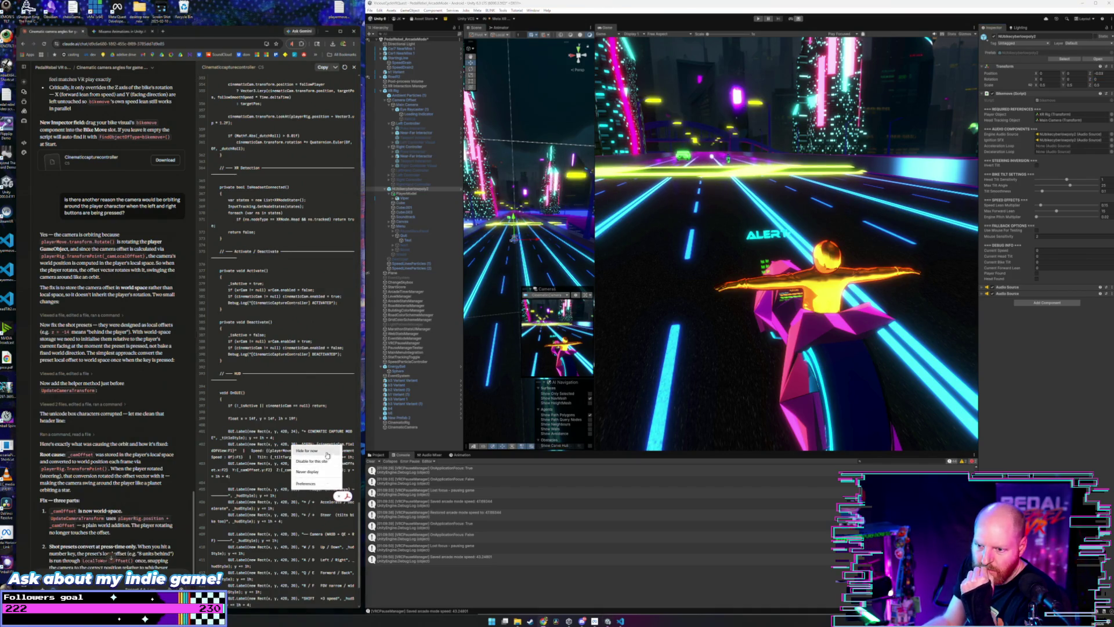
- In Acrobat extension preferences, turn off generative AI features and hide the AI Assistant button
left_click(325, 476)
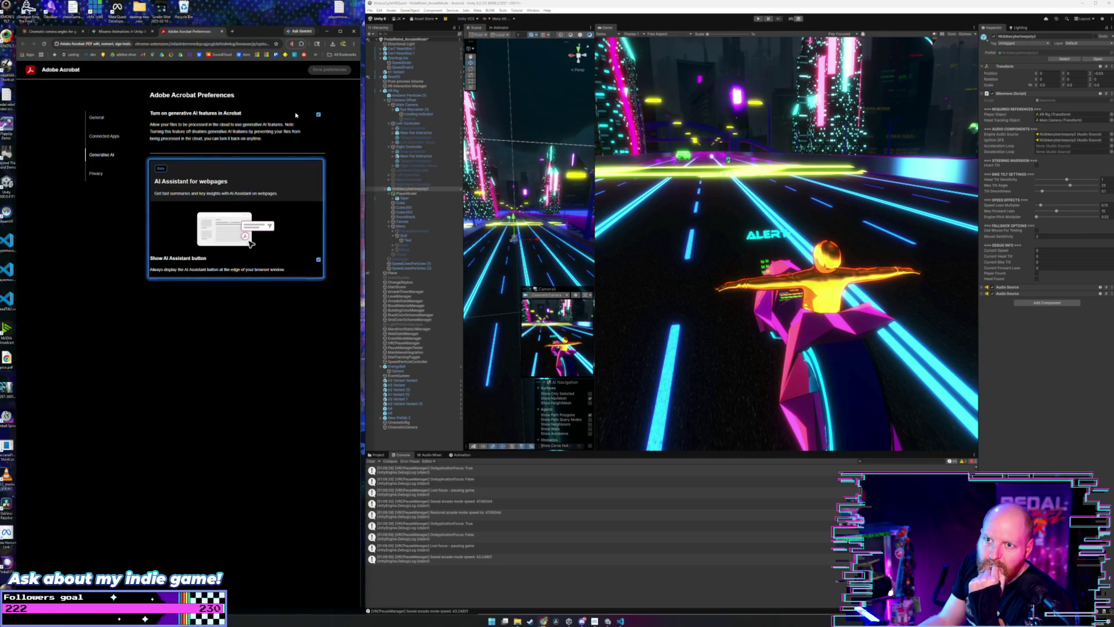
left_click(319, 116)
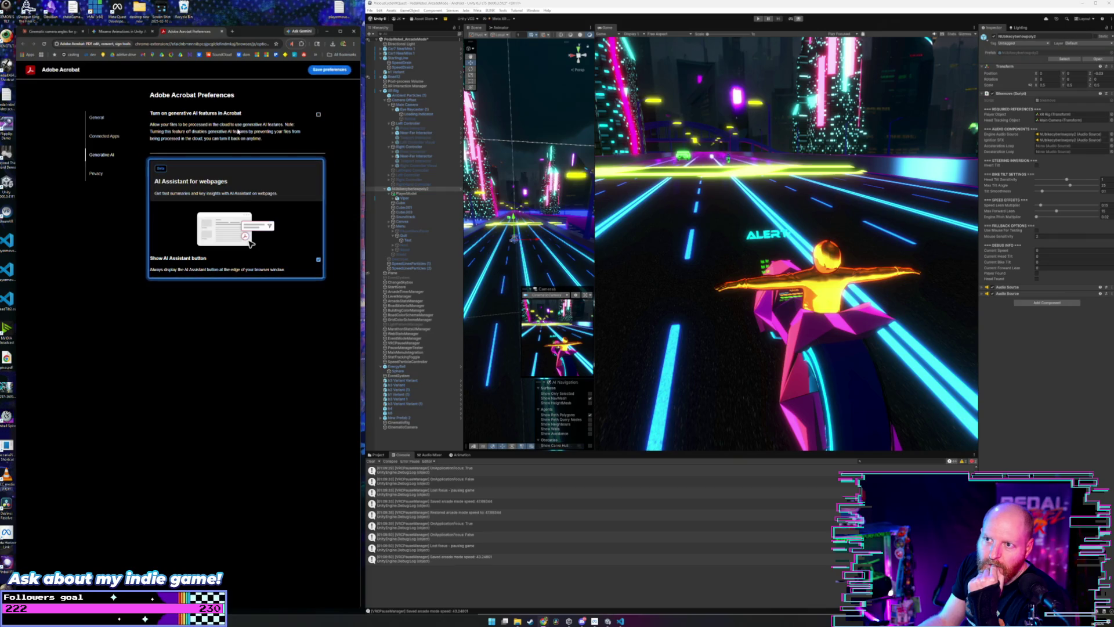
left_click(96, 173)
left_click(109, 119)
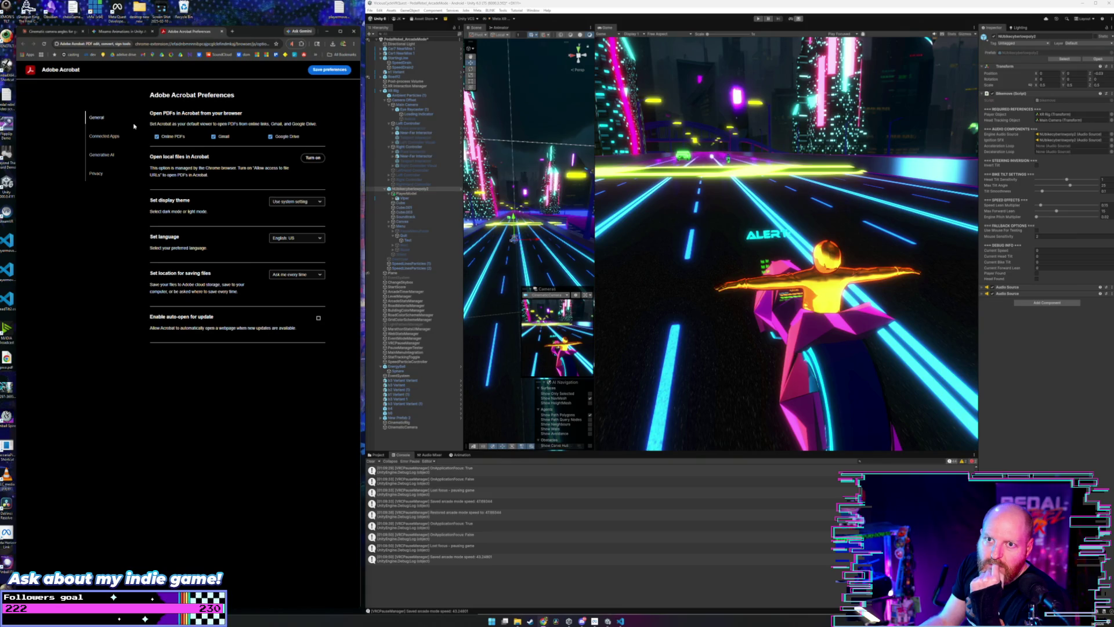
left_click(106, 137)
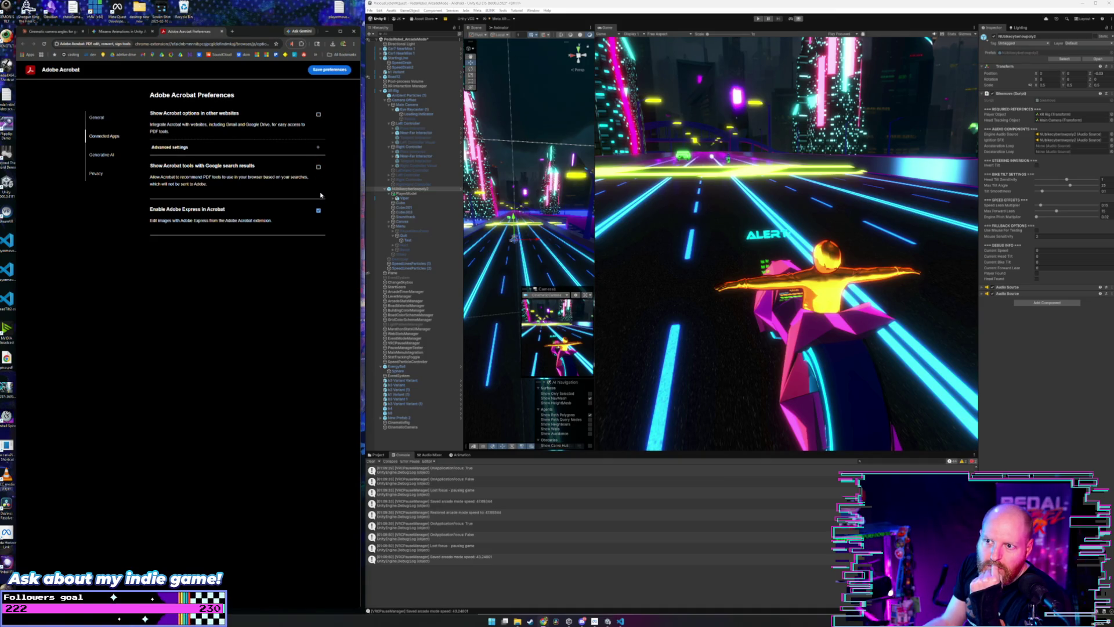
left_click(100, 161)
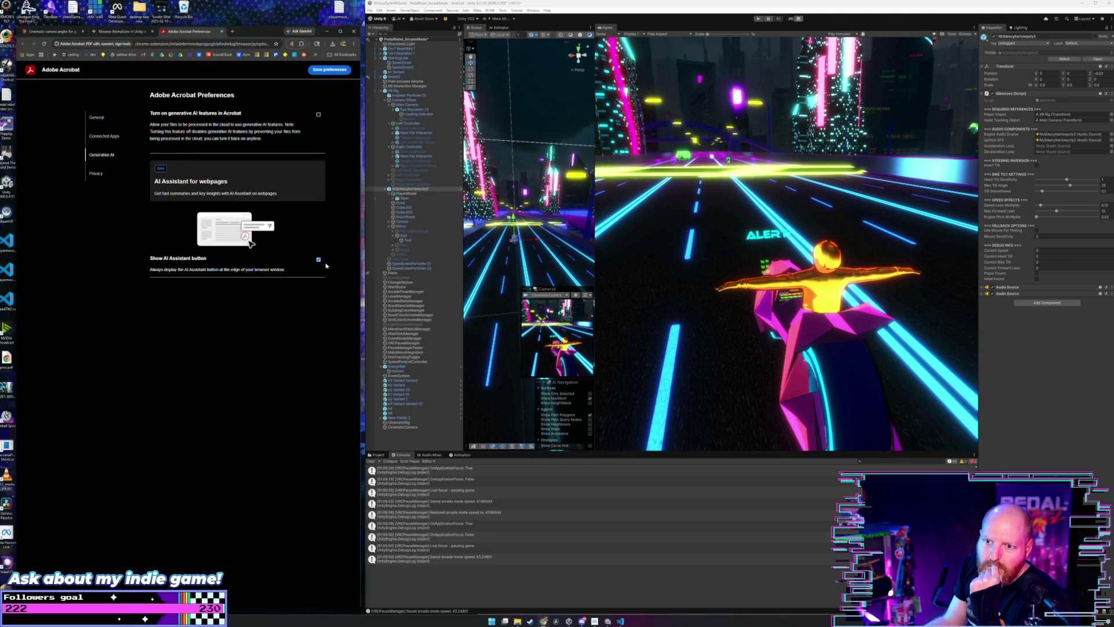
left_click(317, 263)
- Stop sending usage data and opening online and Google Drive PDFs in Acrobat, then close preferences
left_click(97, 174)
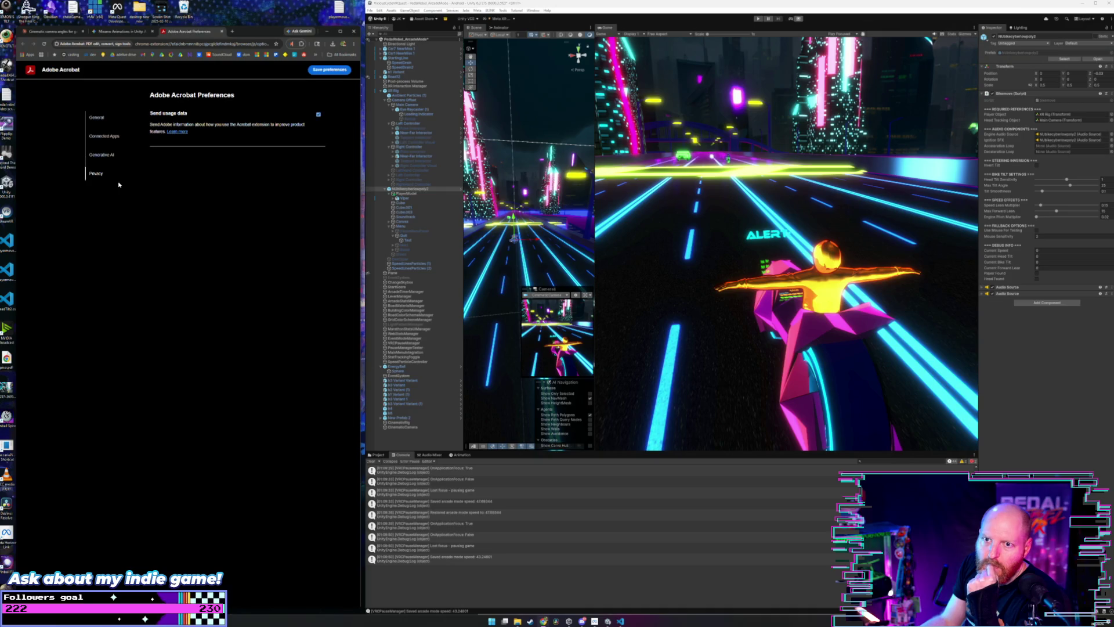
left_click(318, 115)
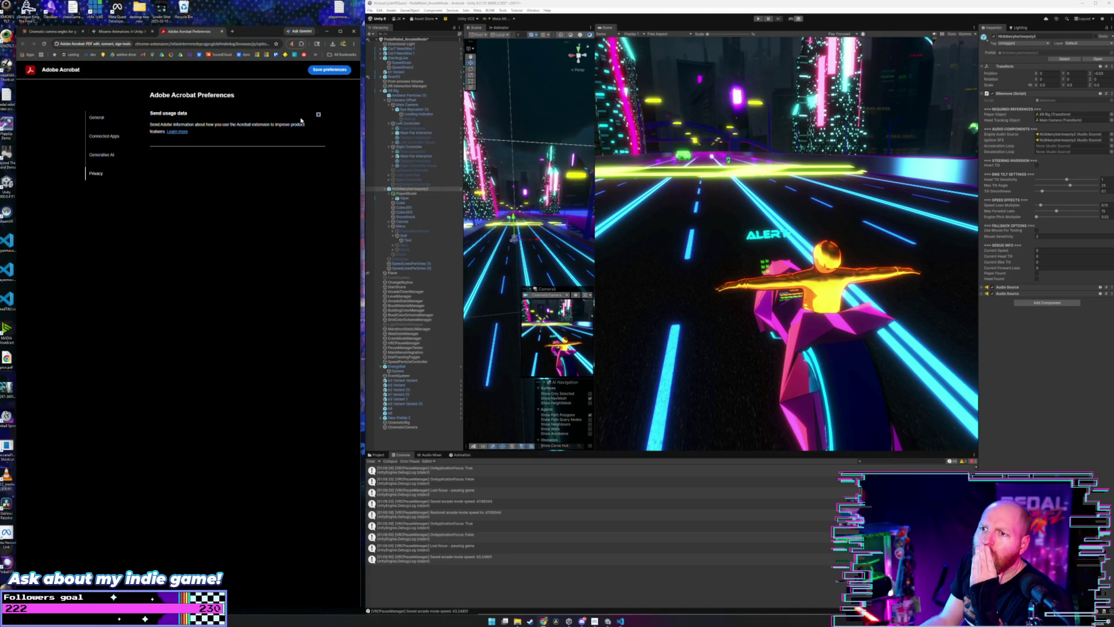
left_click(97, 118)
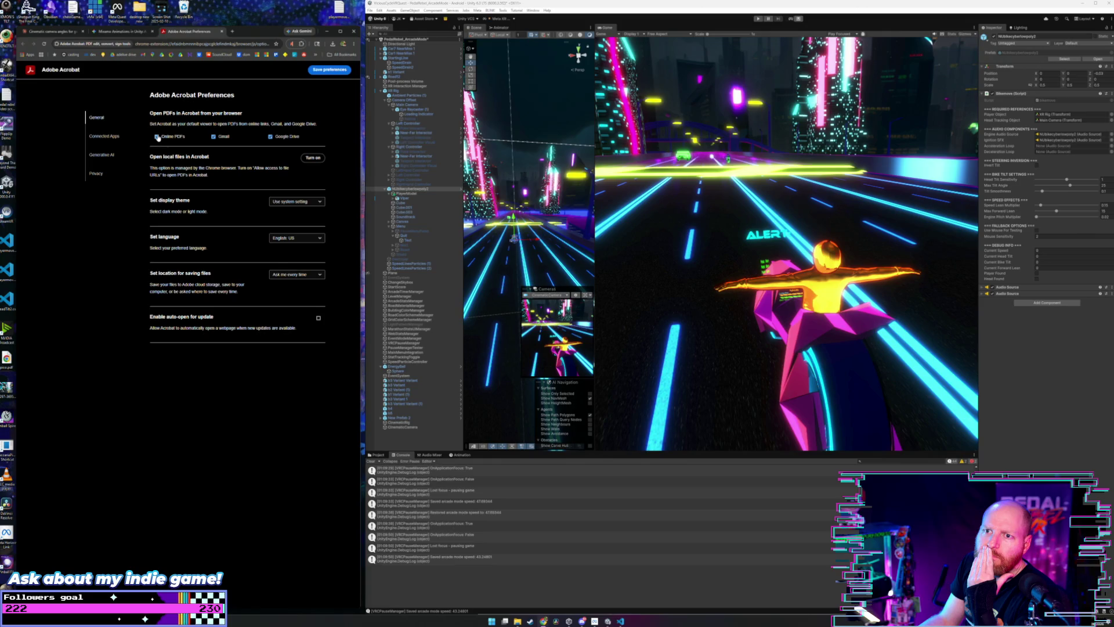
left_click(156, 137)
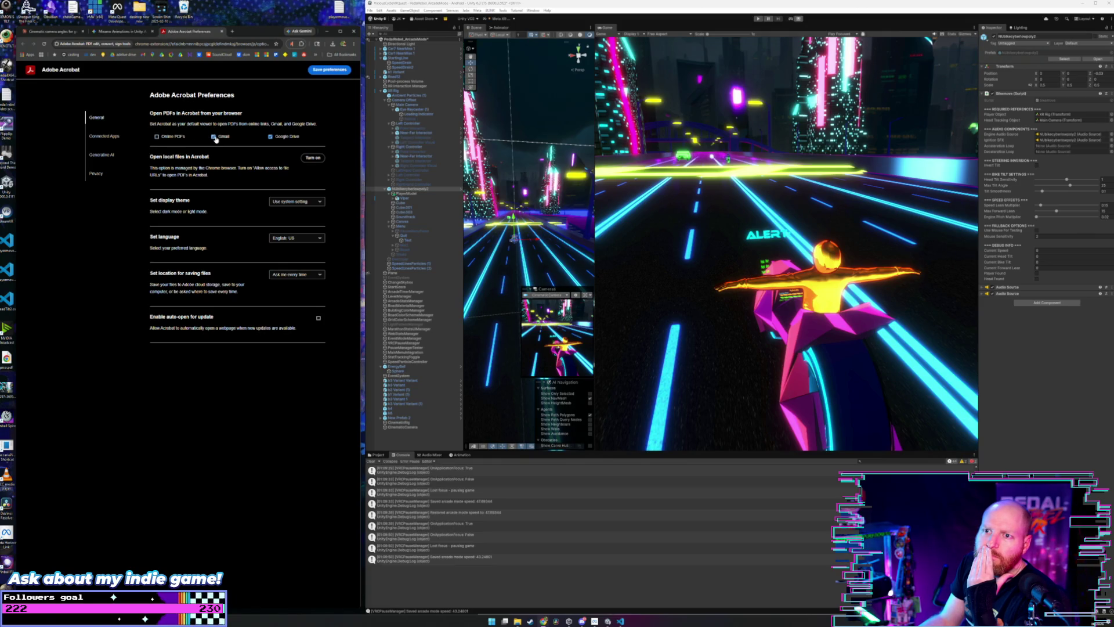
left_click(271, 137)
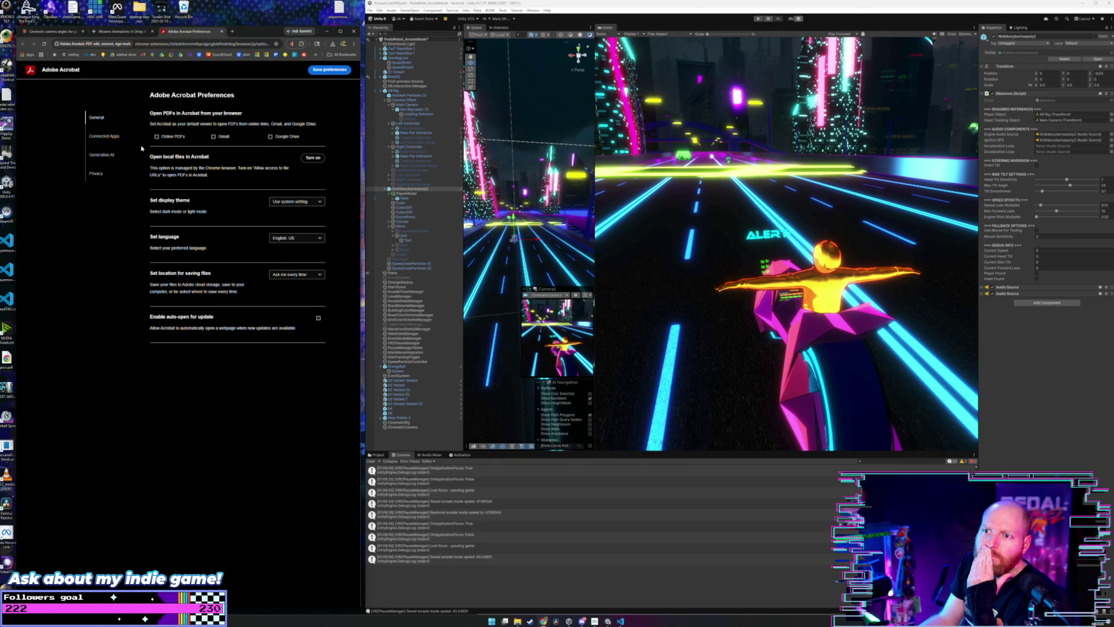
left_click(102, 136)
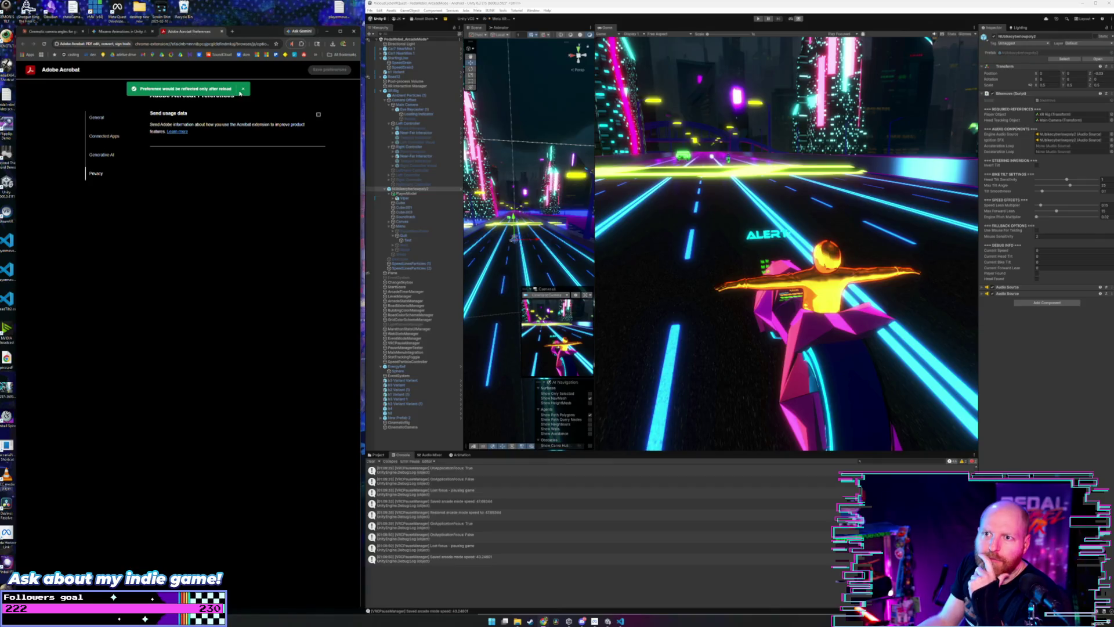
left_click(245, 88)
left_click(222, 31)
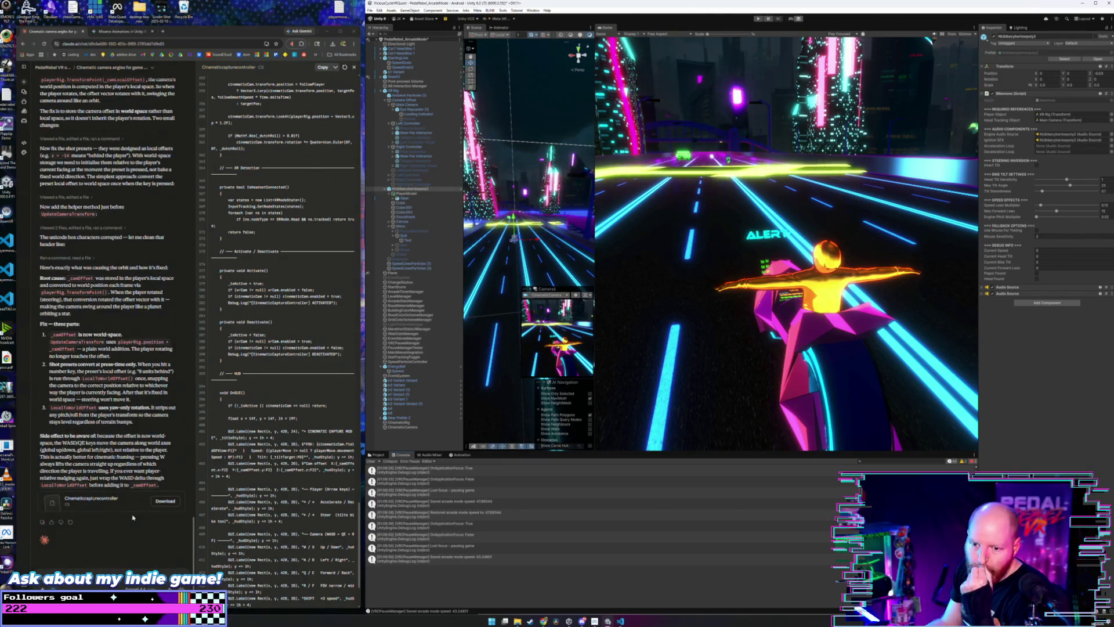
- Copy Claude's updated CinematicCaptureController code block and bring up the script in VS Code
left_click(323, 67)
left_click(623, 621)
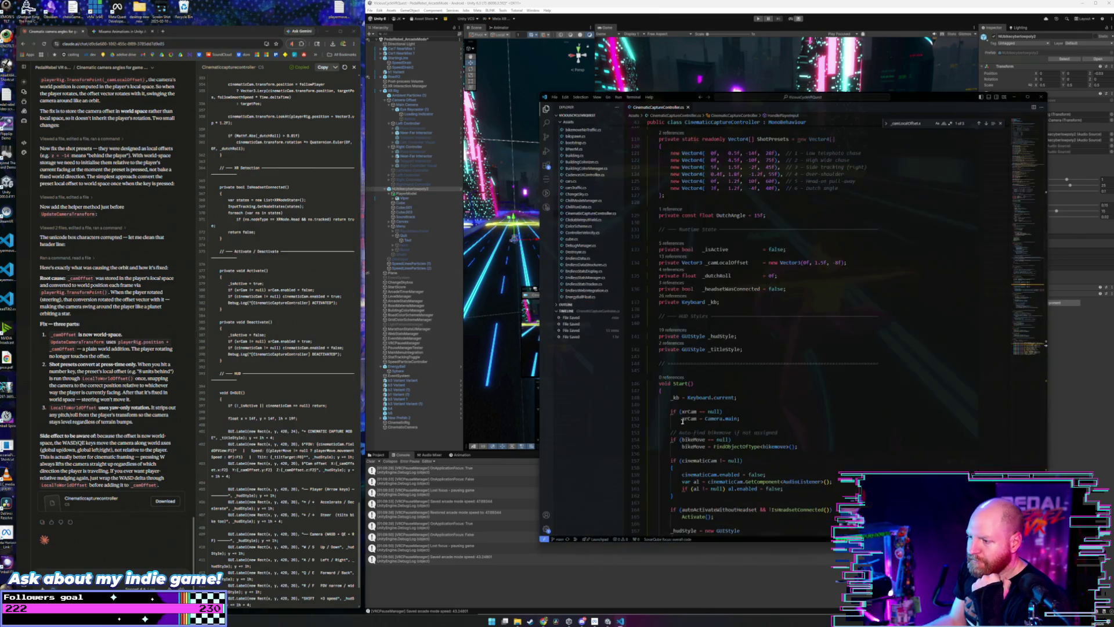
- Overwrite all of CinematicCaptureController.cs with the copied code, then switch back to Unity to recompile
left_click(802, 310)
key("ctrl+a")
key("ctrl+v")
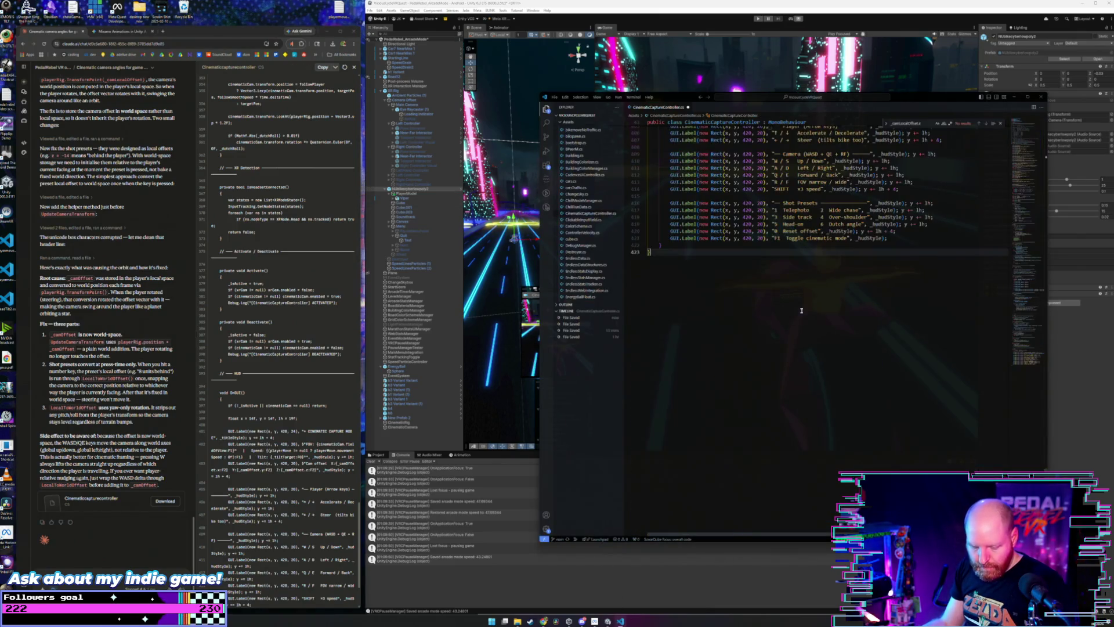
left_click(672, 4)
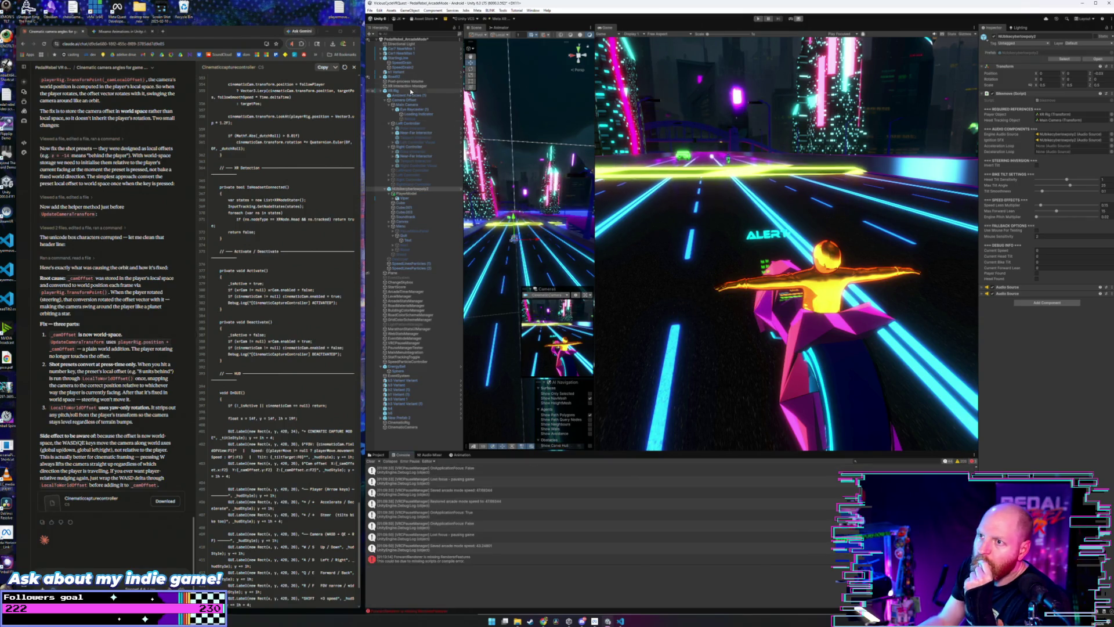
- Select XR Rig and play-test the updated orbit camera fix, then stop the game
left_click(394, 91)
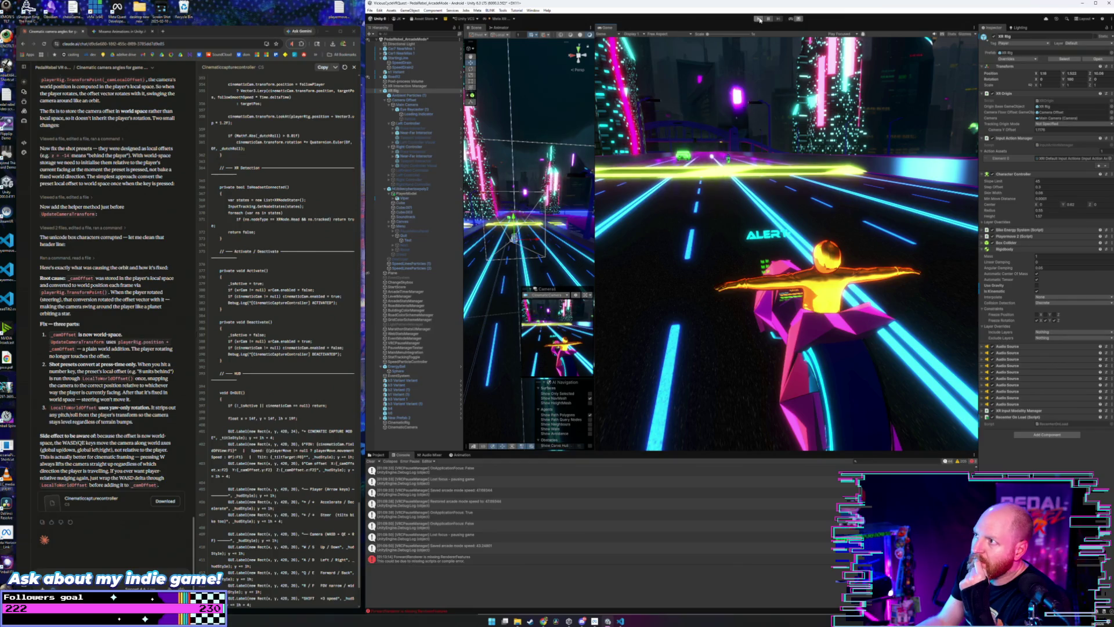
left_click(758, 18)
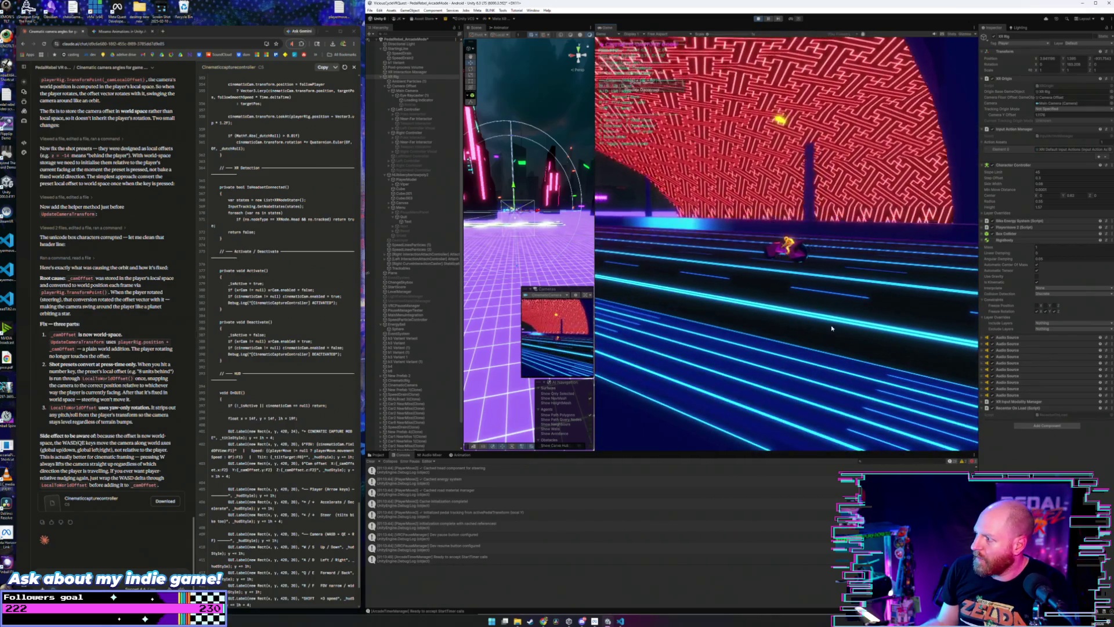
scroll(408, 370, "down", 2)
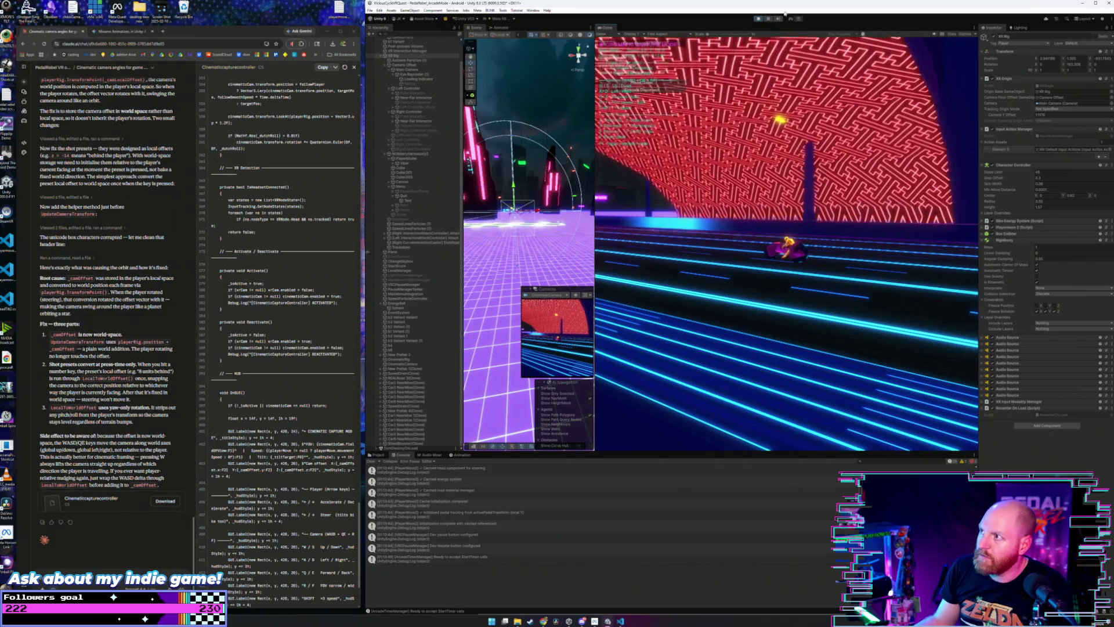
left_click(761, 19)
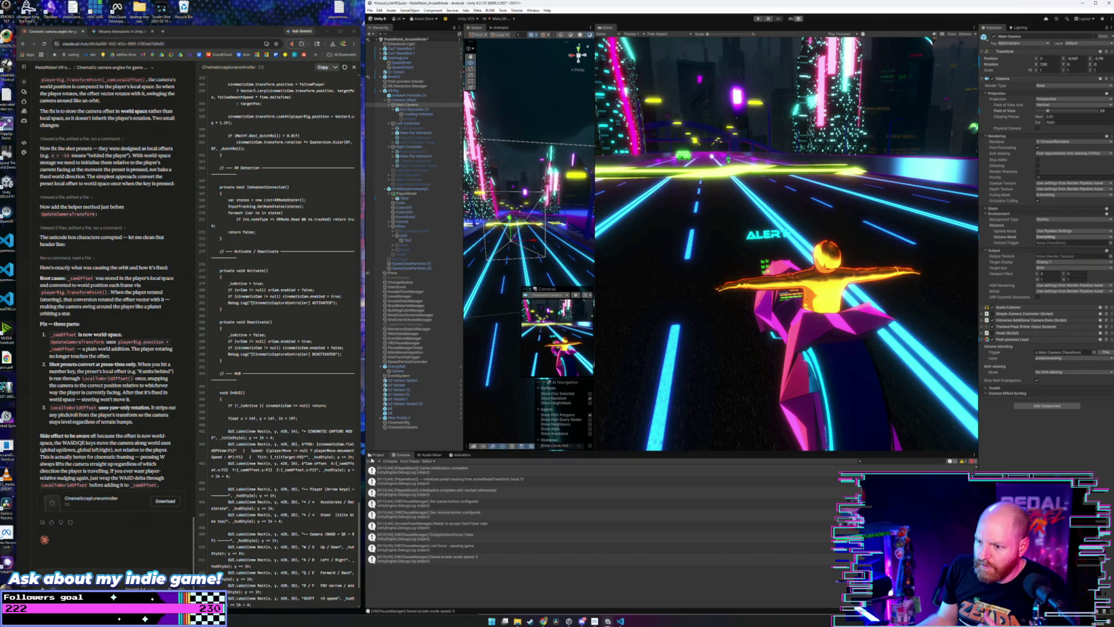
- Select CinematicRig to show its Cinematic Capture Controller bike tilt, field of view and follow settings
left_click(412, 423)
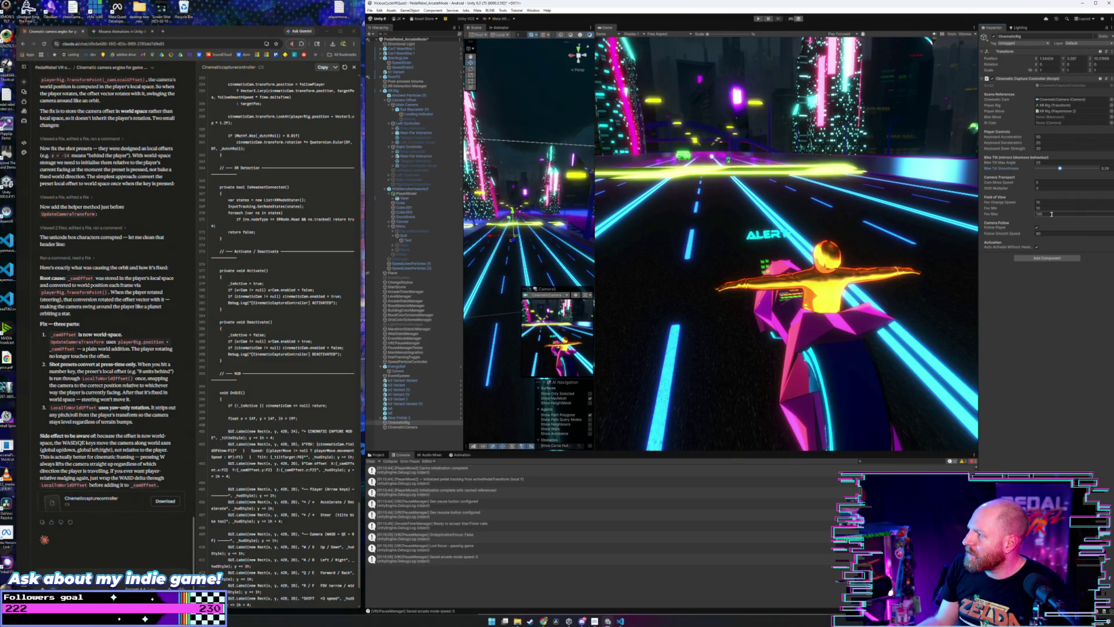
- Set Cam Move Speed to 20 and Follow Smooth Speed to 50, then enter play mode
left_click(1043, 183)
left_click(1043, 183)
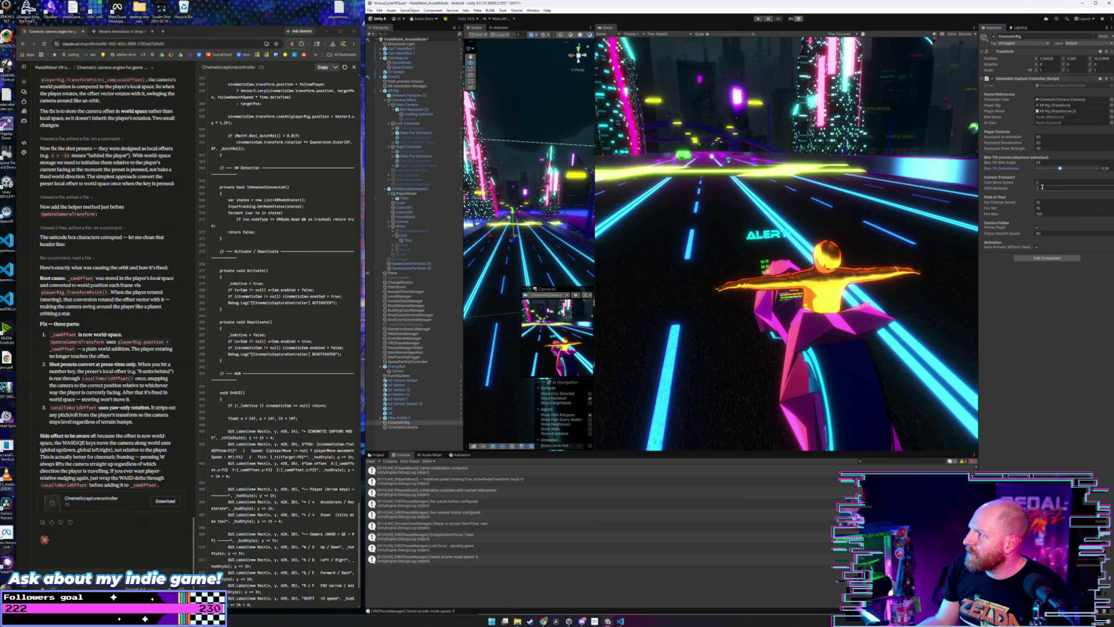
type("20")
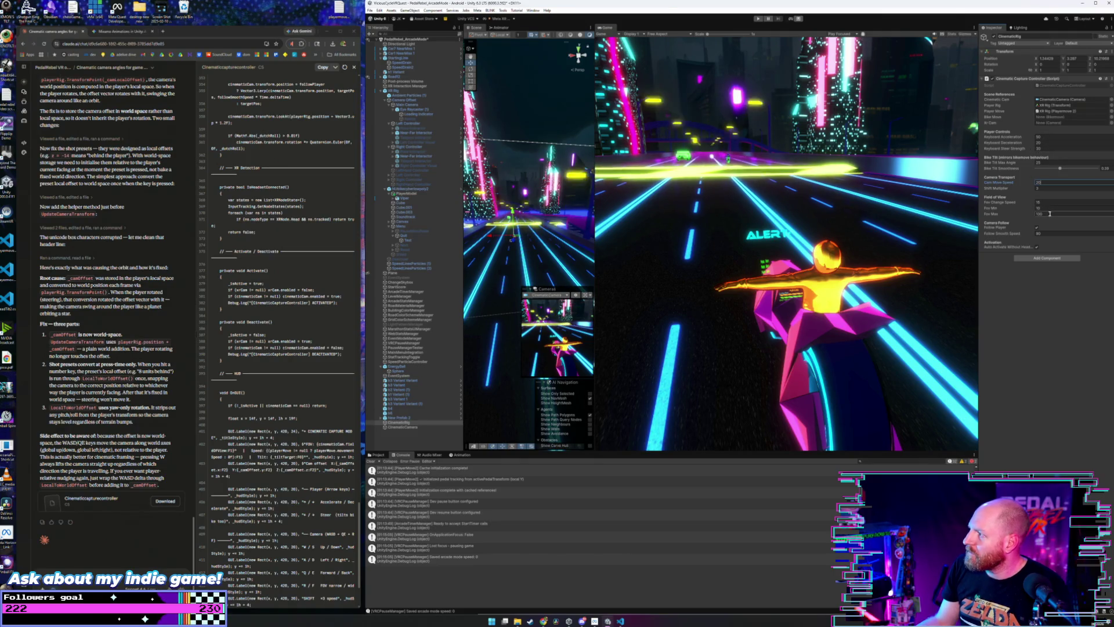
left_click(1022, 236)
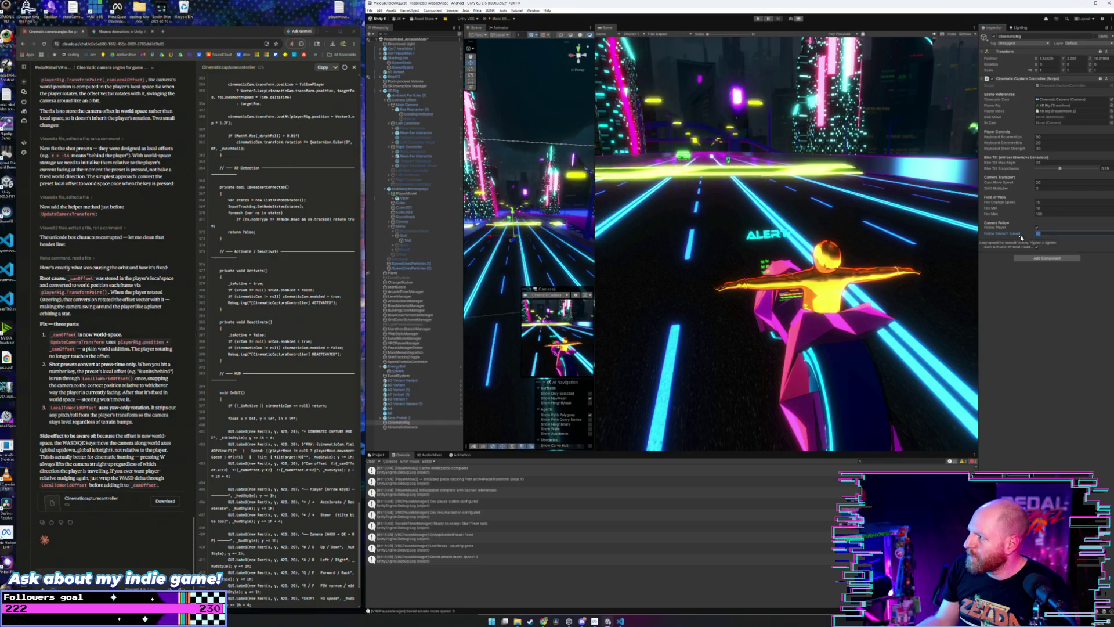
type("0")
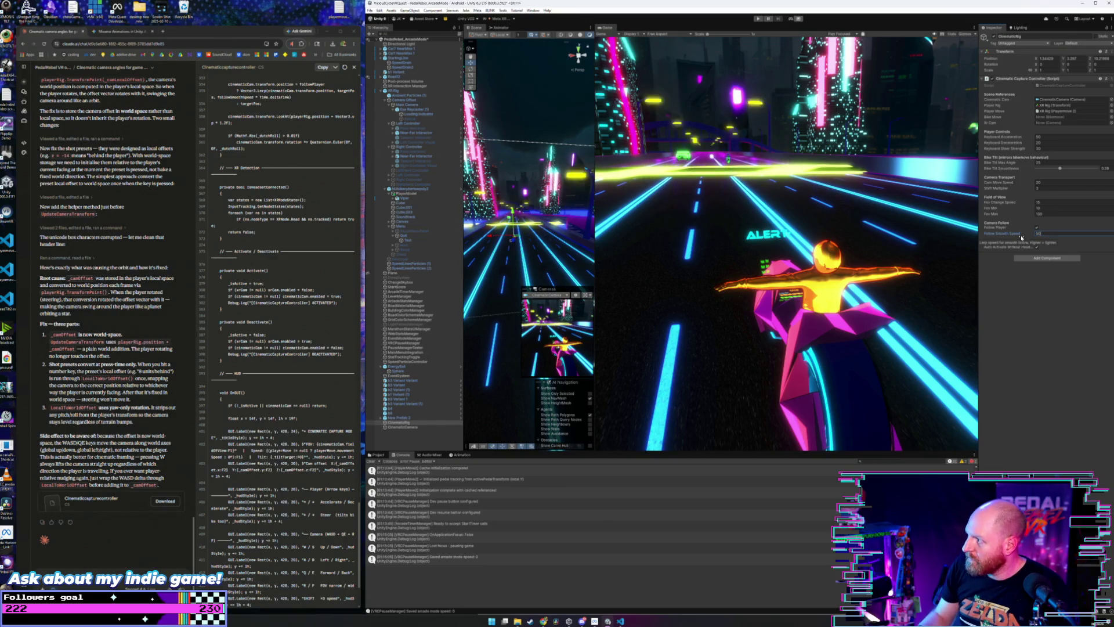
left_click(758, 18)
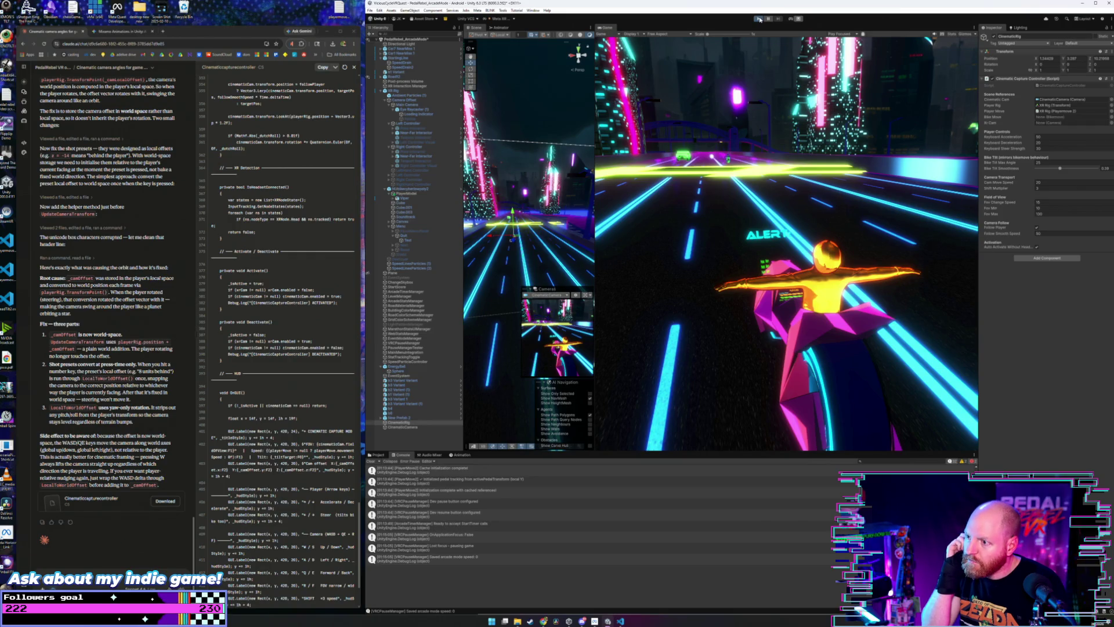
- While riding, switch the capture camera to side-tracking shot preset 3, then stop the game
left_click(760, 20)
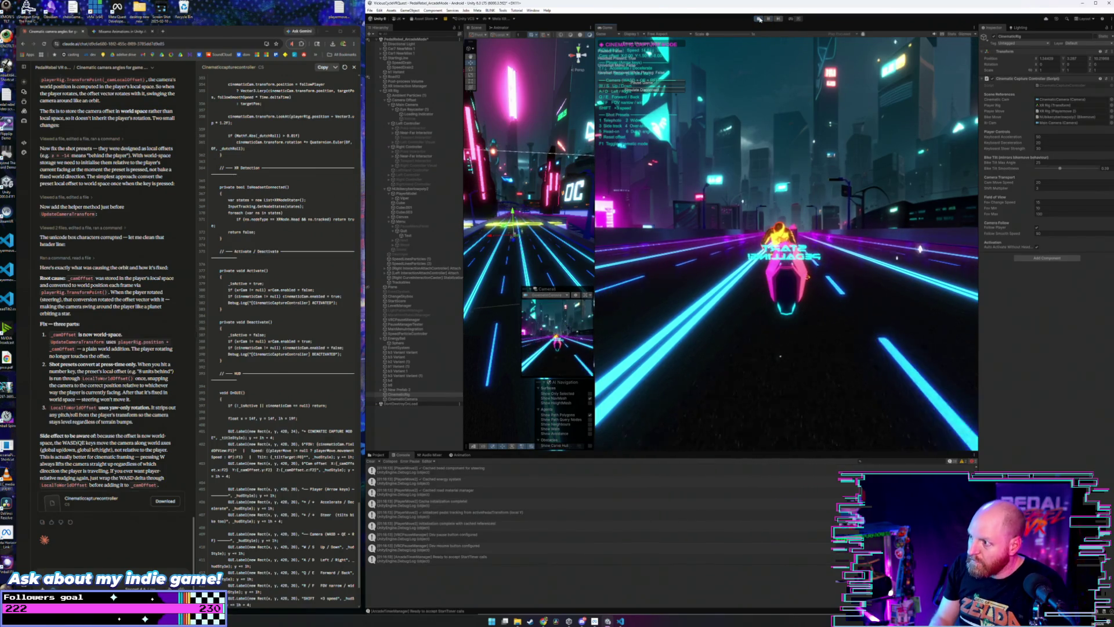
key("3")
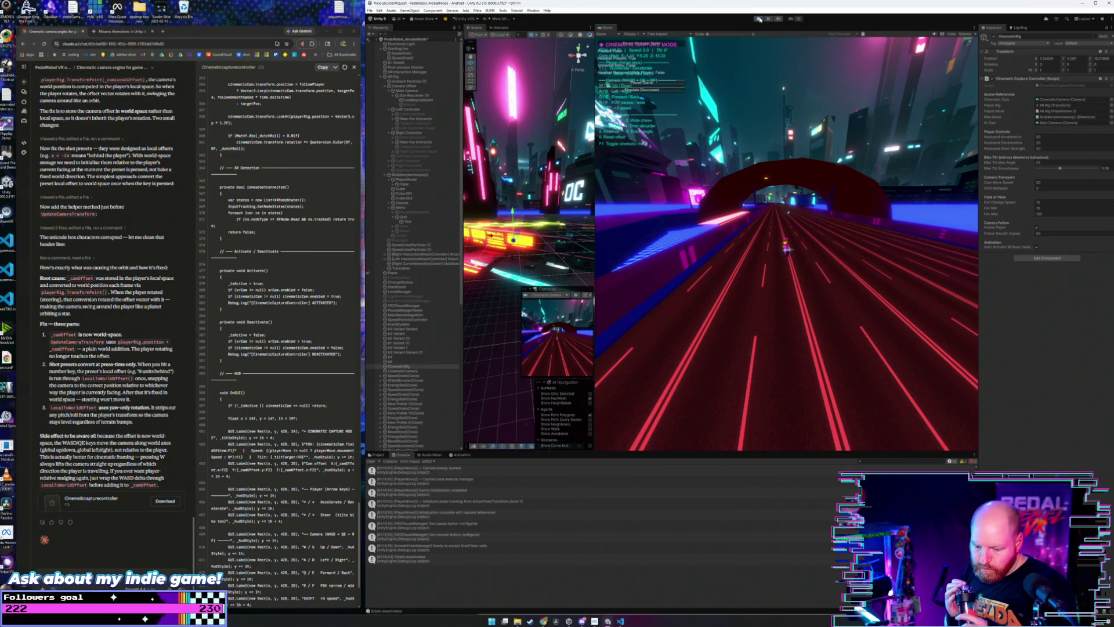
left_click(758, 19)
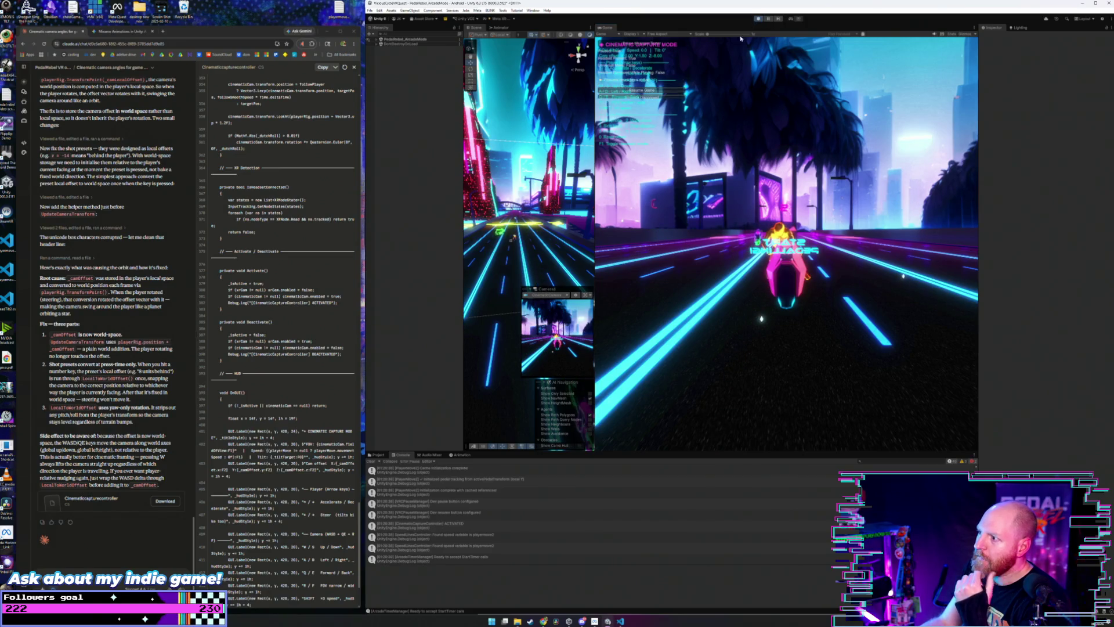
- Select XR Rig, expand Playermove 2 (Script) and scroll through its movement and energy fields
left_click(577, 50)
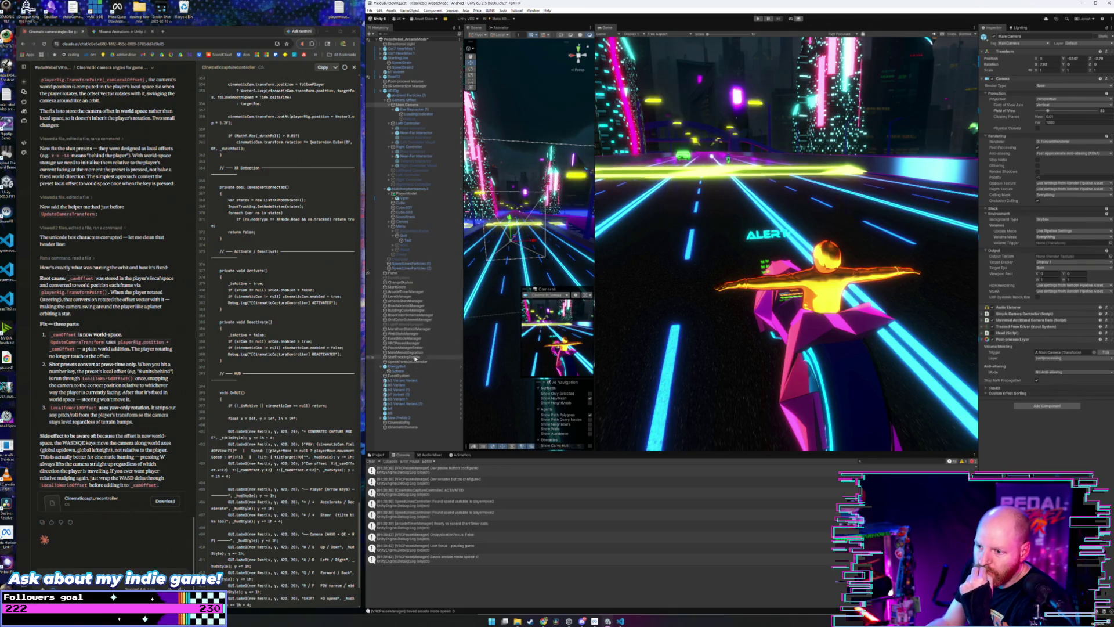
left_click(394, 91)
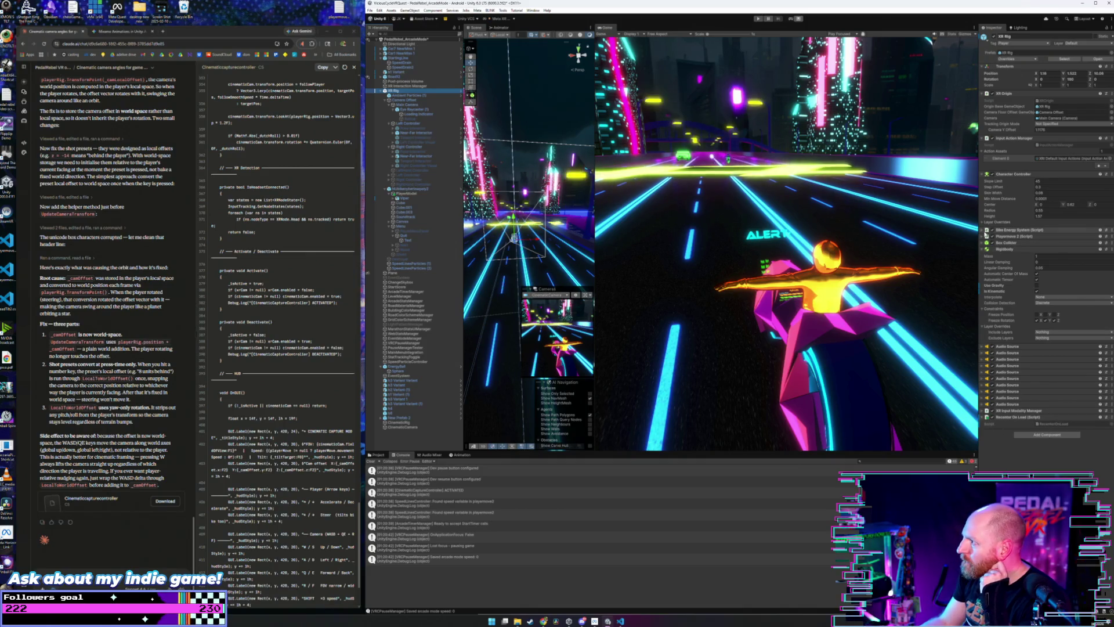
left_click(983, 237)
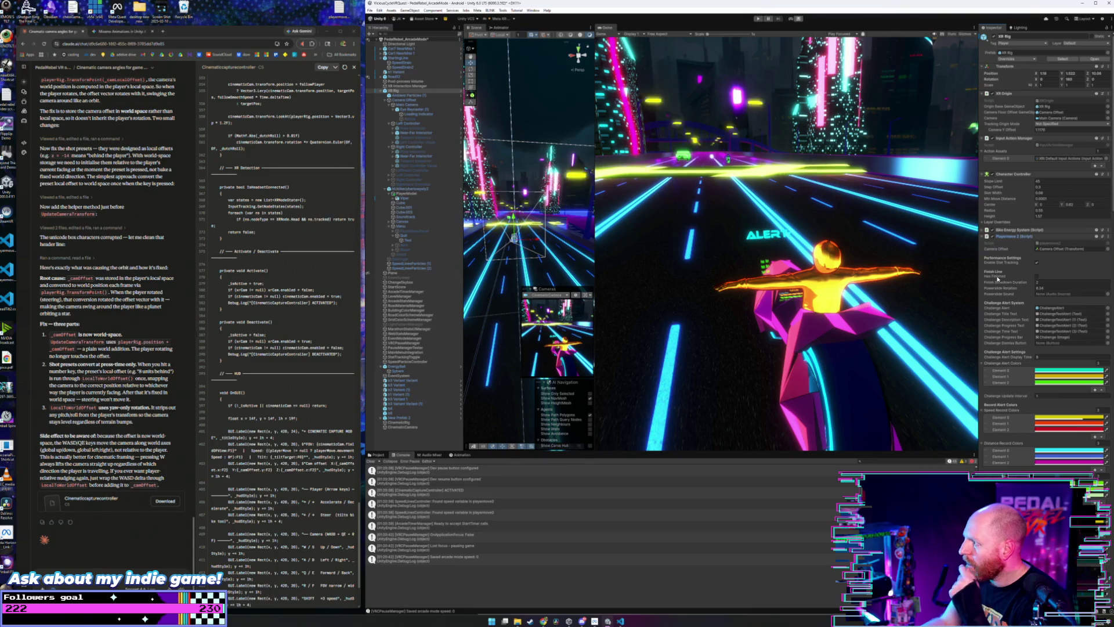
scroll(1014, 283, "down", 1)
scroll(1014, 285, "down", 14)
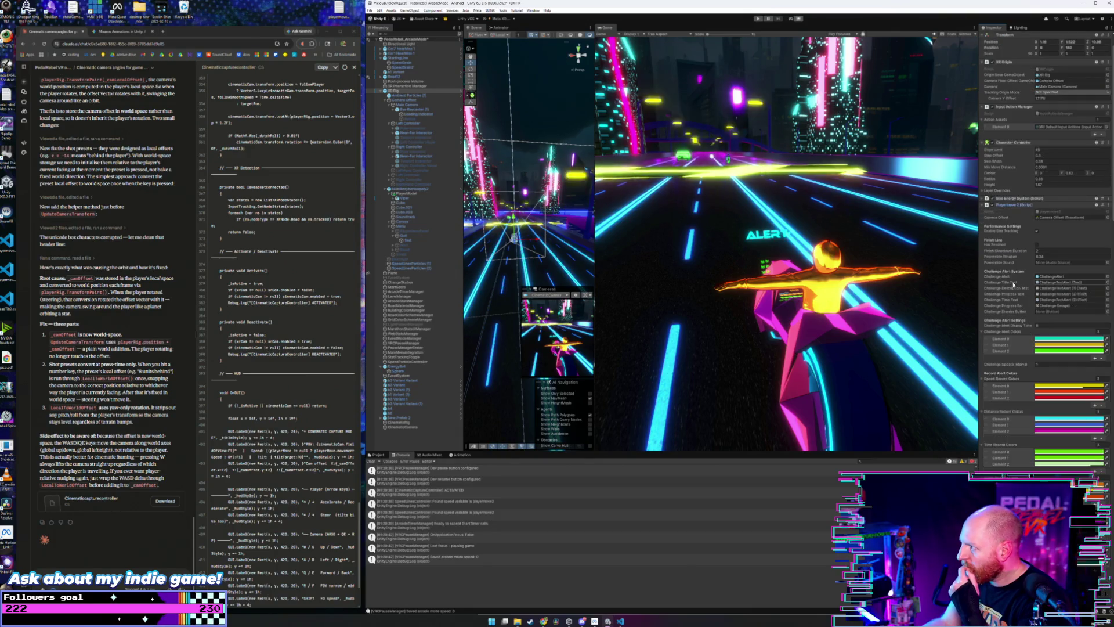
scroll(1015, 285, "down", 6)
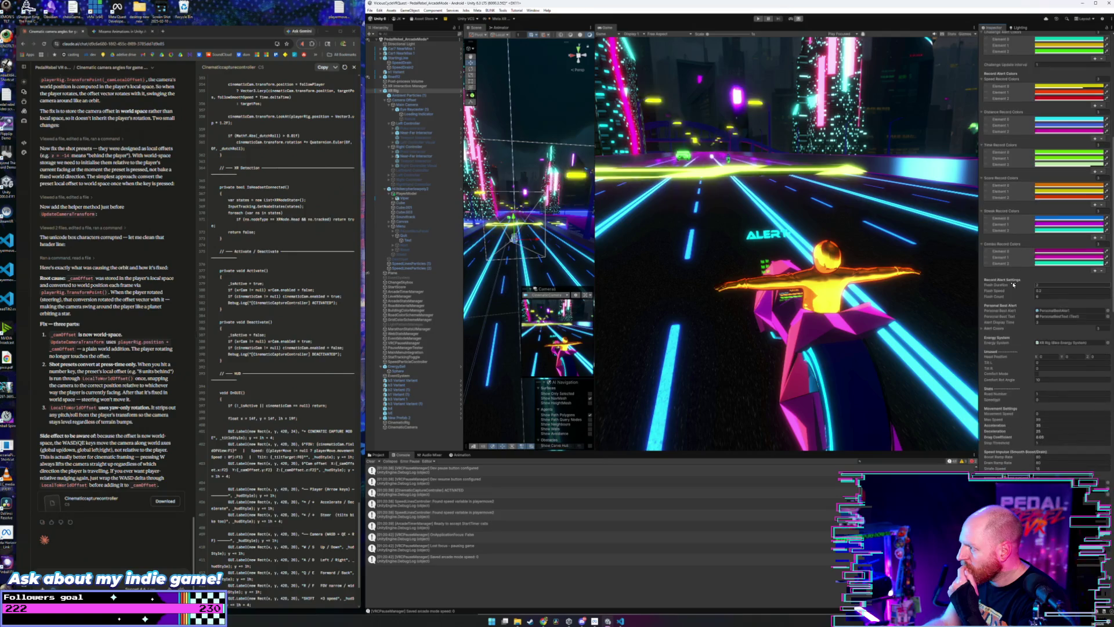
scroll(1015, 284, "down", 4)
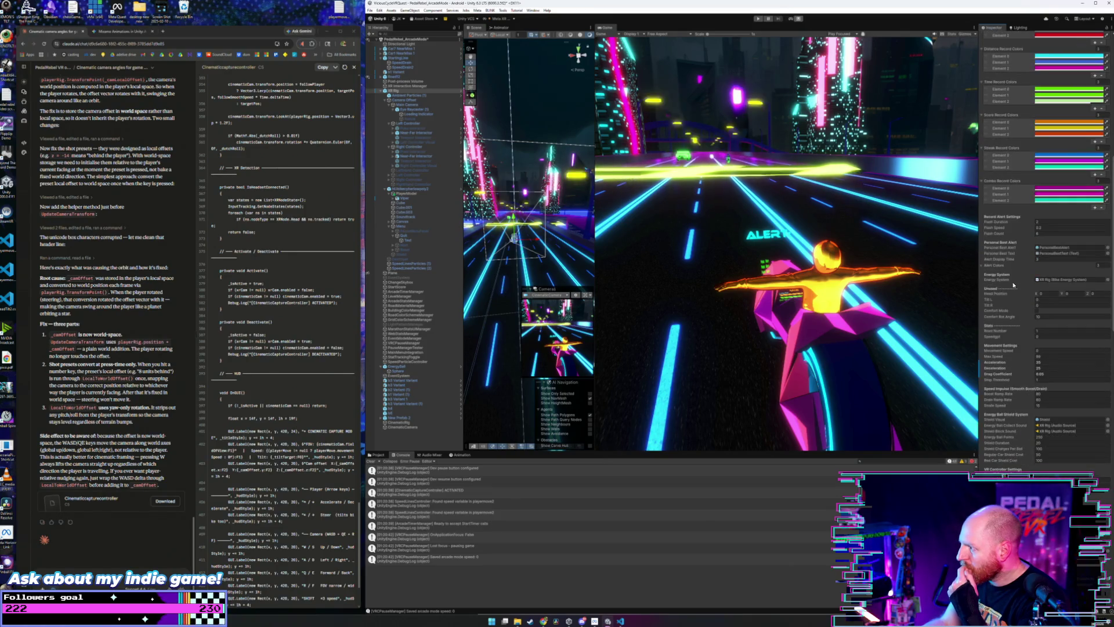
scroll(1014, 285, "down", 5)
scroll(1014, 284, "down", 4)
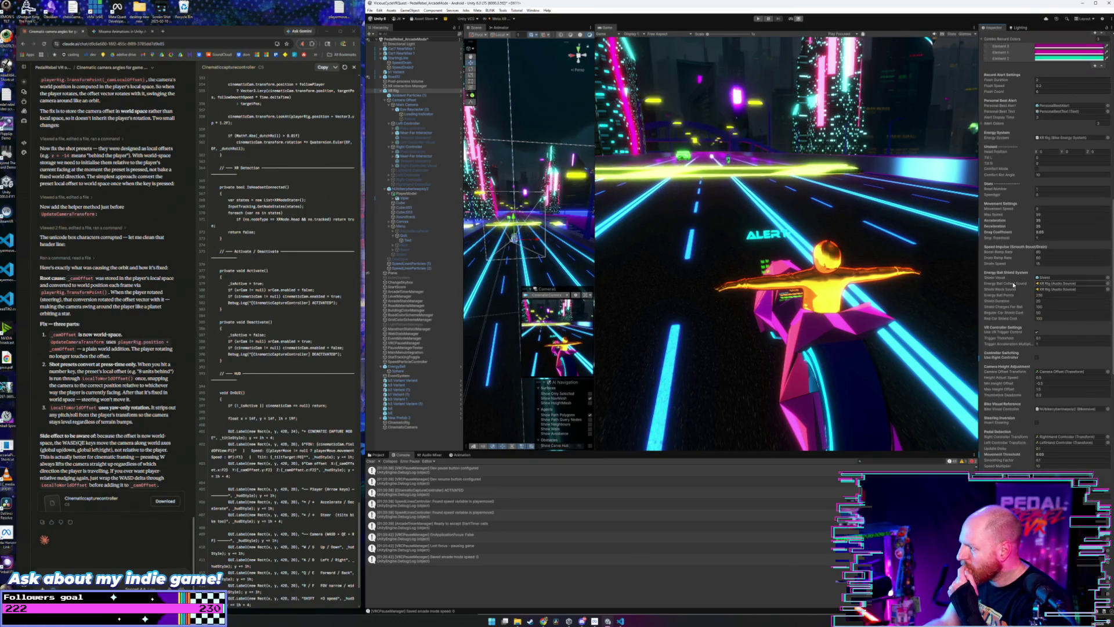
scroll(1014, 284, "down", 6)
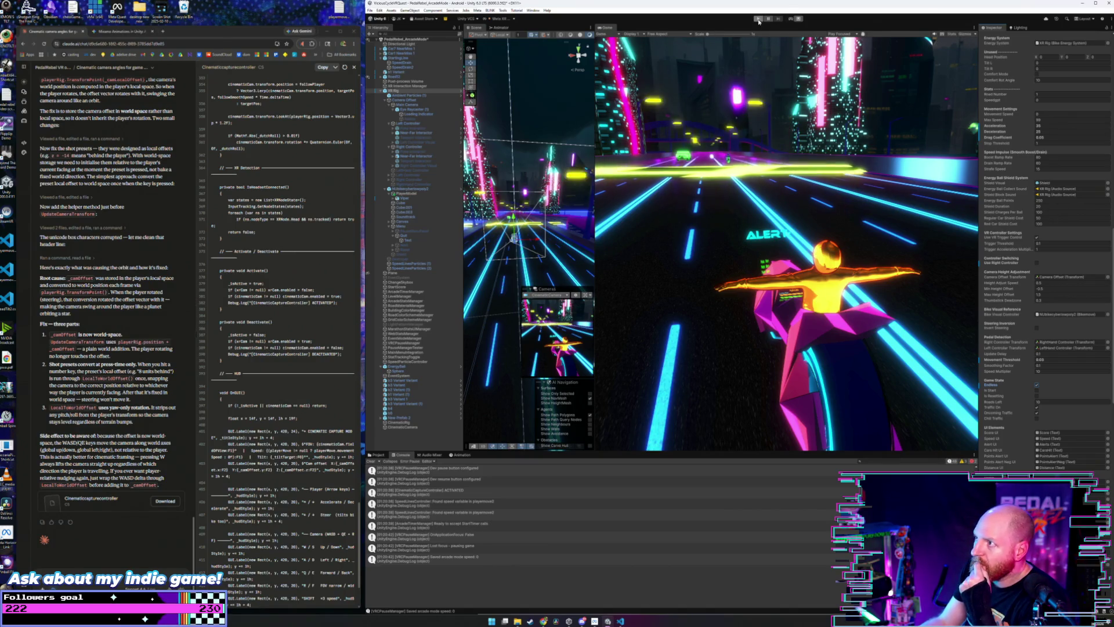
left_click(369, 10)
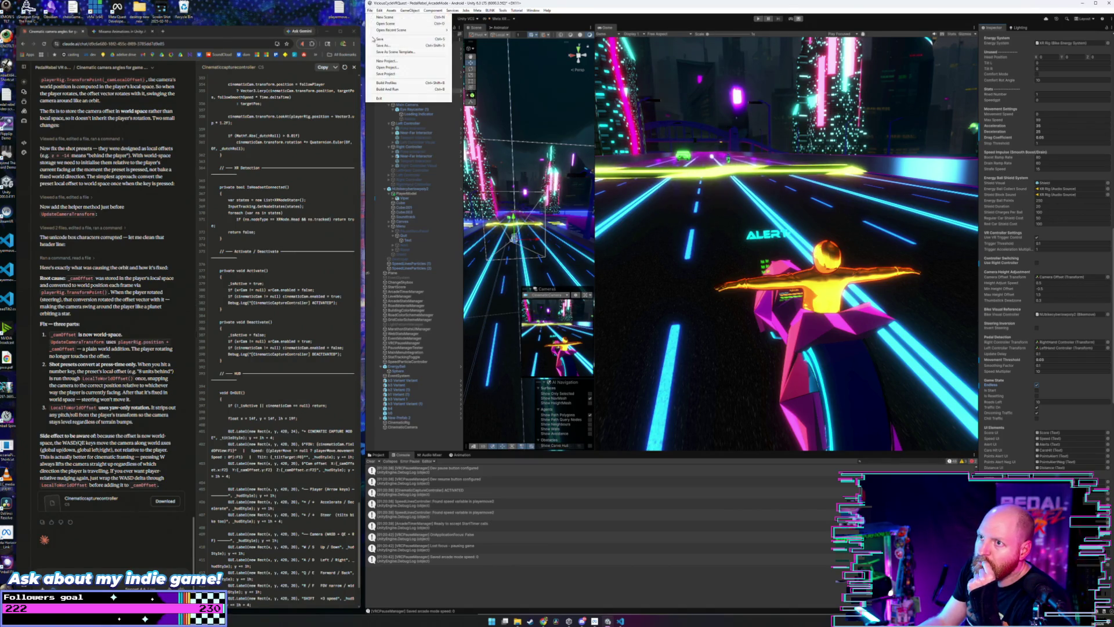
- Save the scene and the whole project, then start play mode again
left_click(379, 39)
left_click(369, 10)
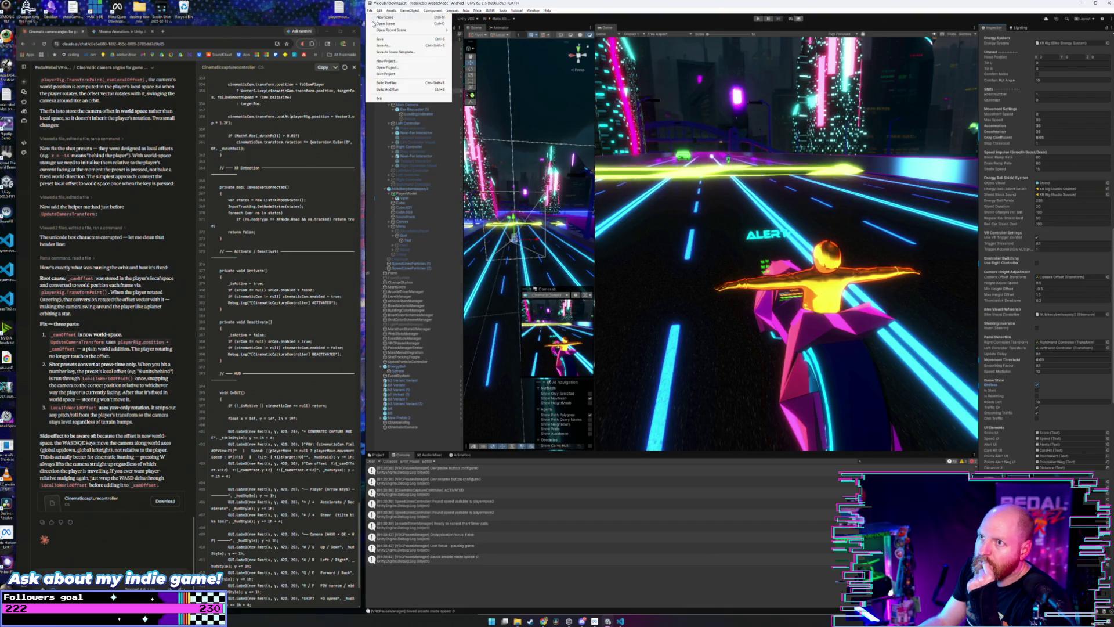
left_click(400, 75)
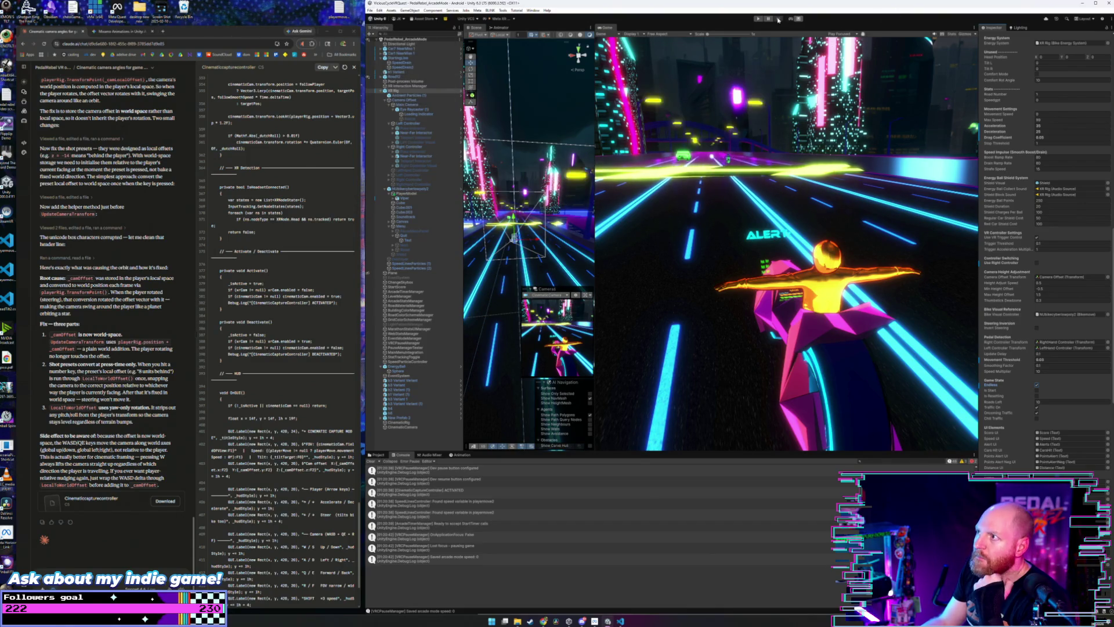
left_click(759, 18)
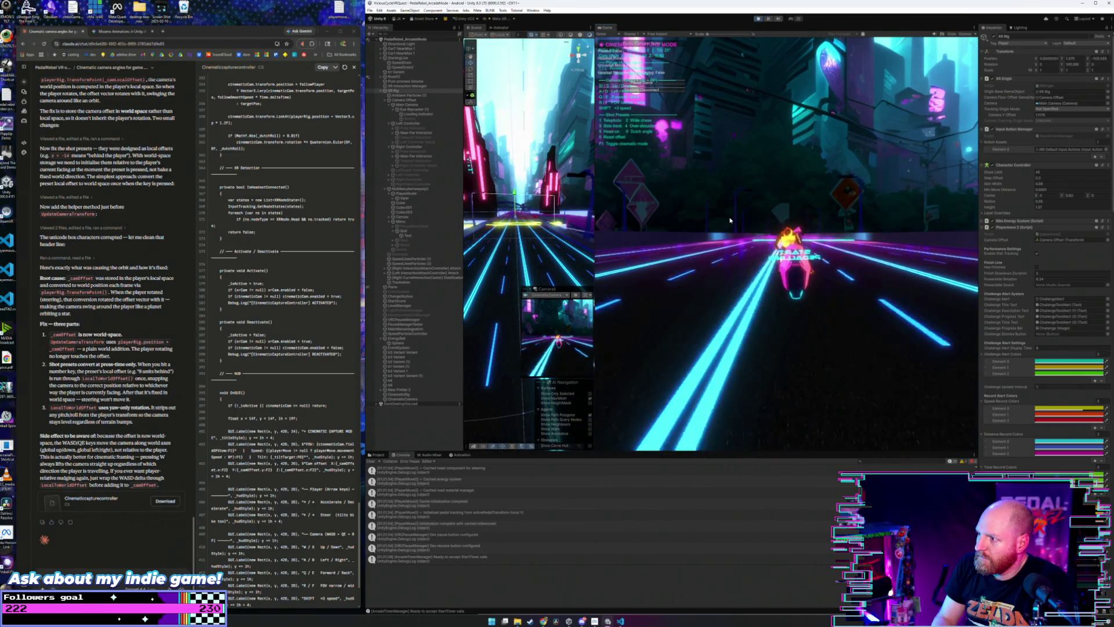
- Cycle through shot presets 4, 3, 2, 5, 1, 4, 1, 3, finishing on wide chase preset 2
key("4")
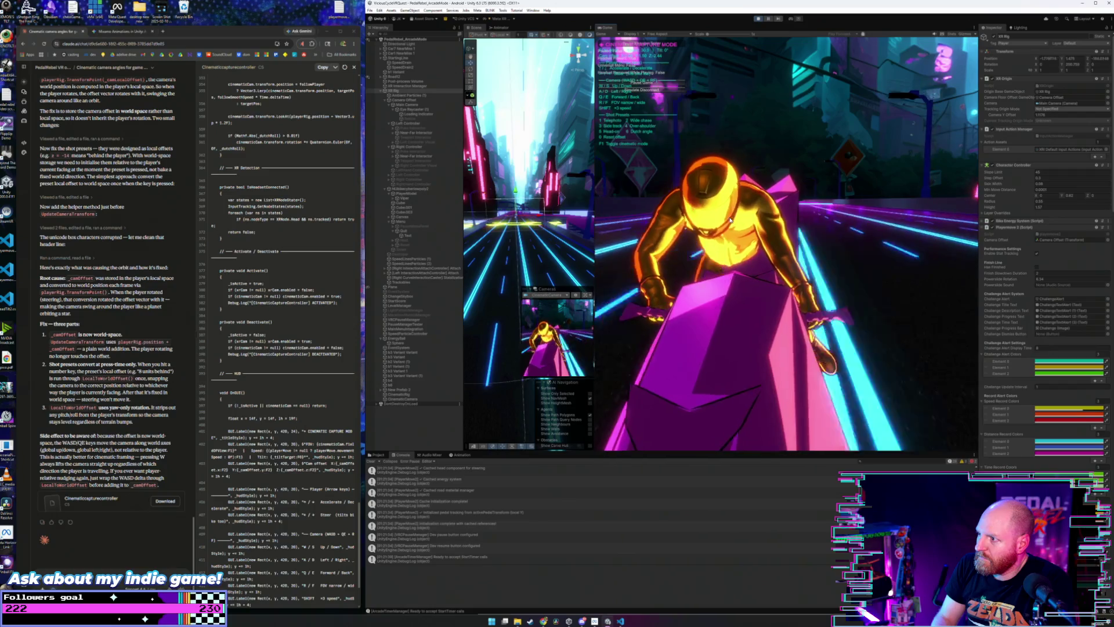
key("3")
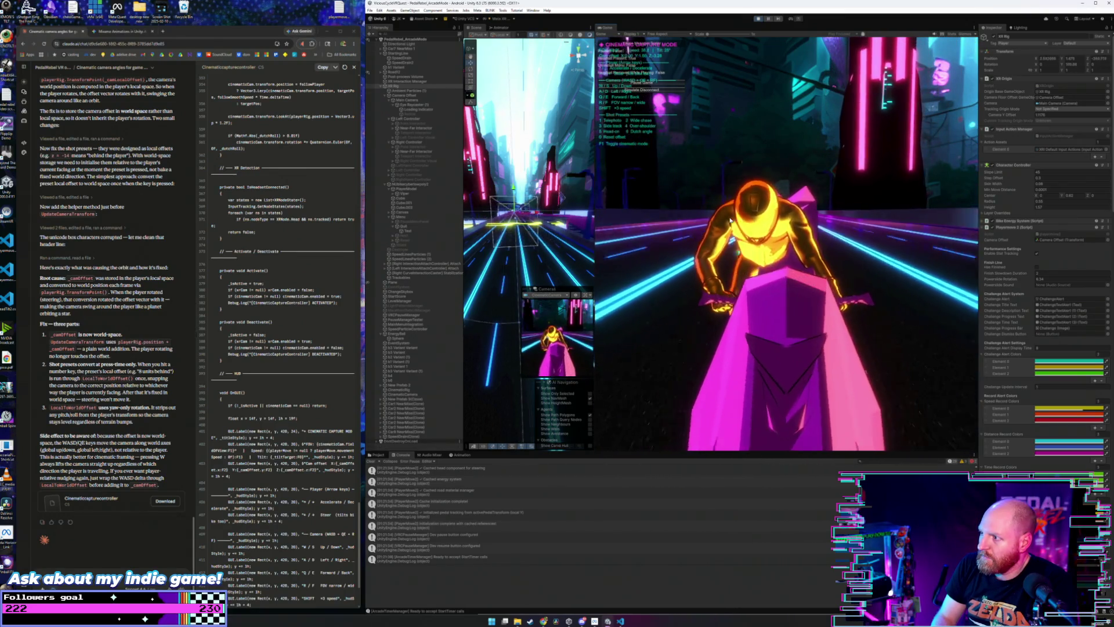
key("2")
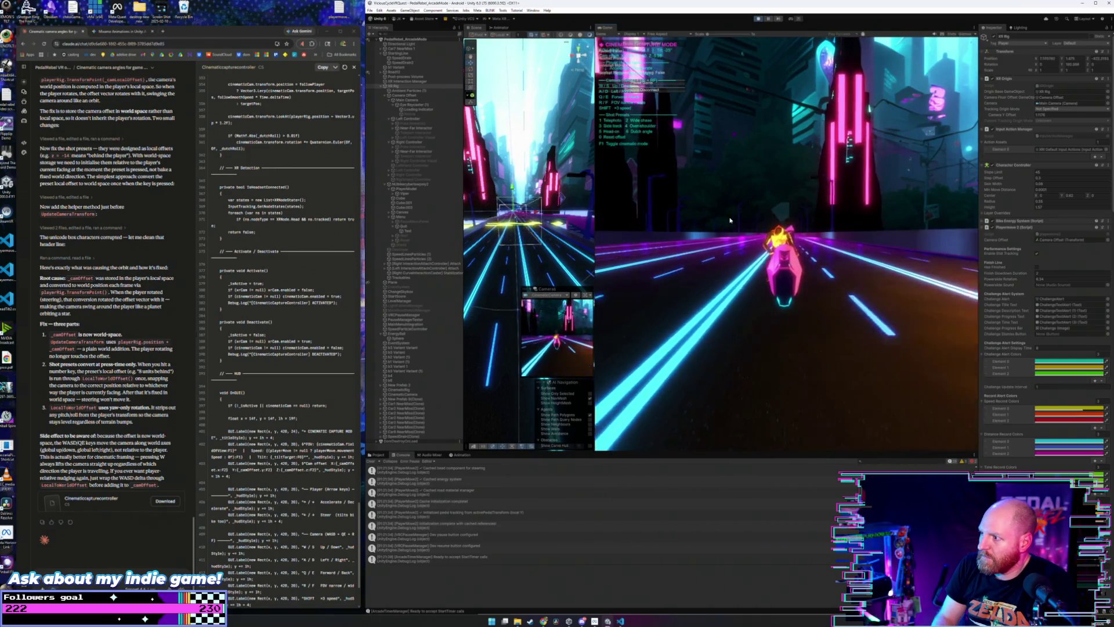
key("5")
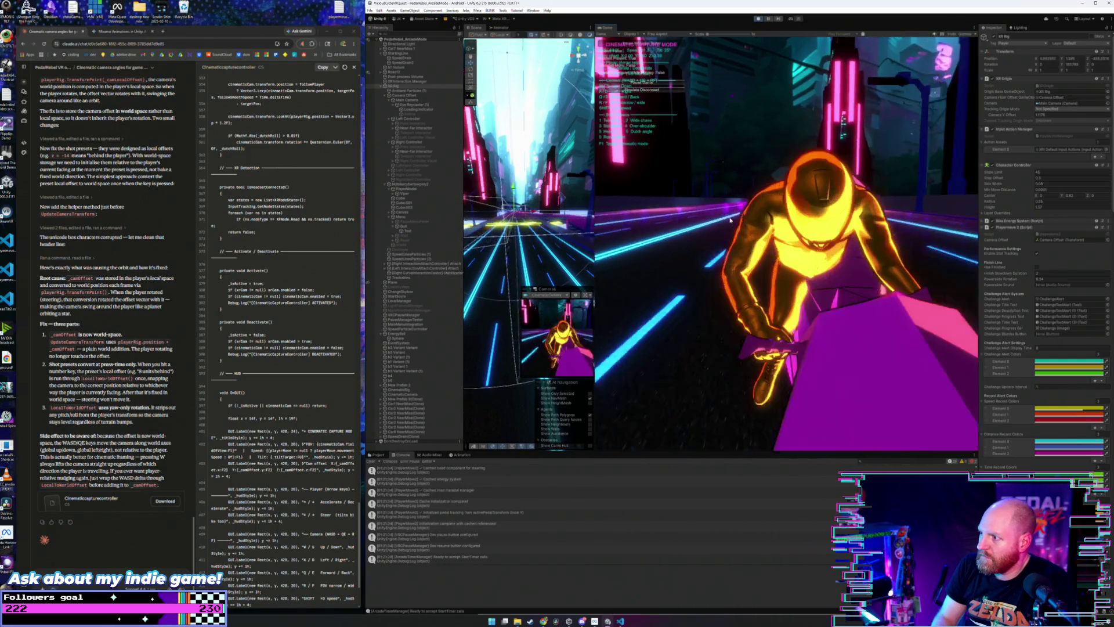
key("1")
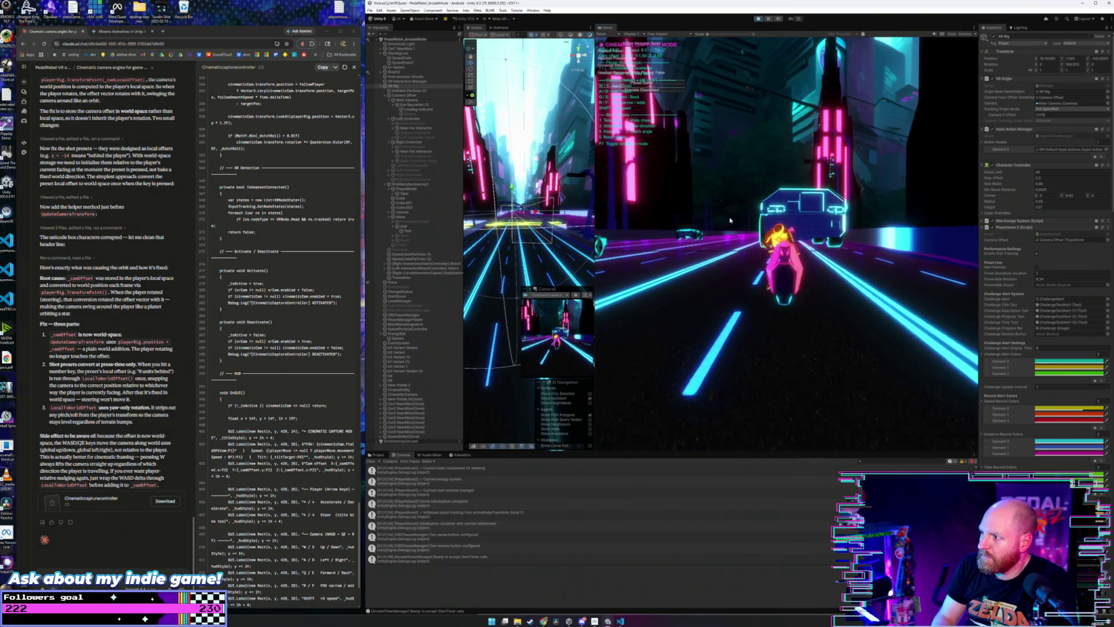
key("4")
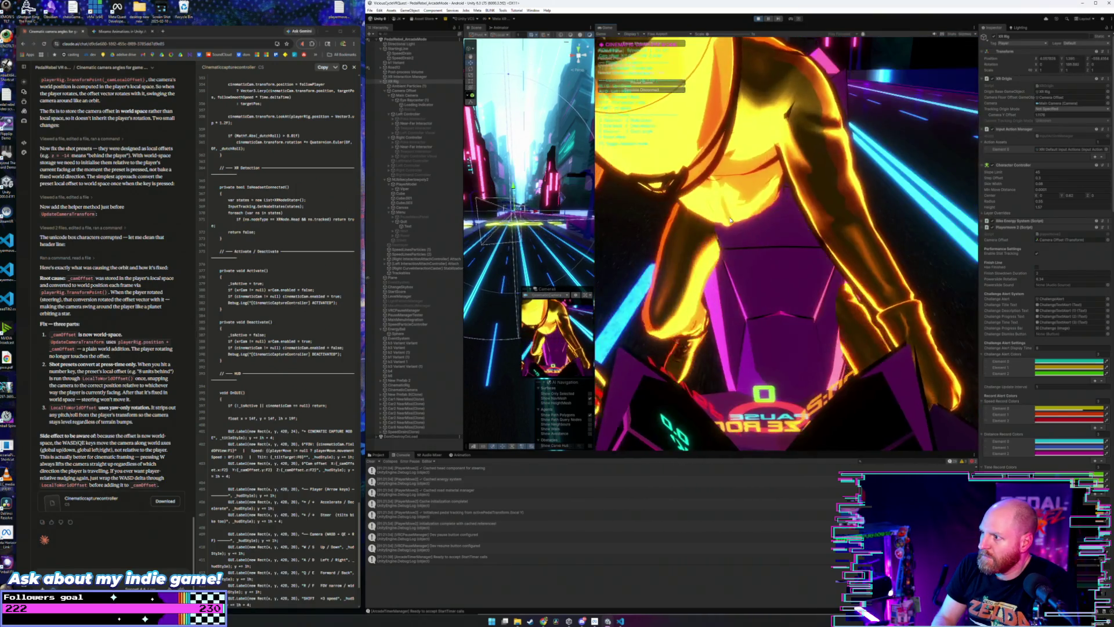
key("1")
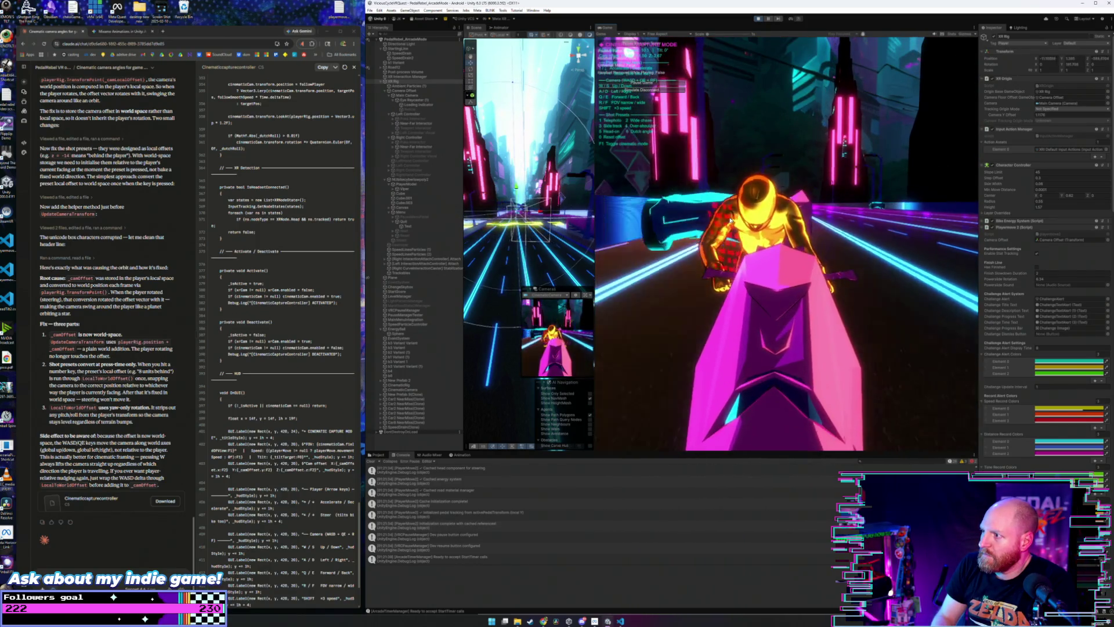
key("3")
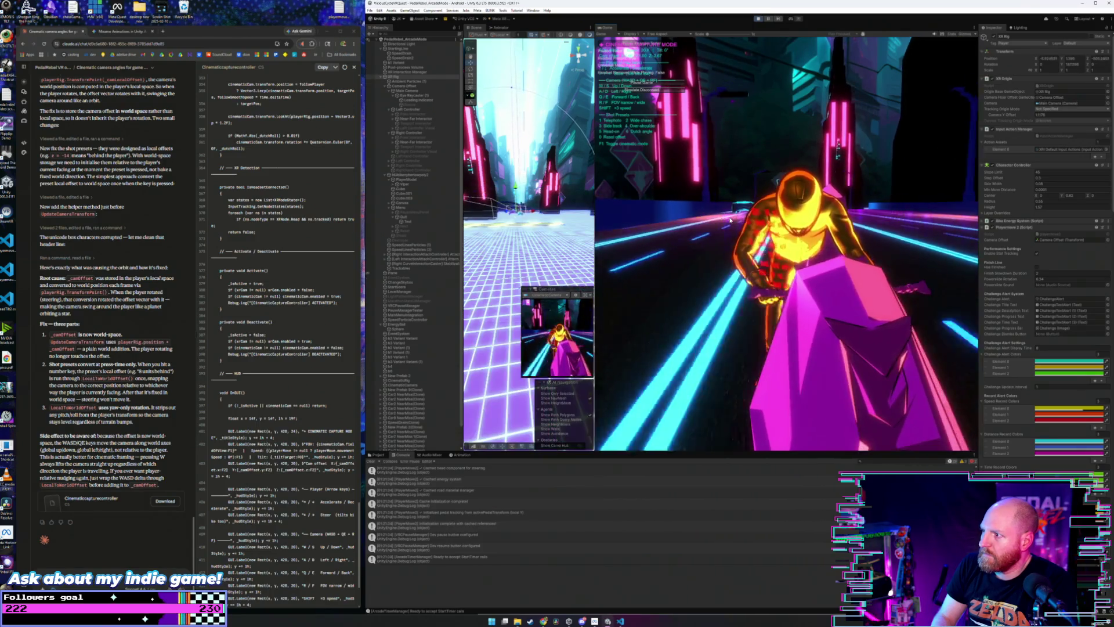
key("2")
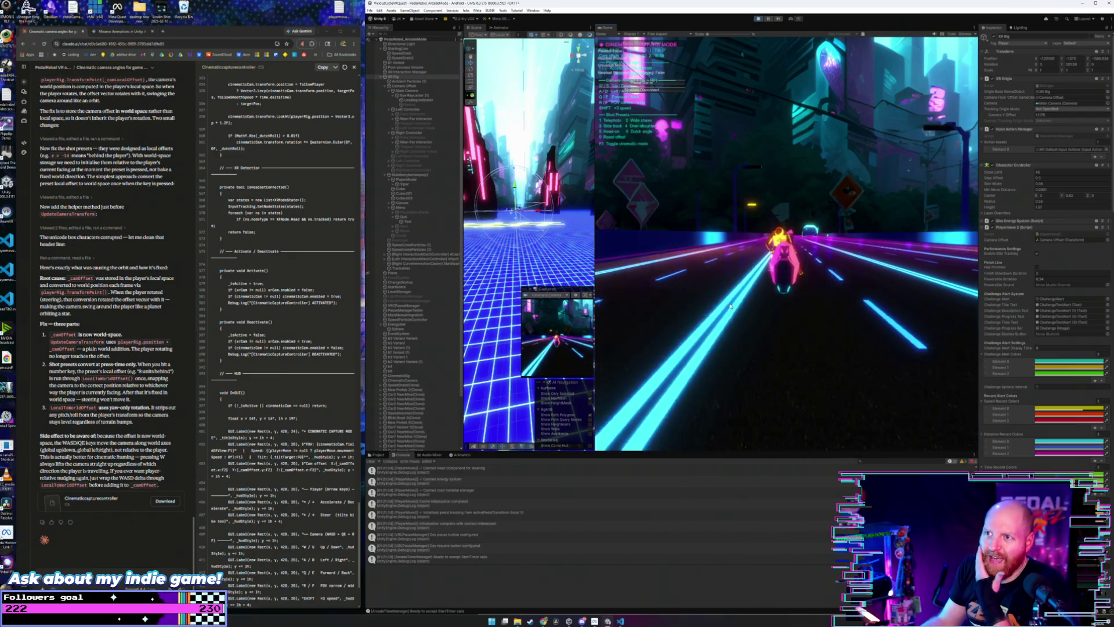
- Select and frame the Main Camera, exit play mode, then inspect the Camera Offset object
left_click(408, 91)
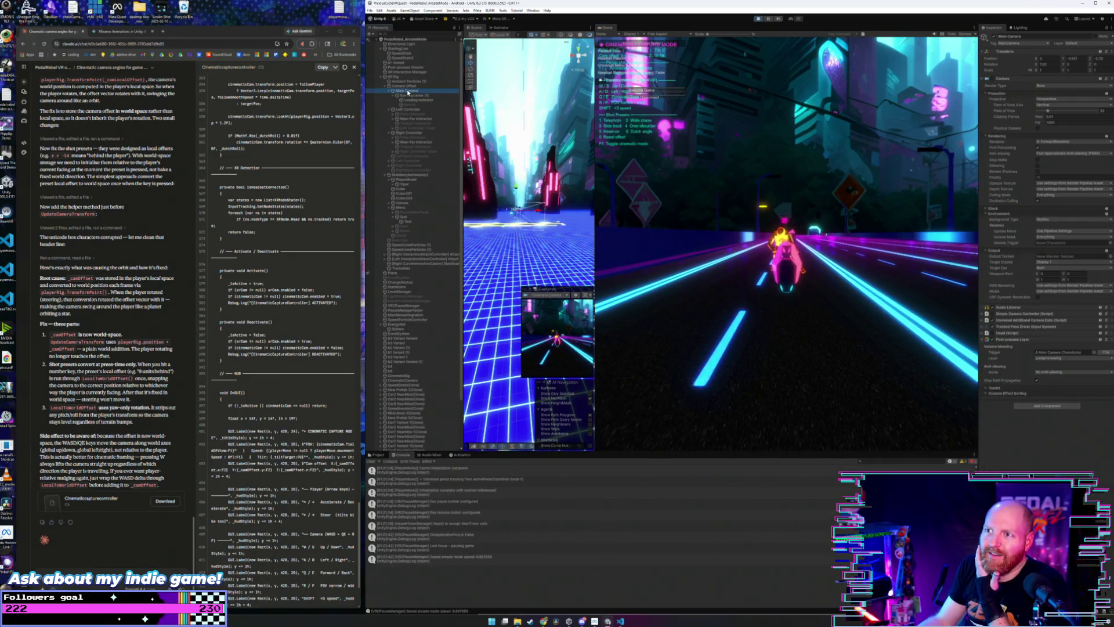
double_click(408, 91)
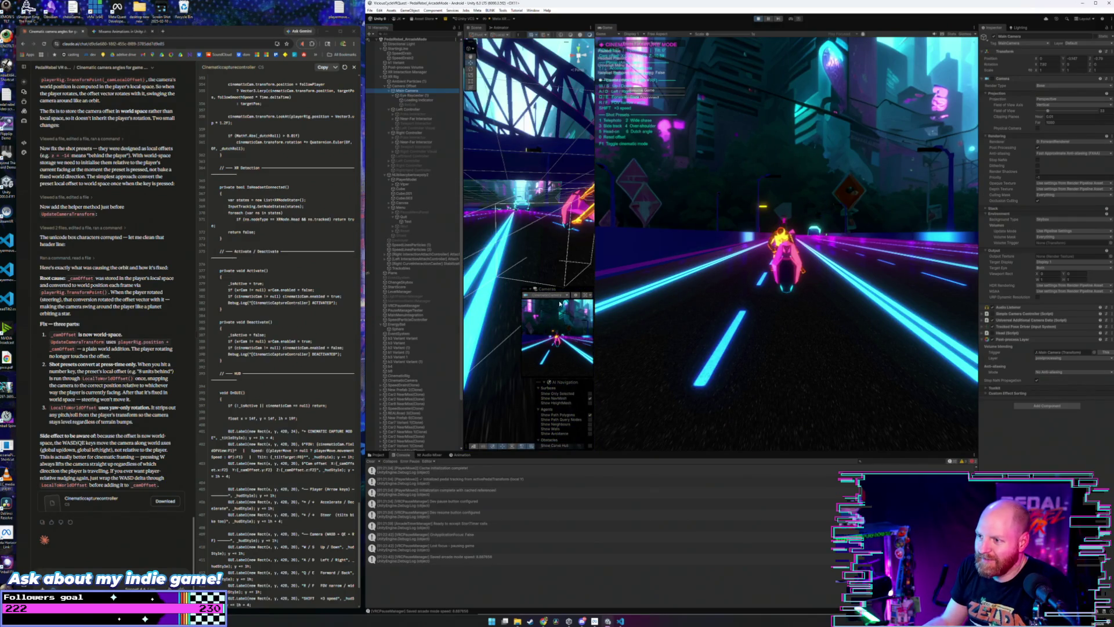
left_click(537, 294)
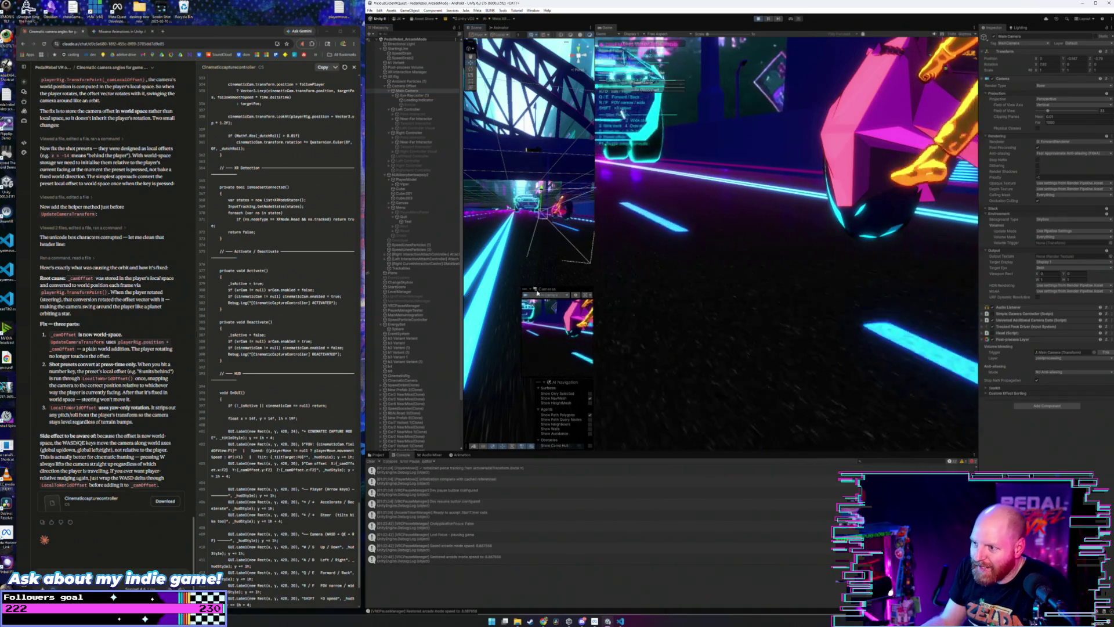
left_click(758, 19)
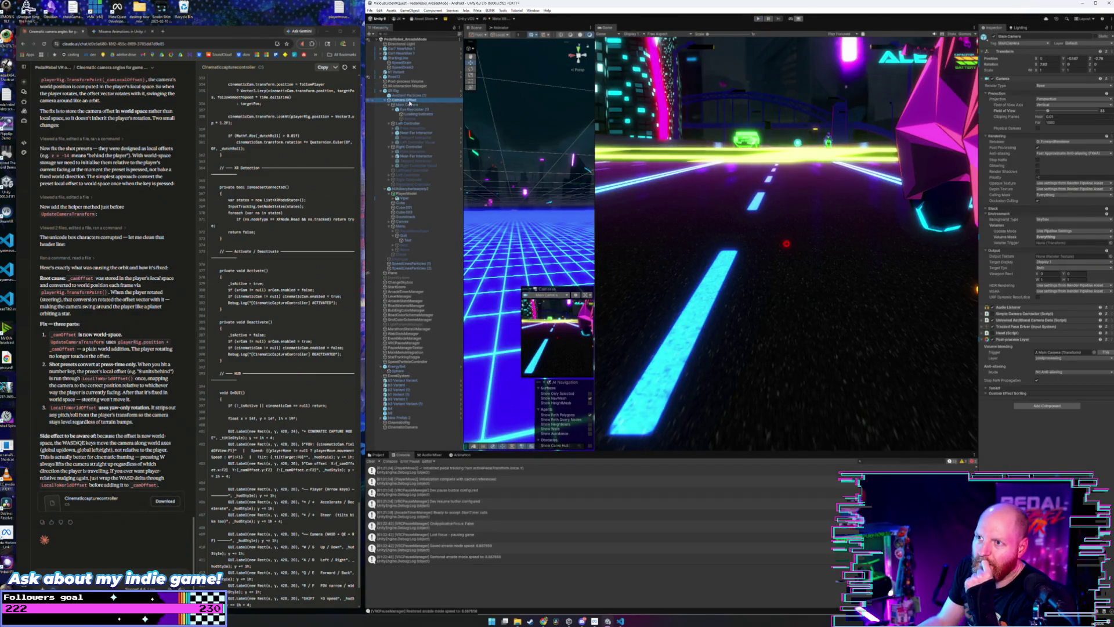
left_click(408, 101)
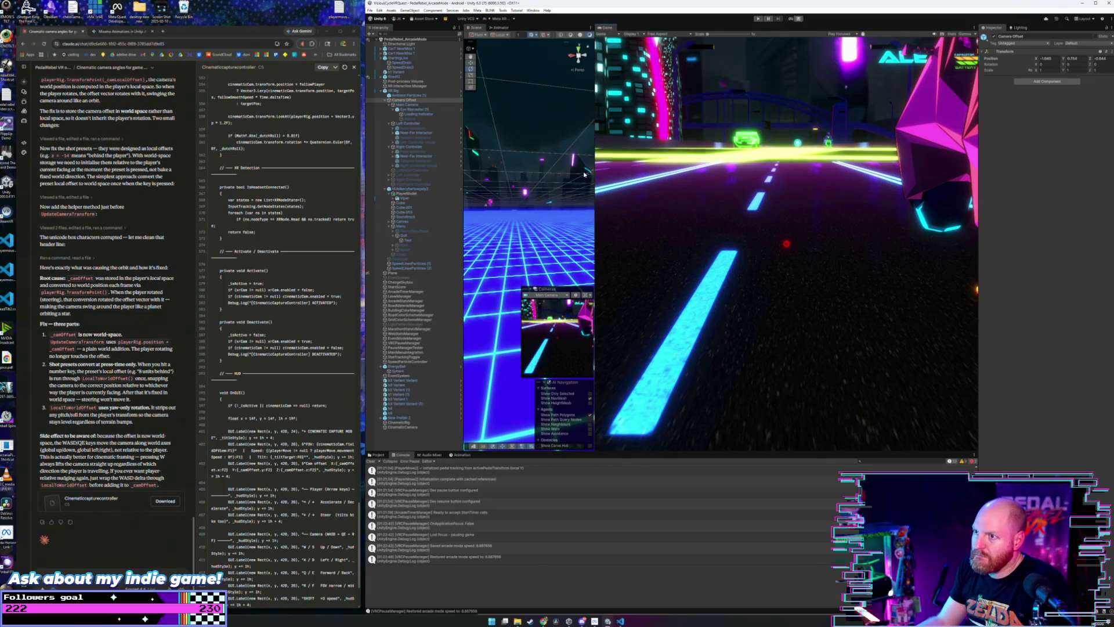
- Widen the Scene view and drag the Main Camera upward along Y, higher above the road
left_click_drag(595, 174, 761, 174)
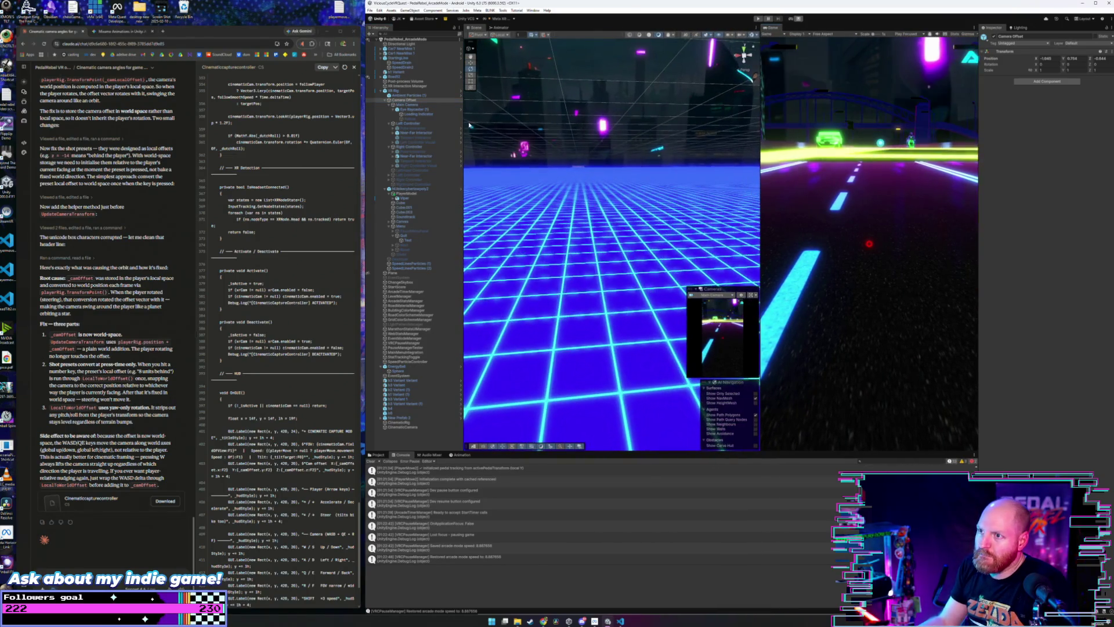
double_click(414, 104)
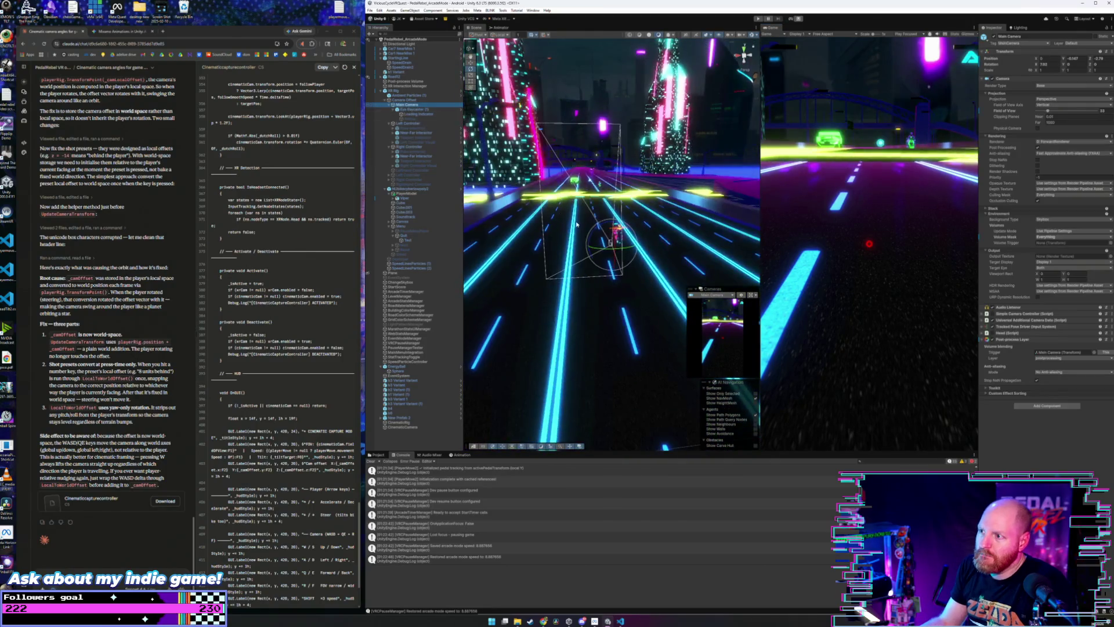
left_click_drag(576, 224, 627, 248)
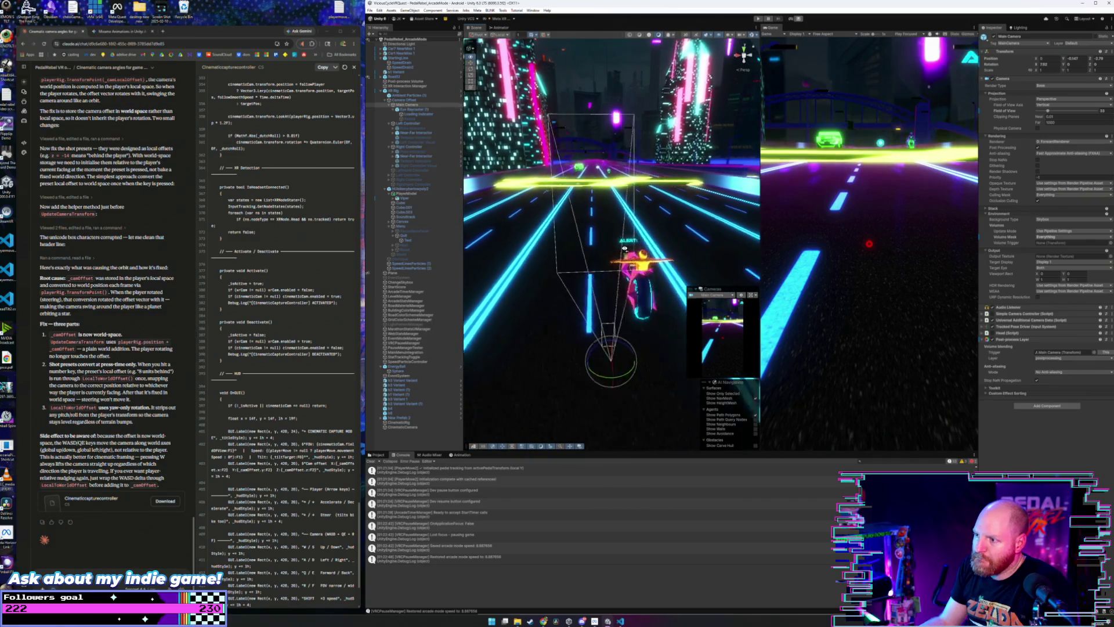
left_click(407, 105)
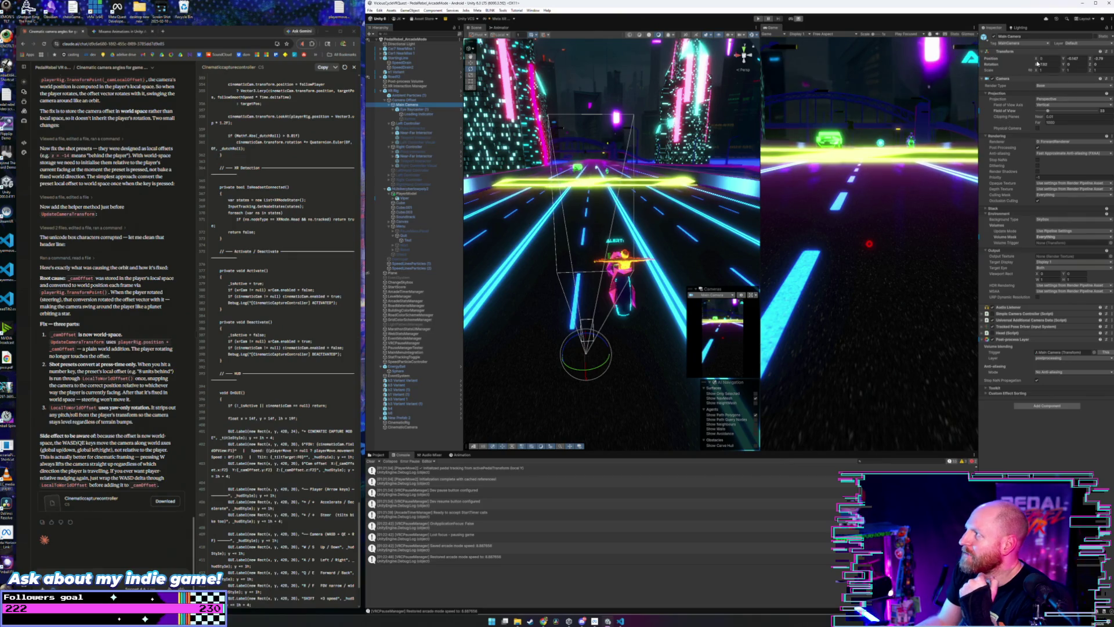
key("w")
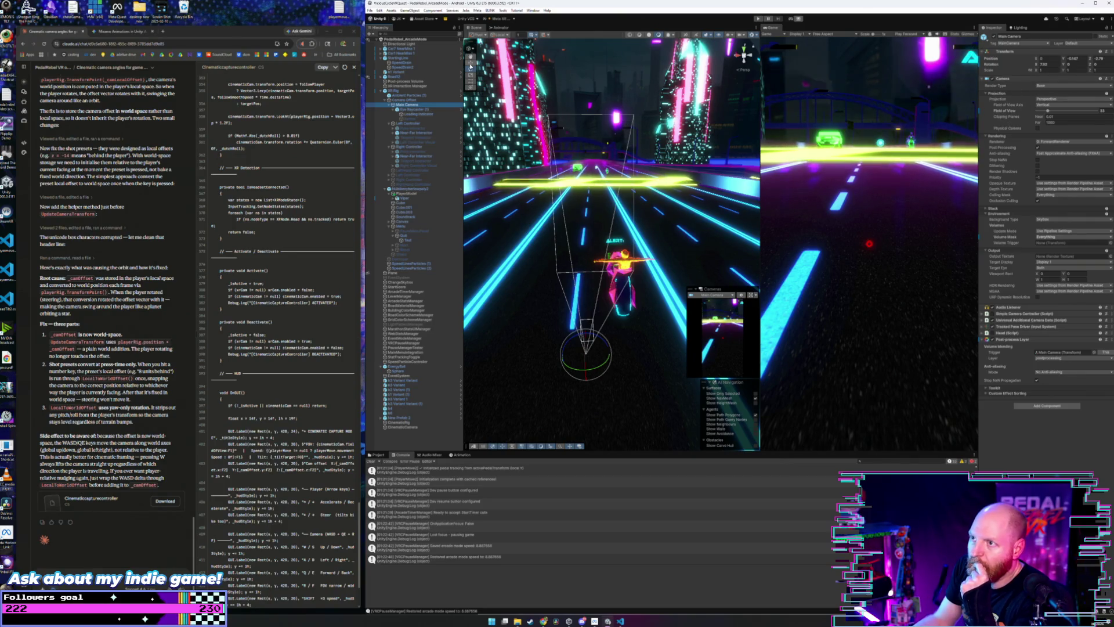
mouse_move(583, 336)
left_mouse_down()
mouse_move(592, 278)
mouse_move(693, 263)
left_mouse_up()
- Inspect the XR Rig, its Camera Offset and the Main Camera in the Hierarchy
left_click(641, 258)
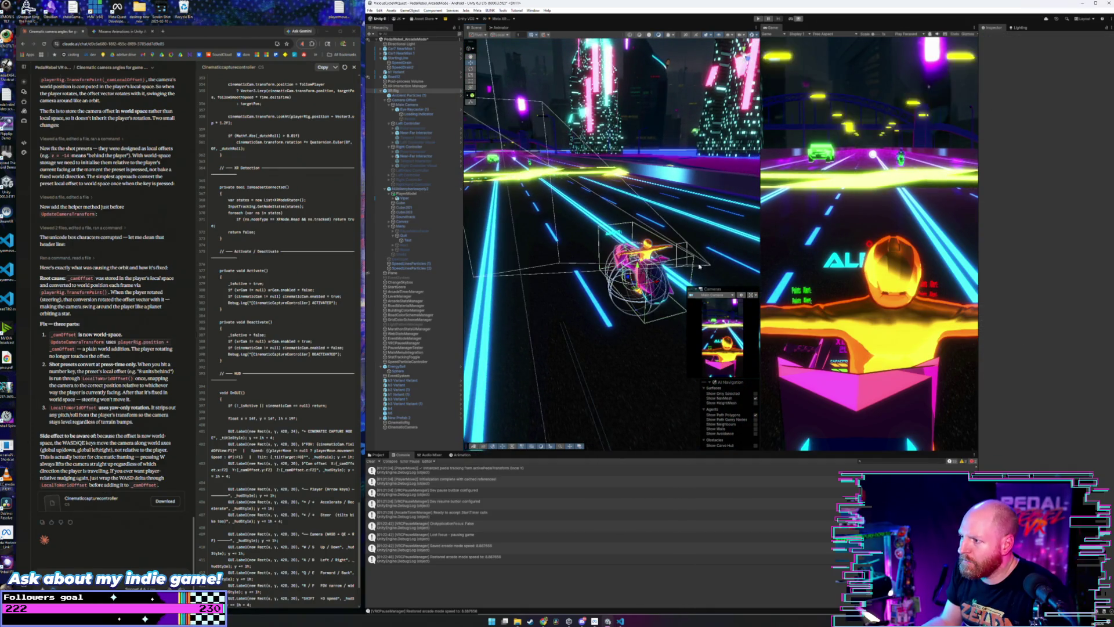
left_click(406, 86)
left_click(406, 92)
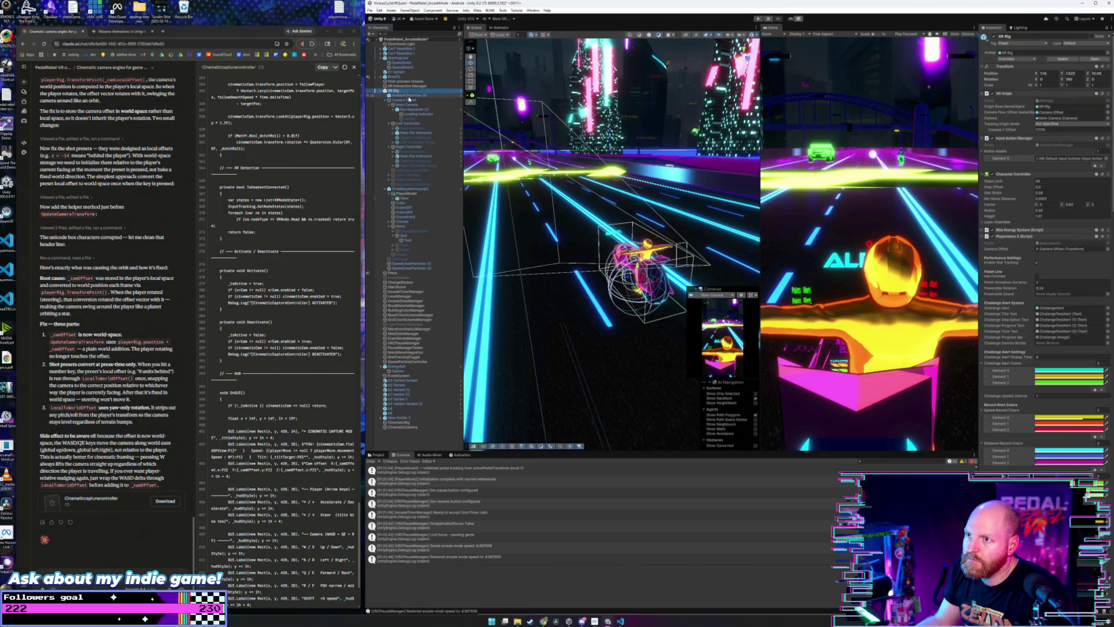
left_click(412, 100)
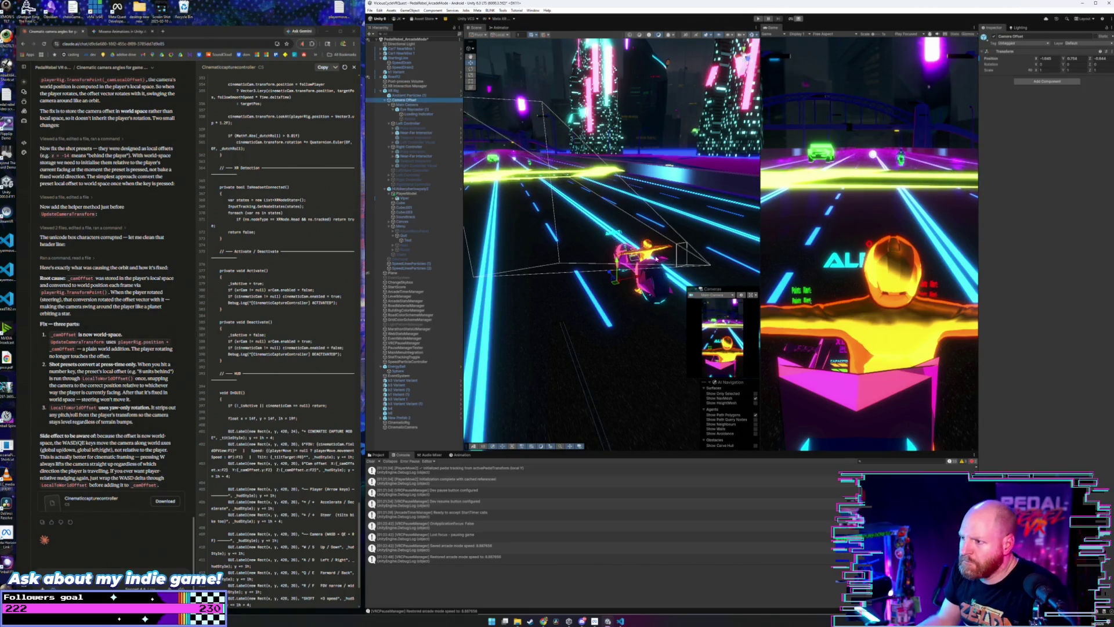
left_click(405, 105)
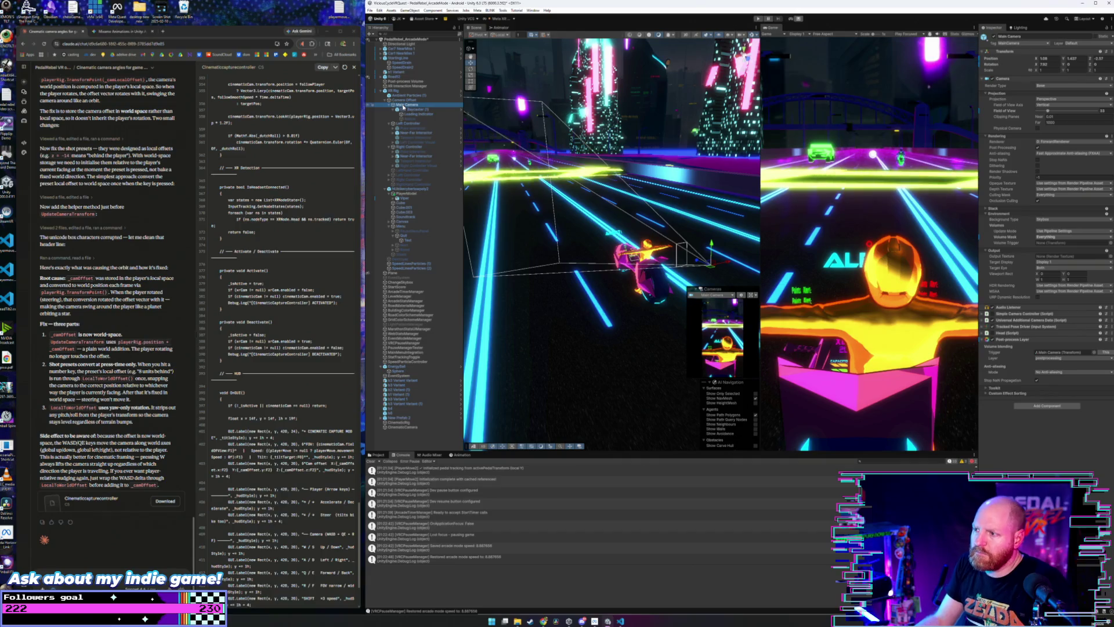
left_click(395, 91)
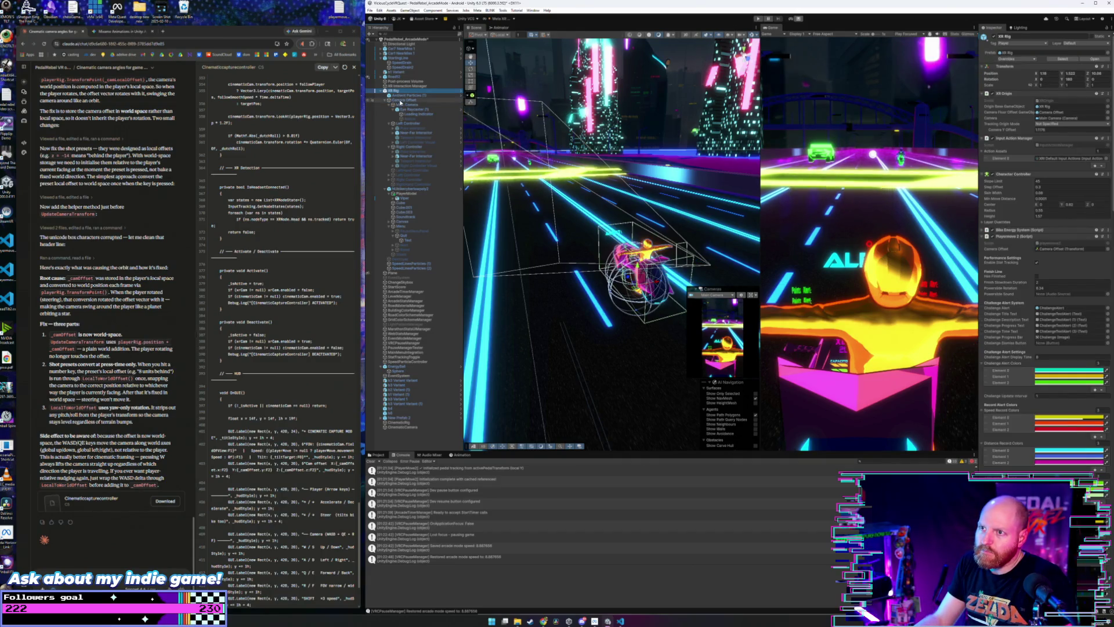
left_click(401, 101)
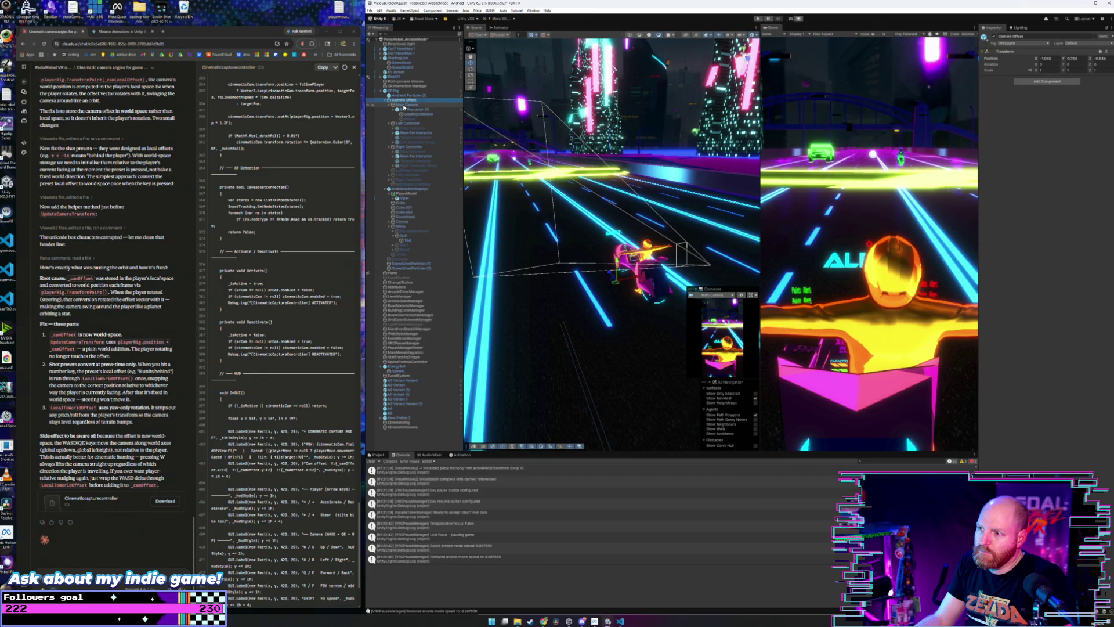
- Reselect the Main Camera, then step up to select its parent, Camera Offset
key("Up")
key("Up")
key("Up")
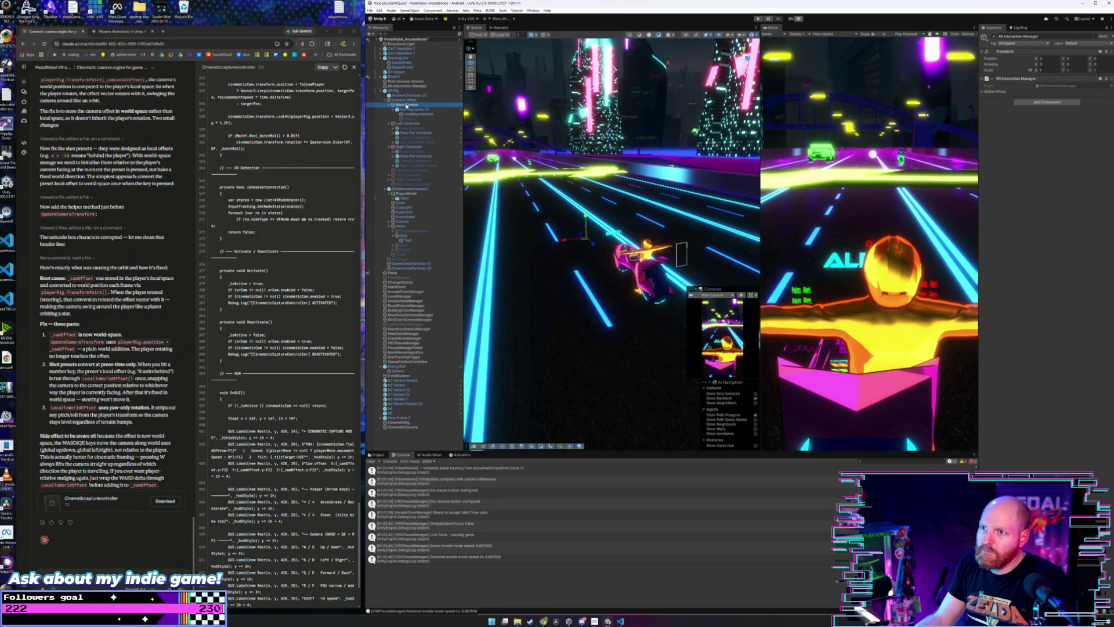
left_click(405, 101)
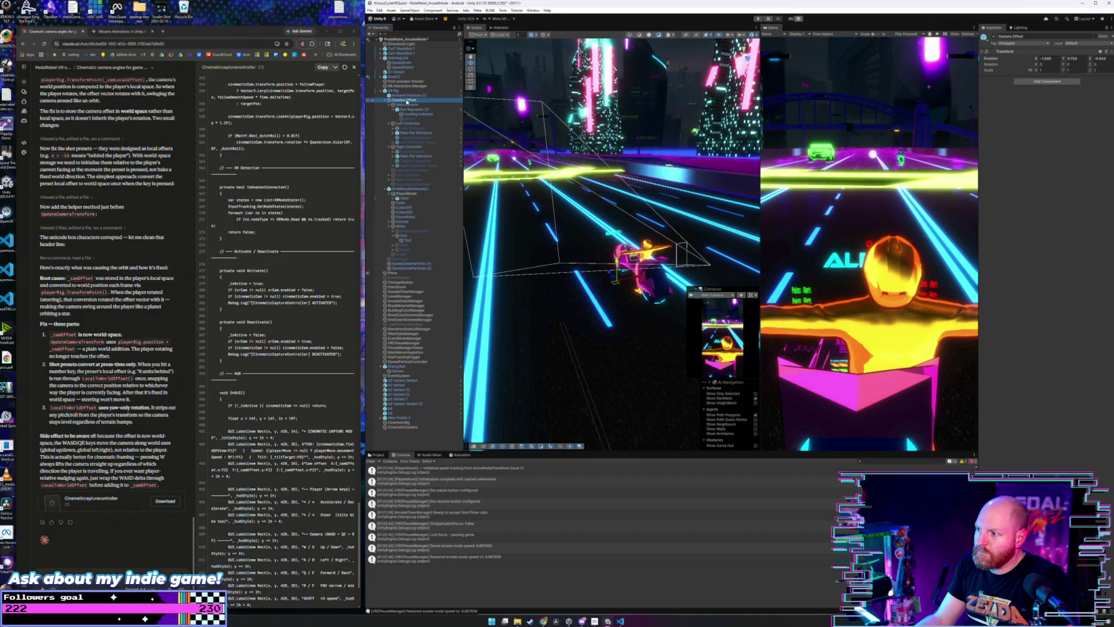
left_click(407, 105)
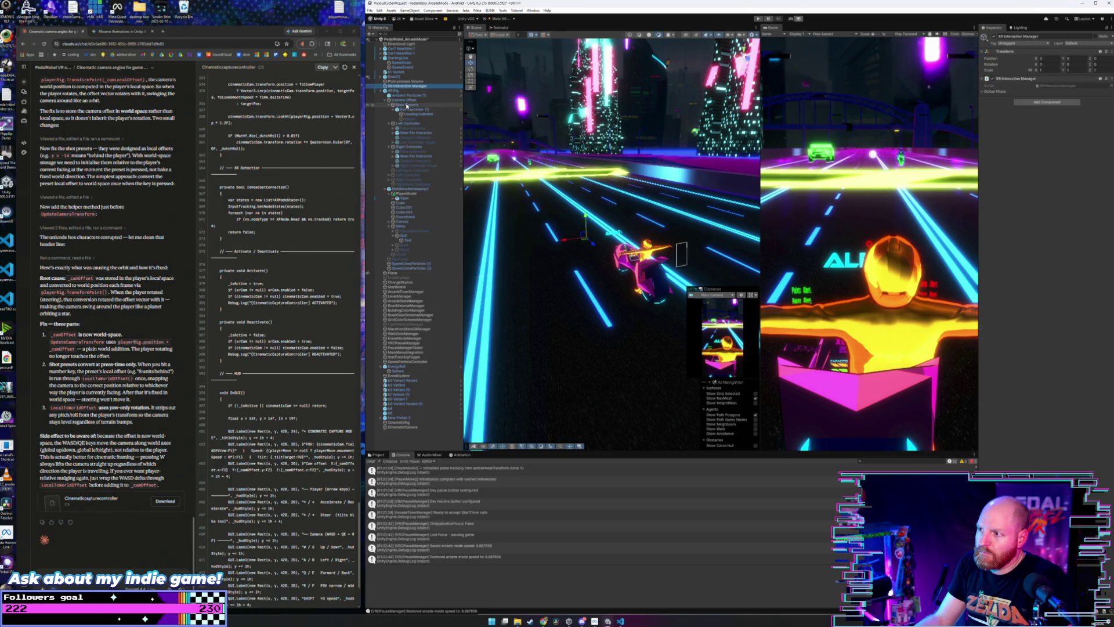
left_click(407, 106)
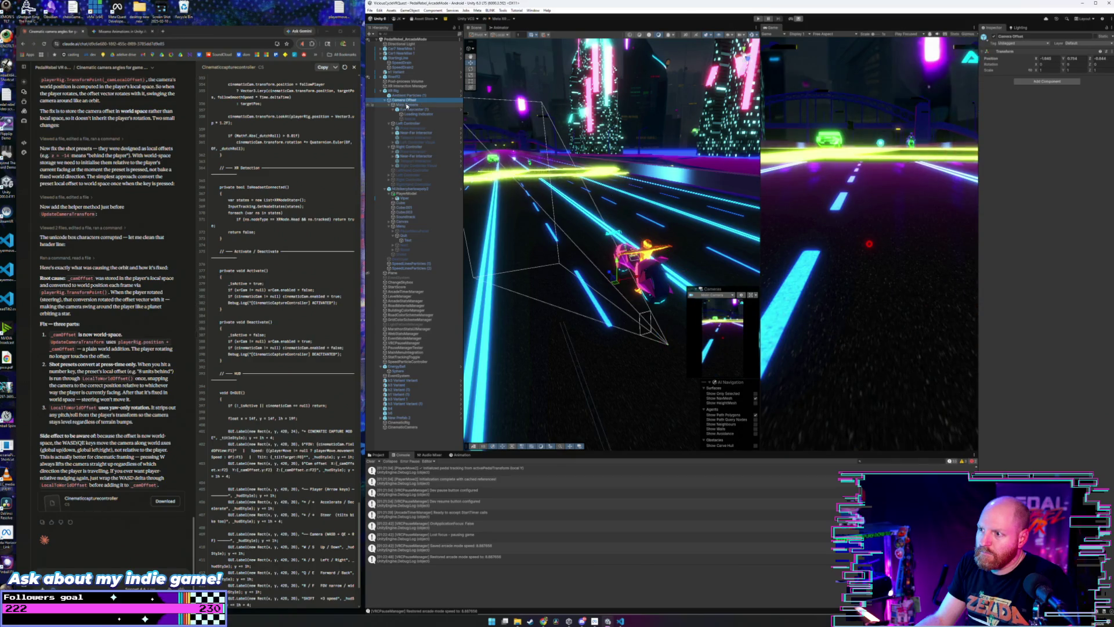
key("Up")
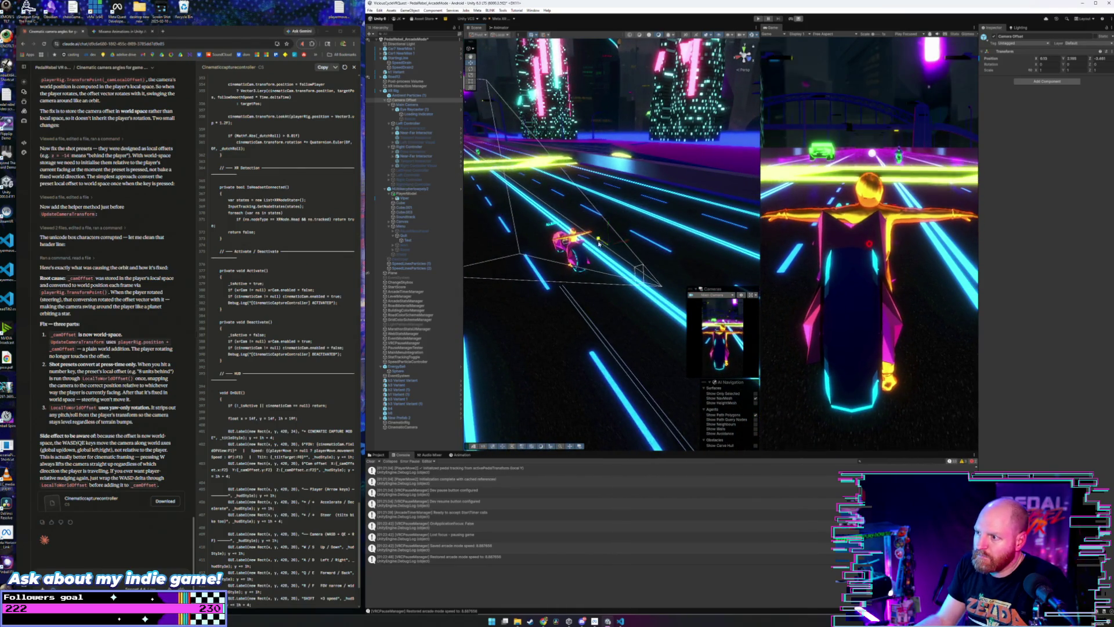
- Raise Camera Offset to Y 3.084, enlarge the camera preview, then save the scene and project
left_click_drag(622, 248, 637, 230)
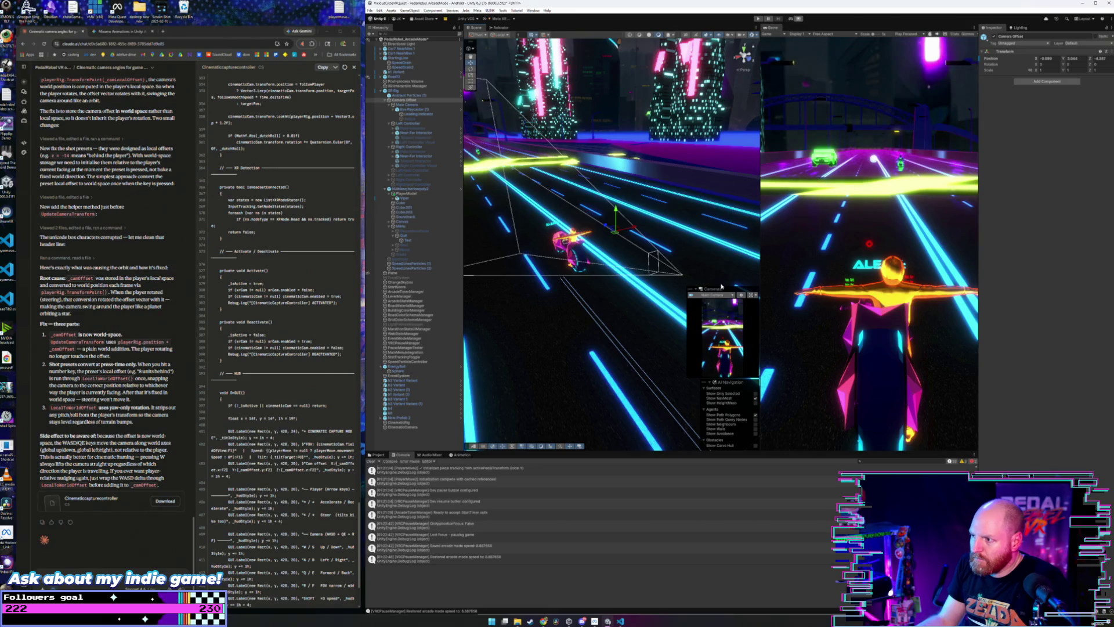
left_click_drag(721, 287, 726, 235)
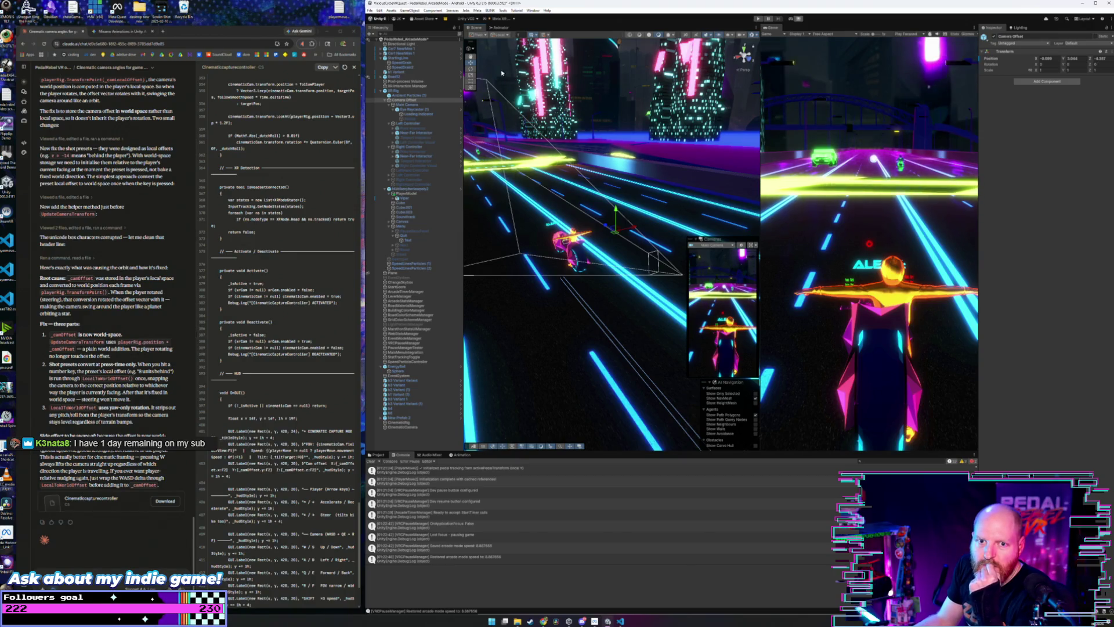
left_click(370, 10)
left_click(381, 39)
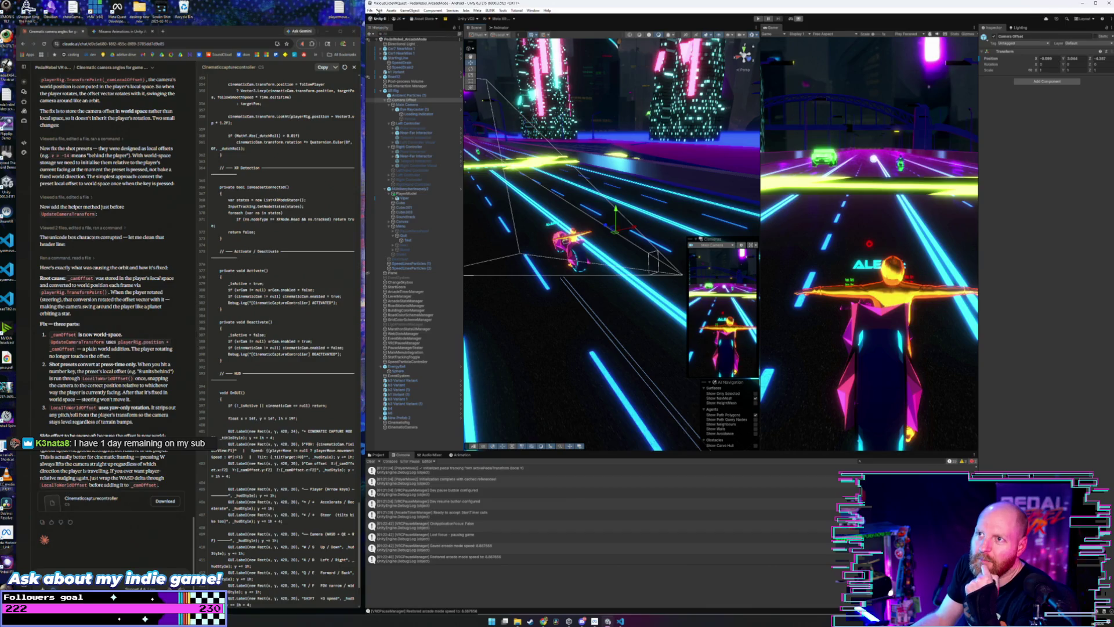
left_click(370, 10)
left_click(388, 74)
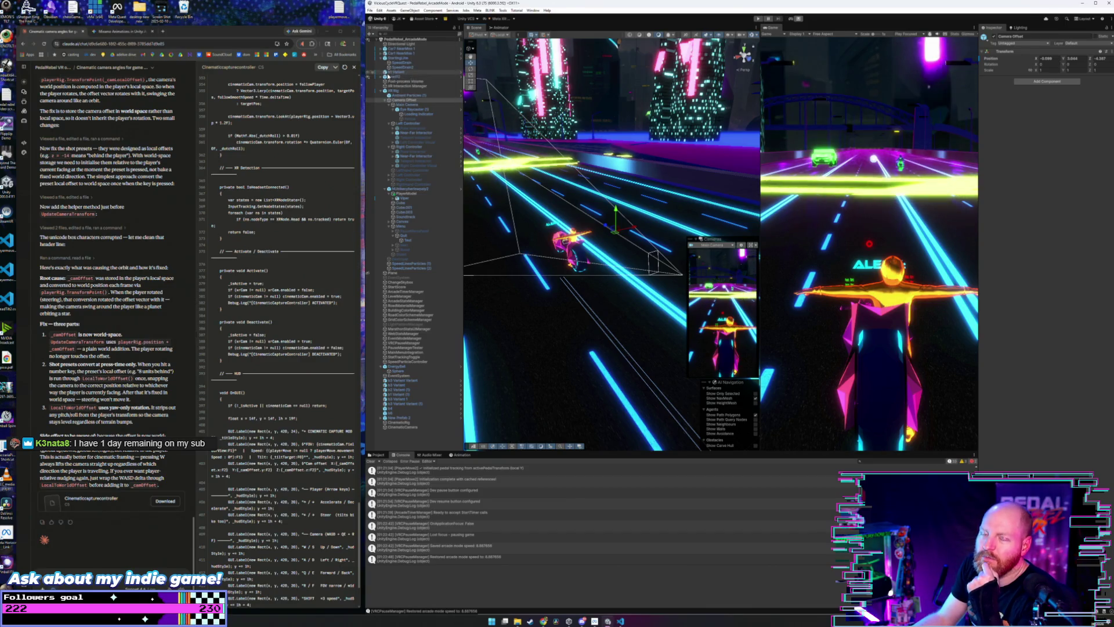
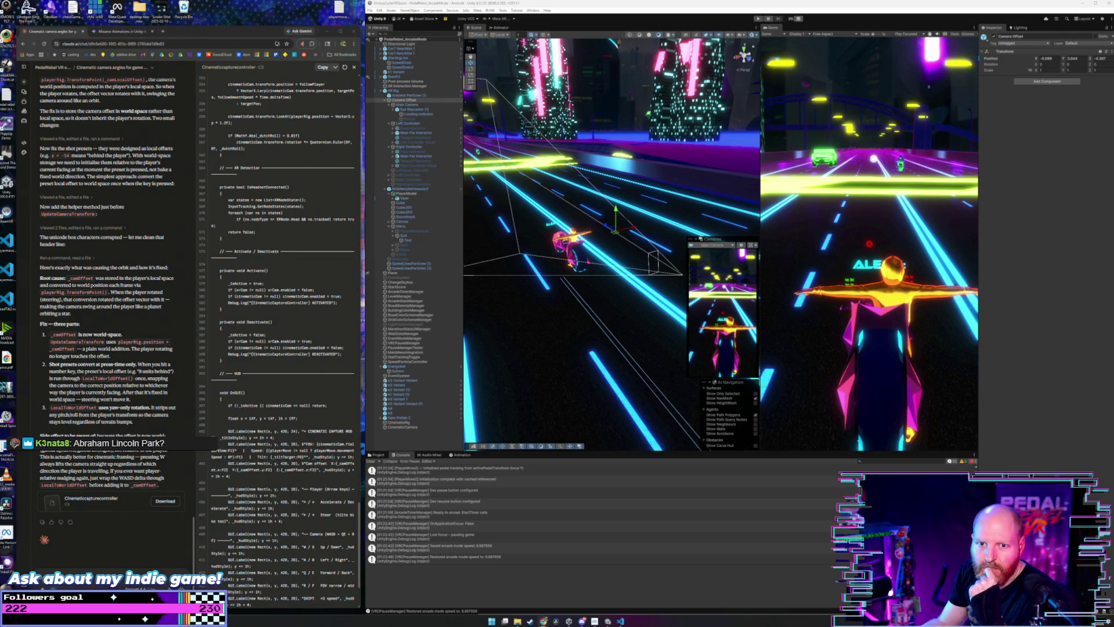
- Start and restart the game in Play mode, then widen the Game view
left_click(758, 19)
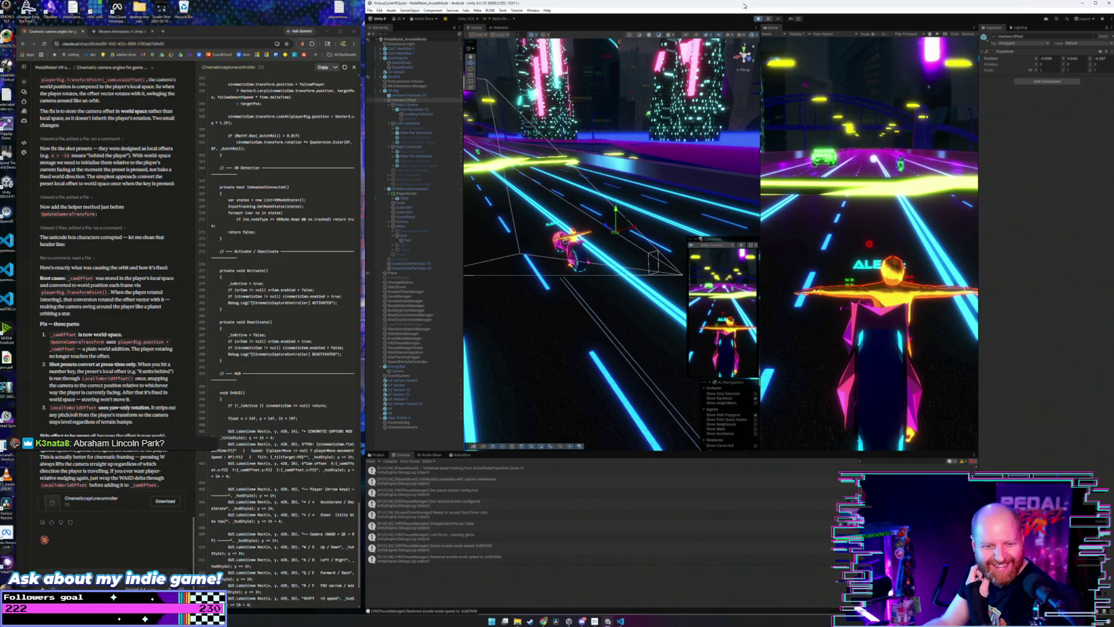
left_click(759, 35)
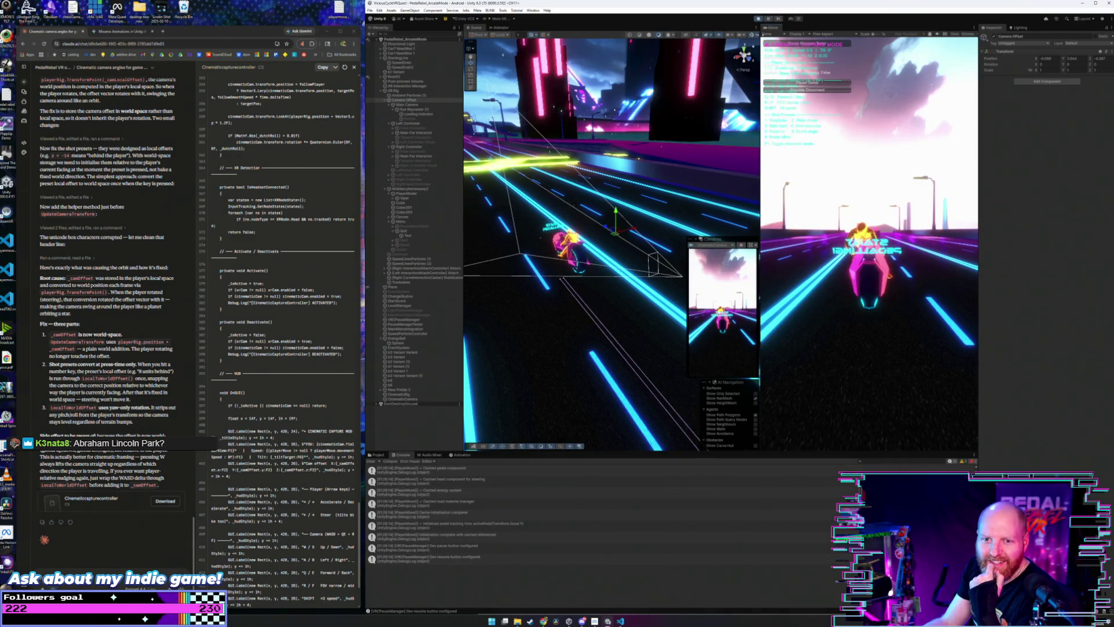
mouse_move(758, 36)
left_mouse_down()
mouse_move(618, 48)
mouse_move(636, 47)
left_mouse_up()
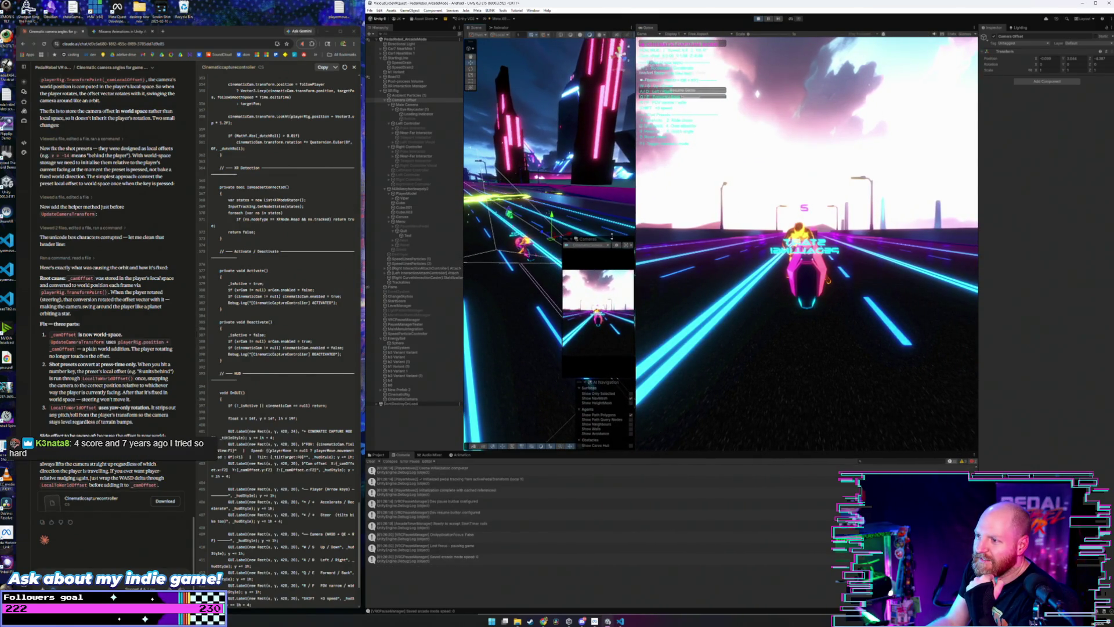
- Move the camera preview aside and watch the race through the Main Camera chase view
left_click_drag(612, 236, 612, 277)
left_click(696, 264)
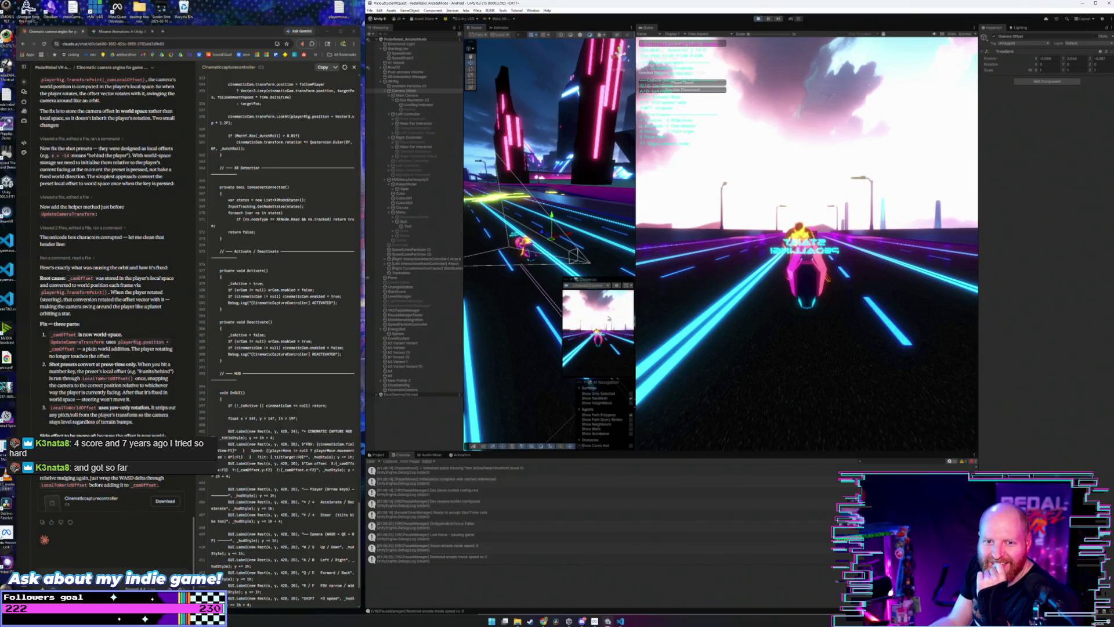
left_click(589, 285)
left_click(600, 299)
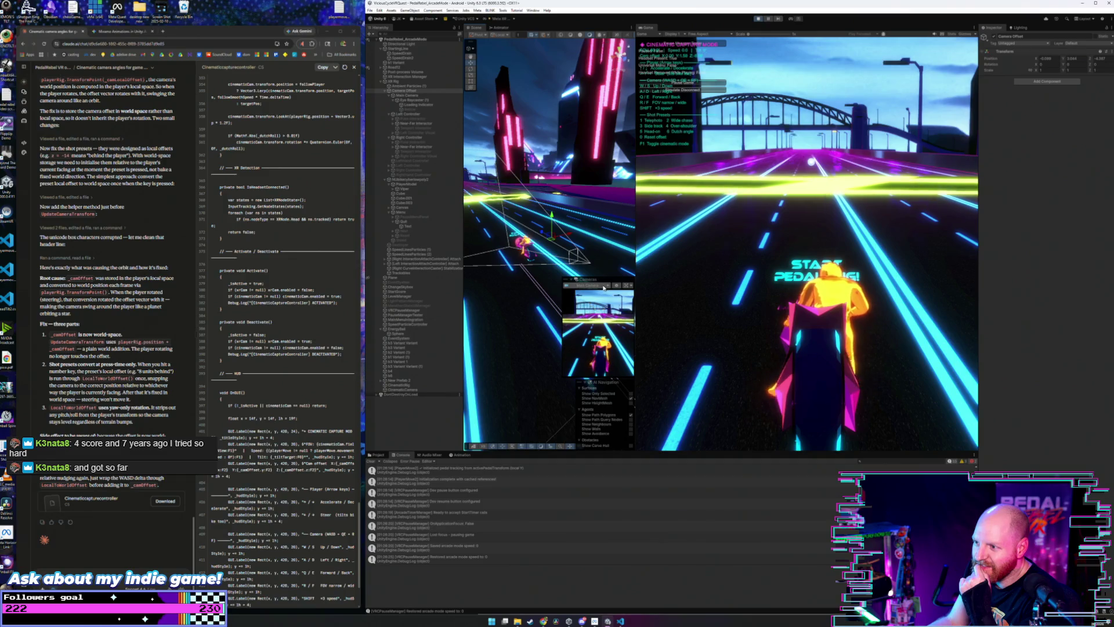
- Try the head-on camera with key 5, then return to the Main Camera chase view
left_click(595, 285)
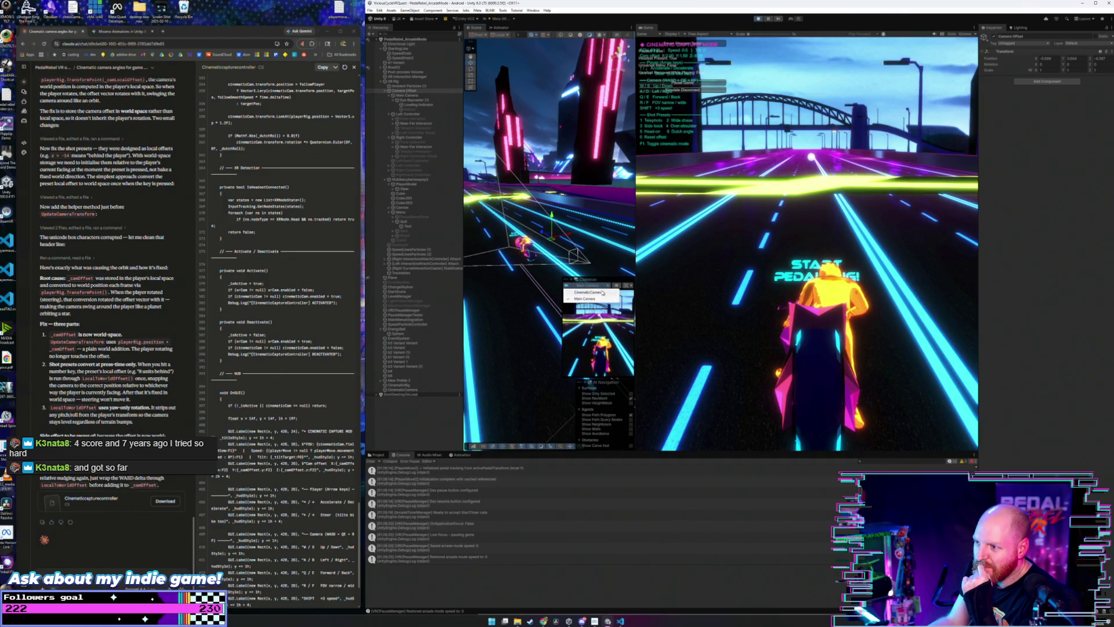
left_click(601, 299)
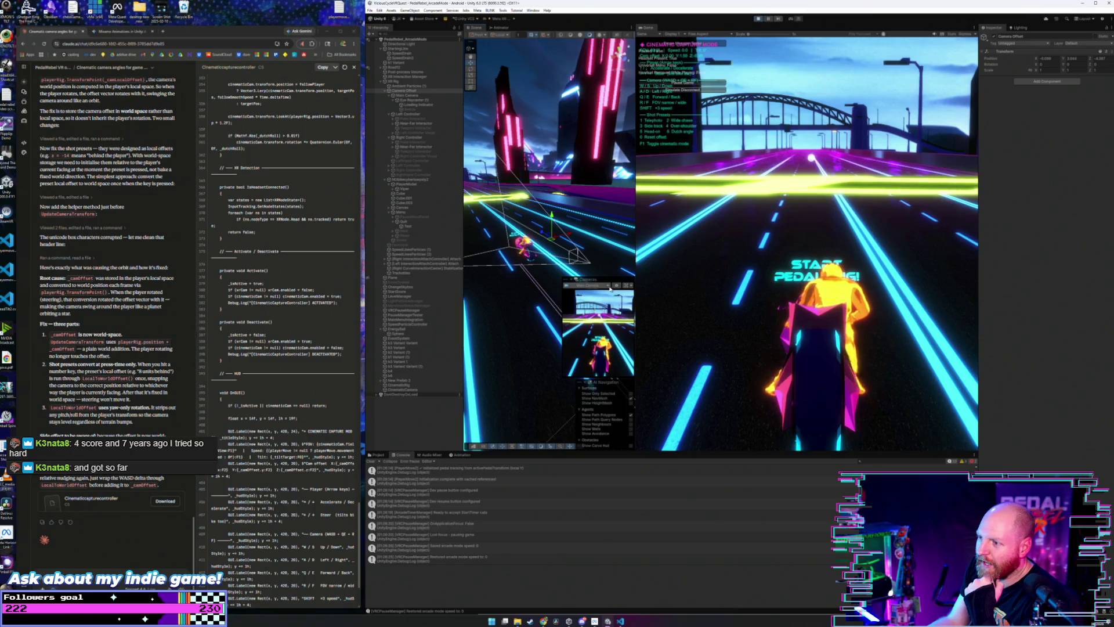
left_click(760, 247)
key("5")
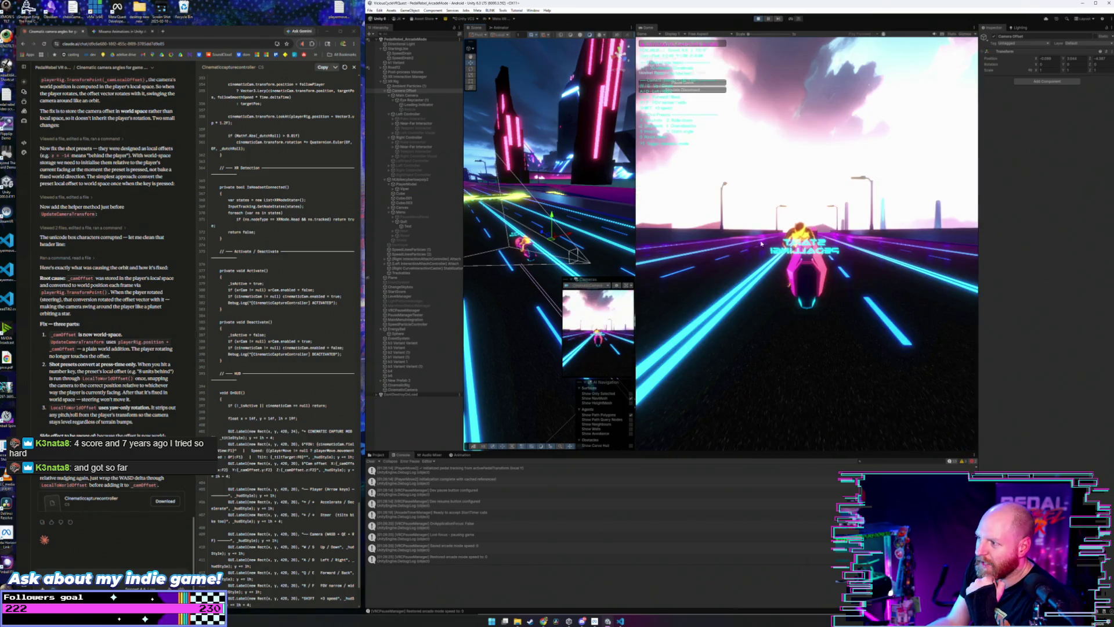
left_click(602, 287)
left_click(602, 299)
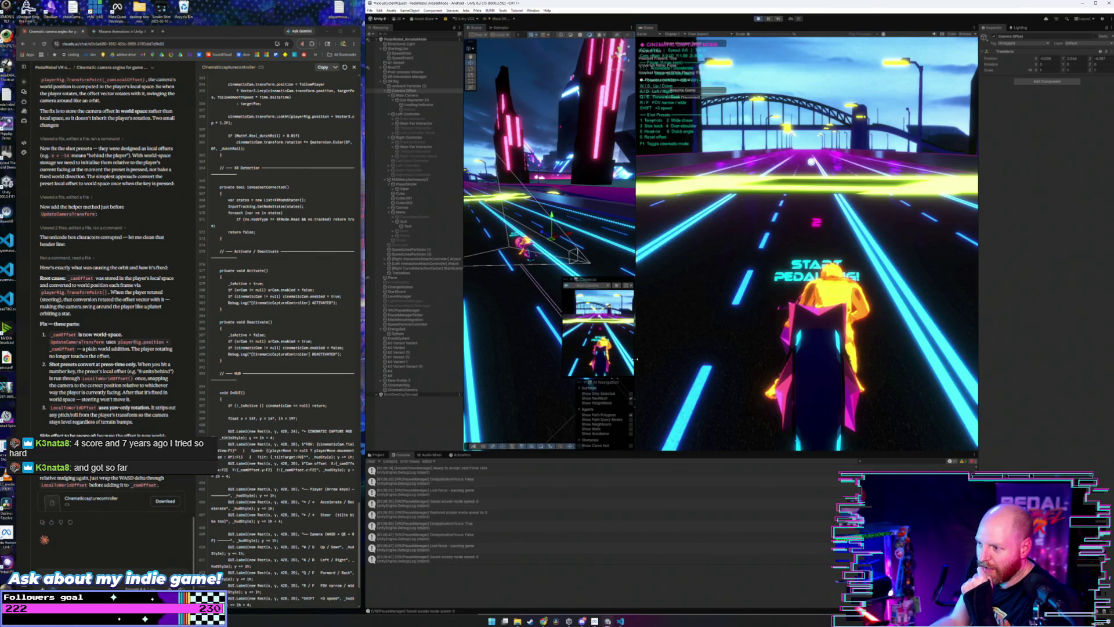
- Resize the Scene view, toggle the camera preview off and on, and widen the Game view further
left_click_drag(636, 360, 670, 360)
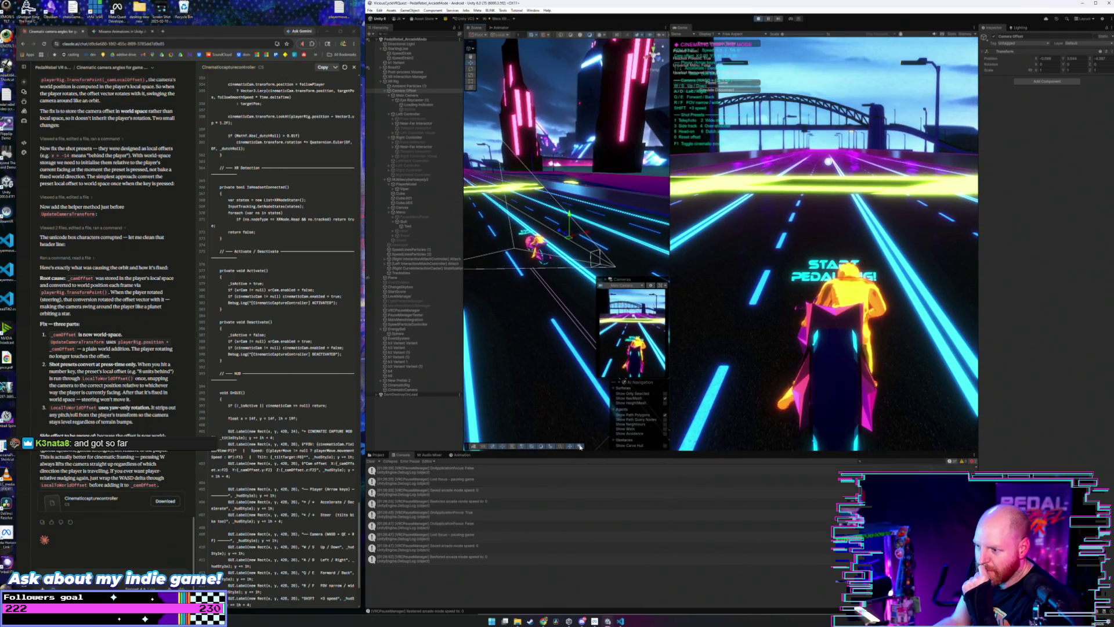
left_click(580, 446)
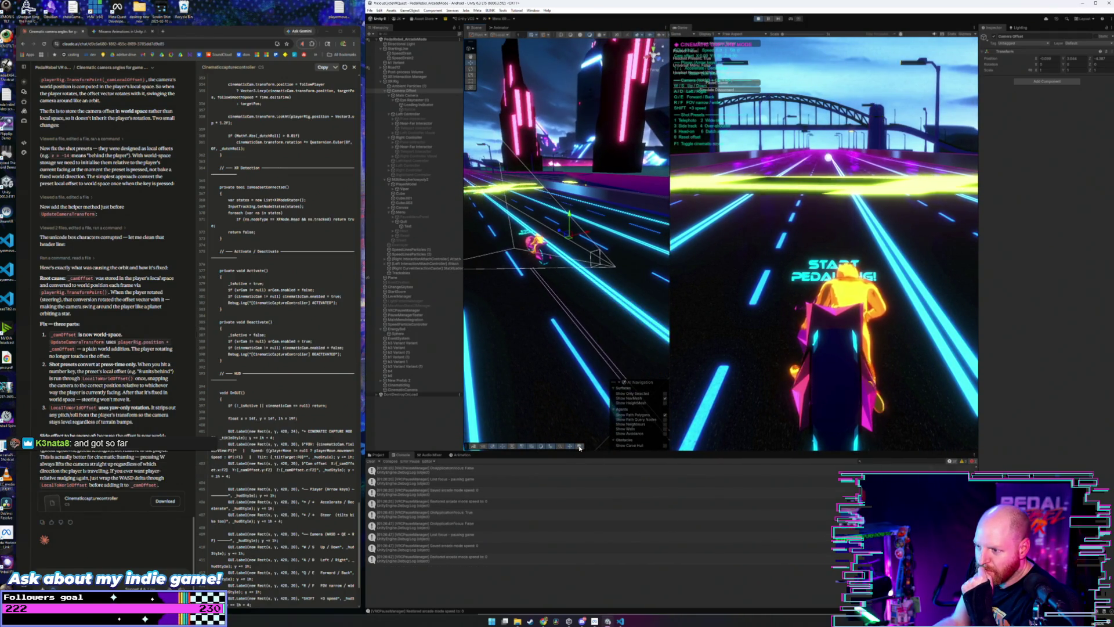
left_click(580, 447)
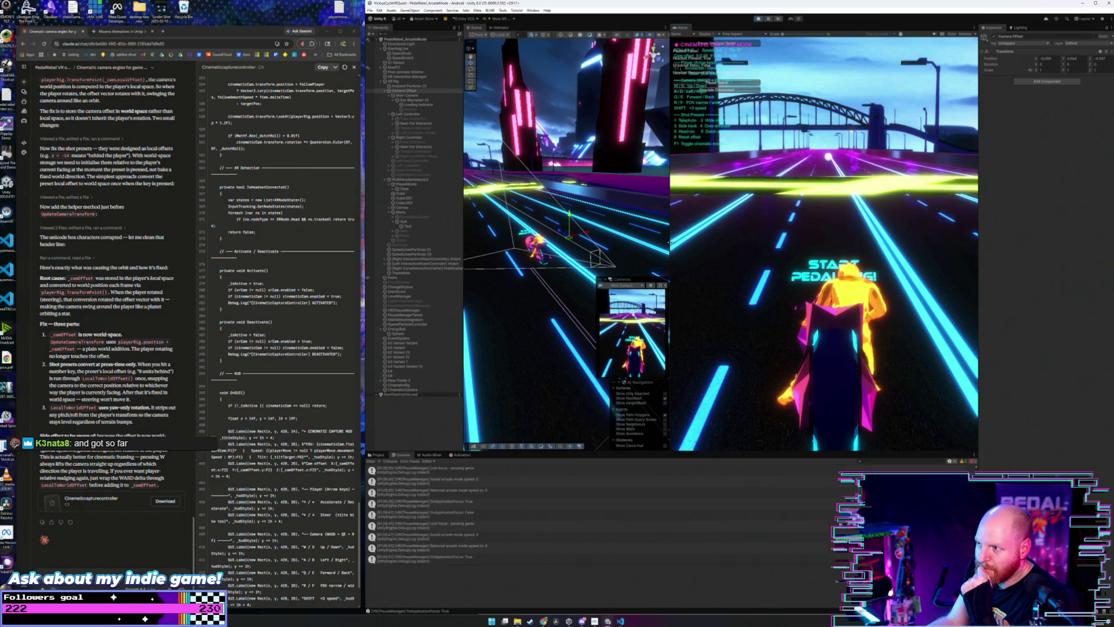
left_click_drag(669, 242, 589, 242)
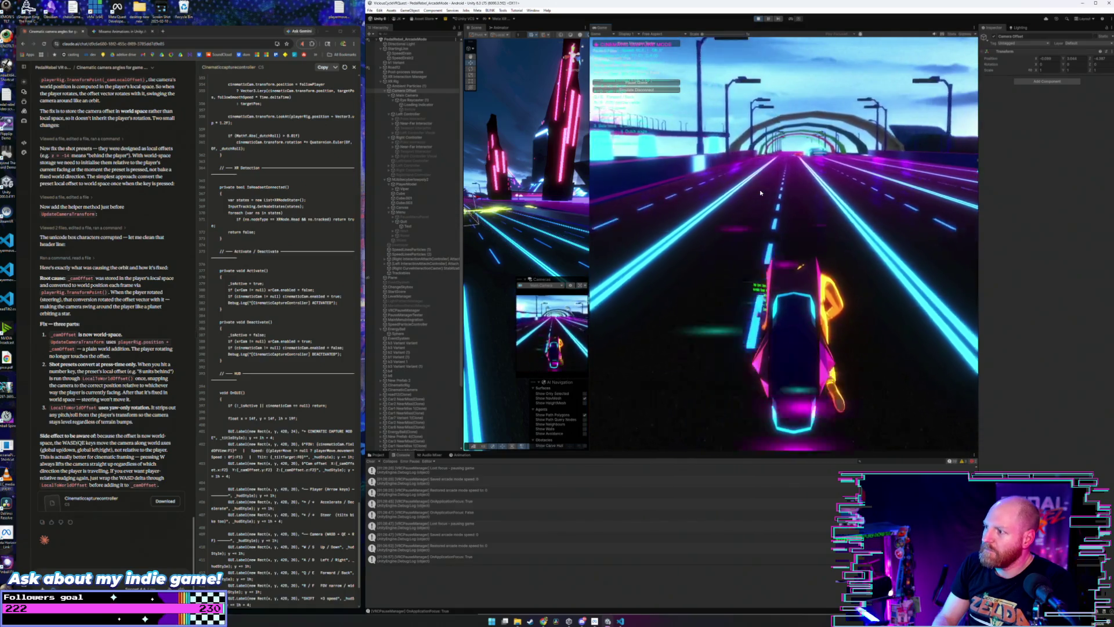
- Switch the camera preview to CinematicCamera and refocus the running game
left_click(543, 285)
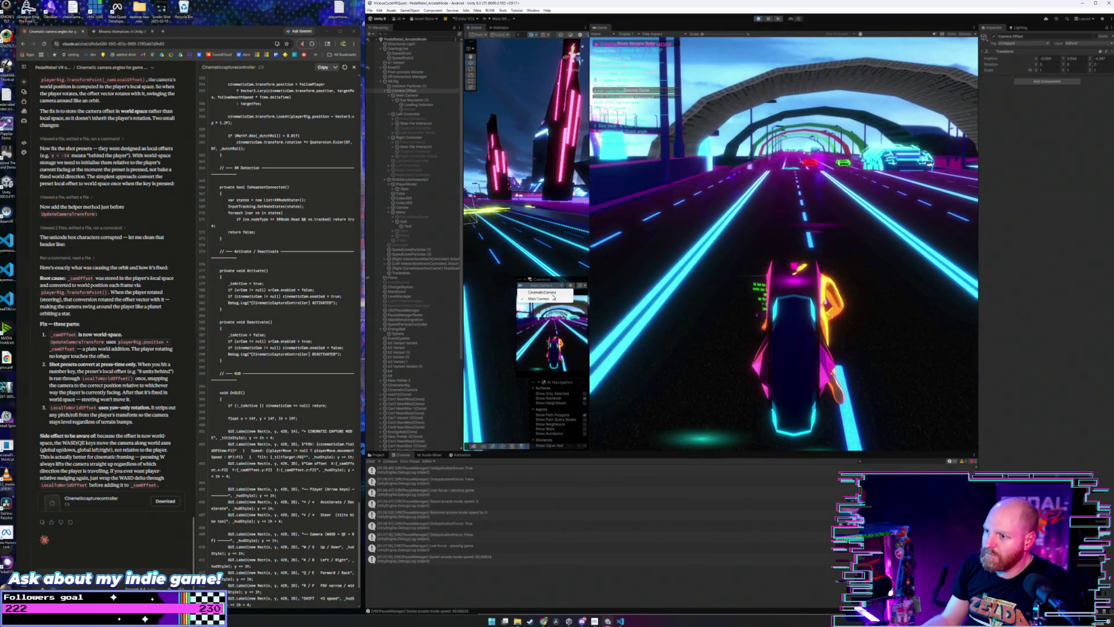
left_click(554, 293)
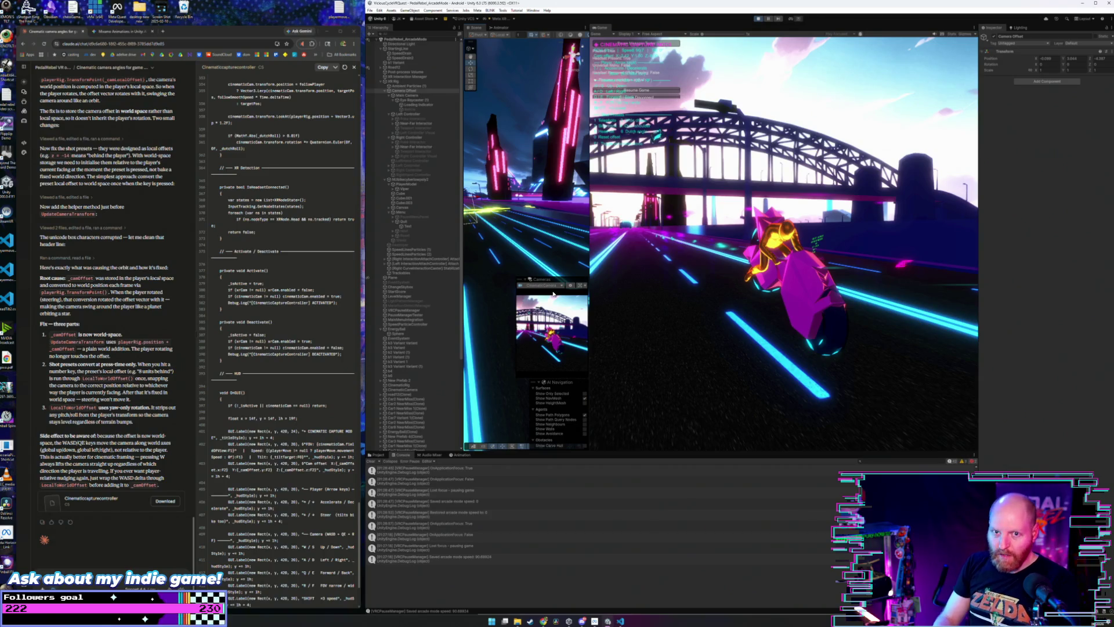
left_click(705, 311)
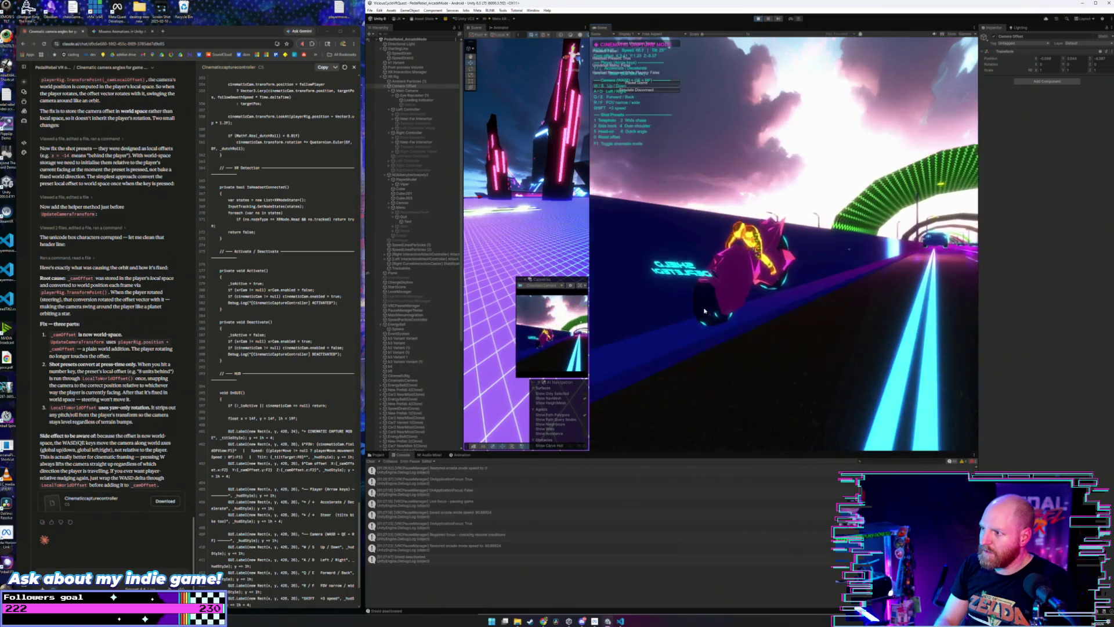
- Stop the game and lower NUbikecyberlowpoly2's Max Tilt Angle from 25 to about 21.6
left_click(760, 19)
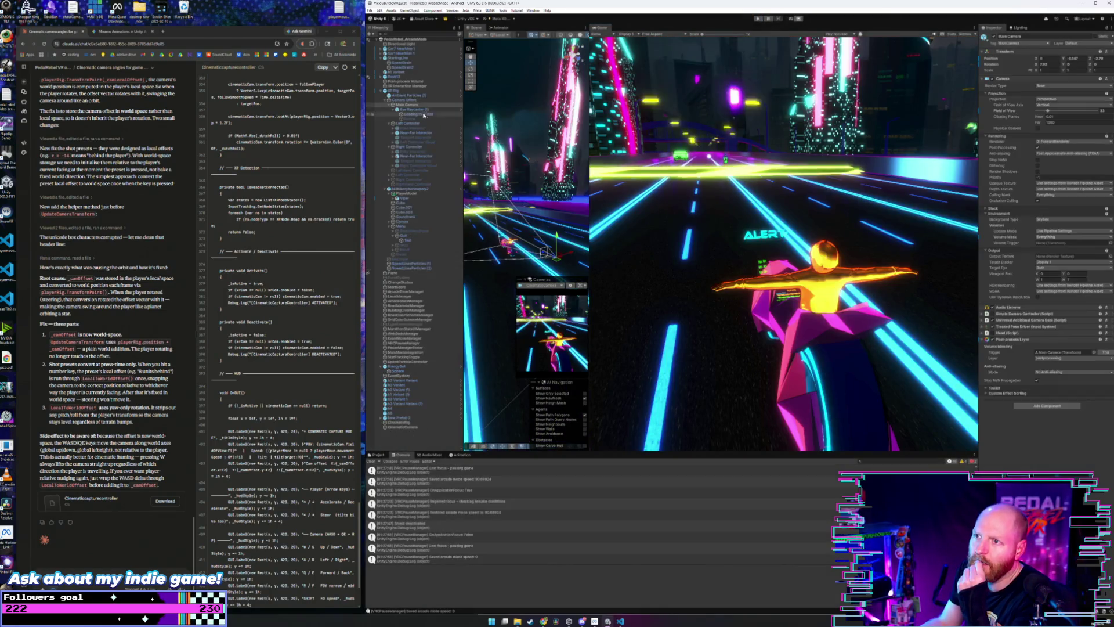
left_click(417, 190)
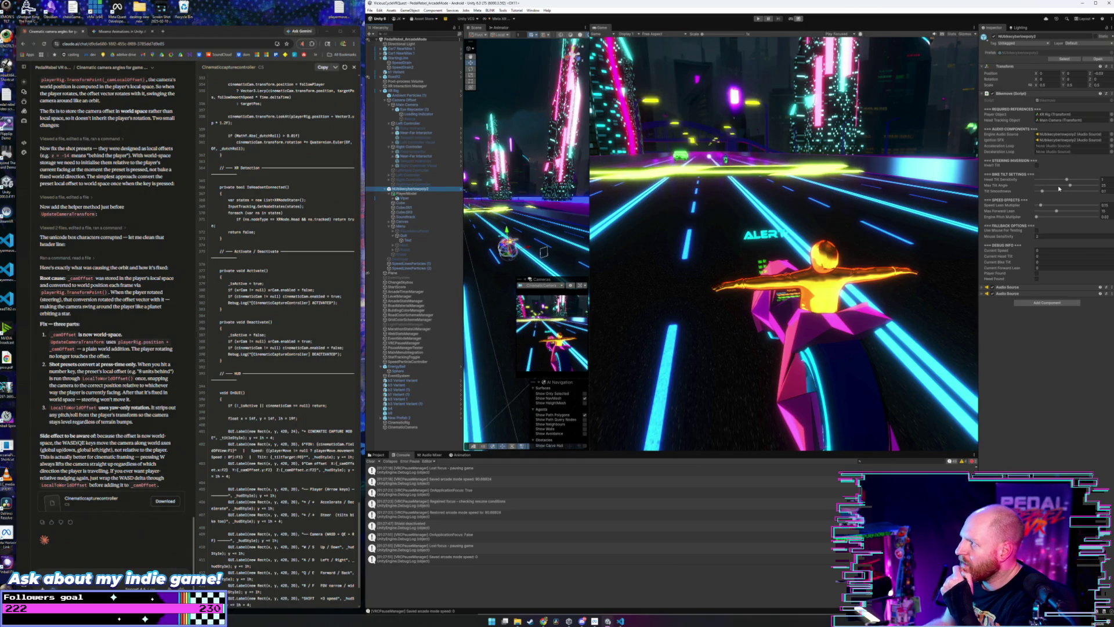
left_click_drag(1068, 185, 1059, 188)
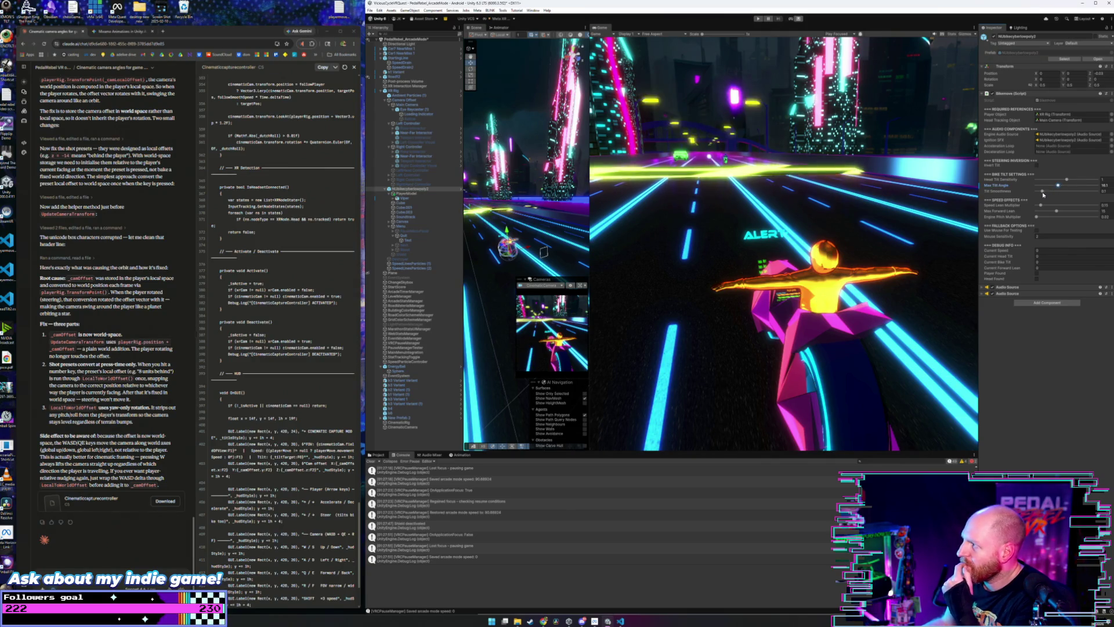
- Inspect the CinematicCamera's CinematicRig settings, nudge tilt smoothness slightly, and reselect the bike
left_click(403, 427)
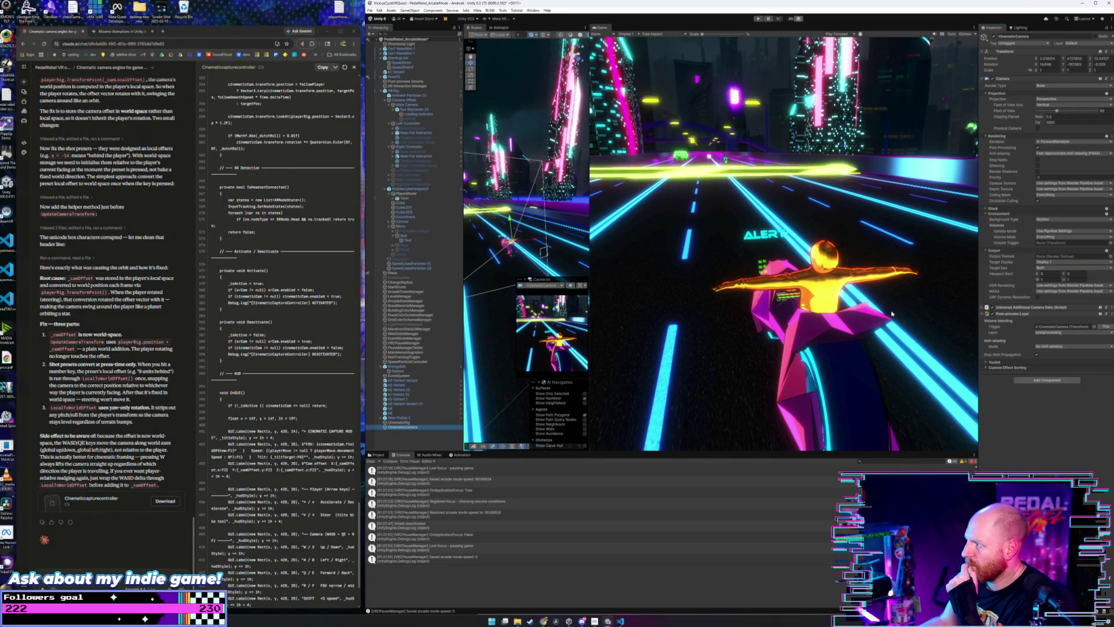
left_click(414, 421)
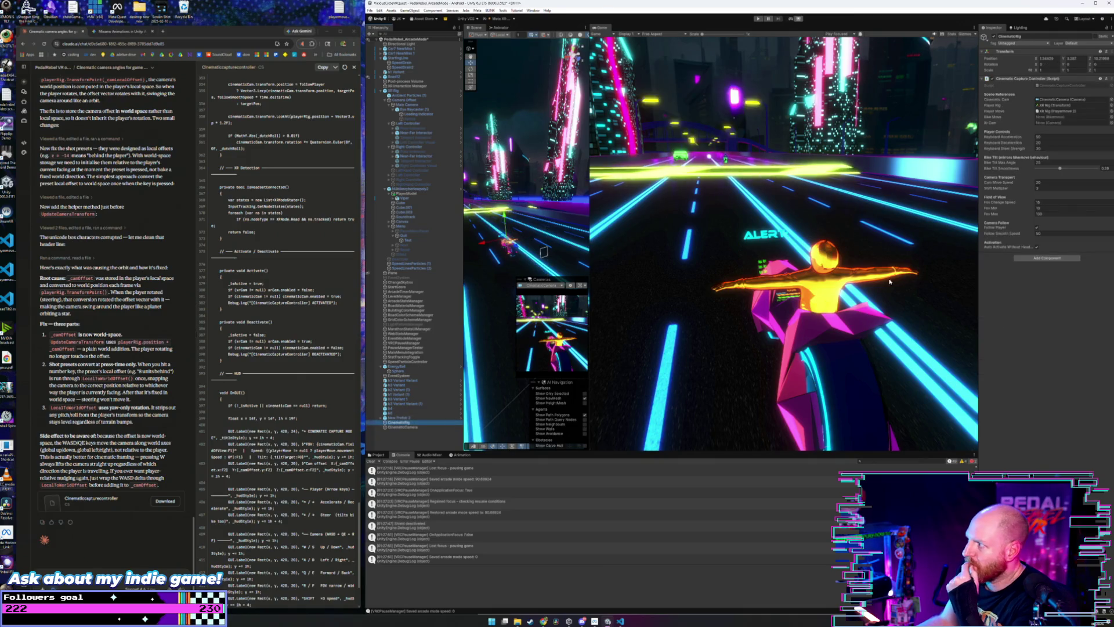
left_click_drag(1057, 172, 1061, 171)
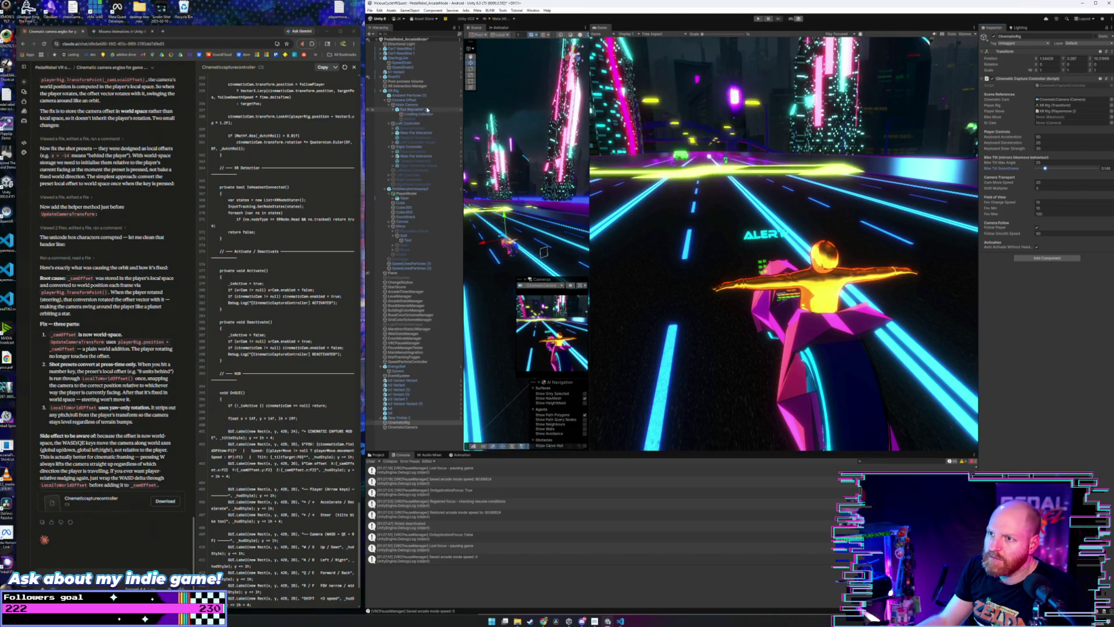
left_click(409, 190)
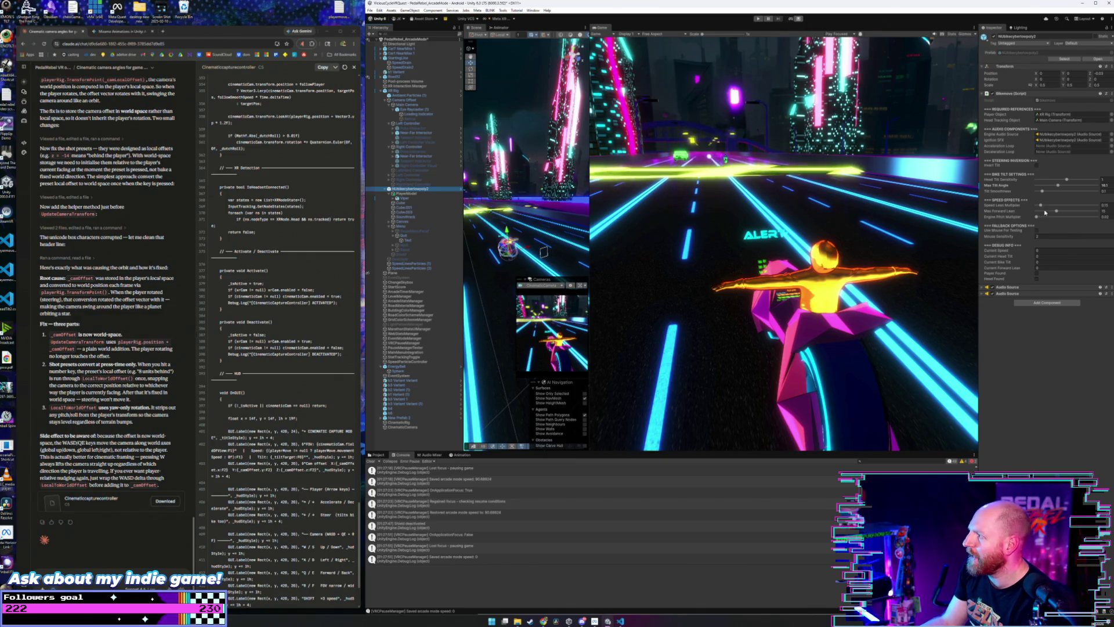
- Lower the bike's Max Forward Lean from 15 to about 12.4 and further, then launch Play mode with Ctrl+P
left_click_drag(1056, 212, 1054, 212)
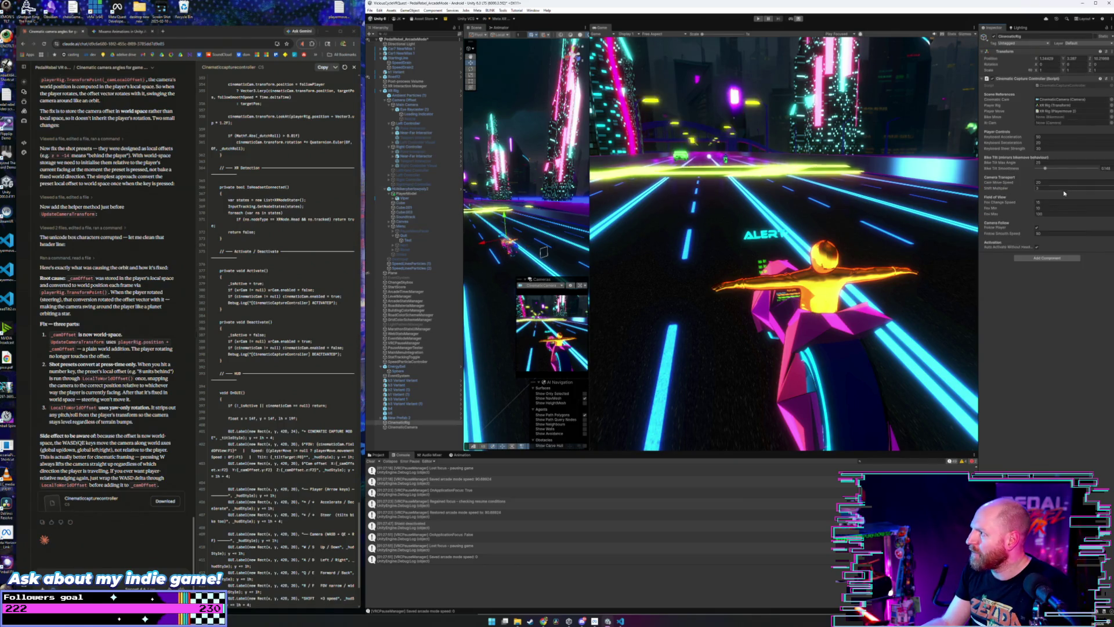
key("Down")
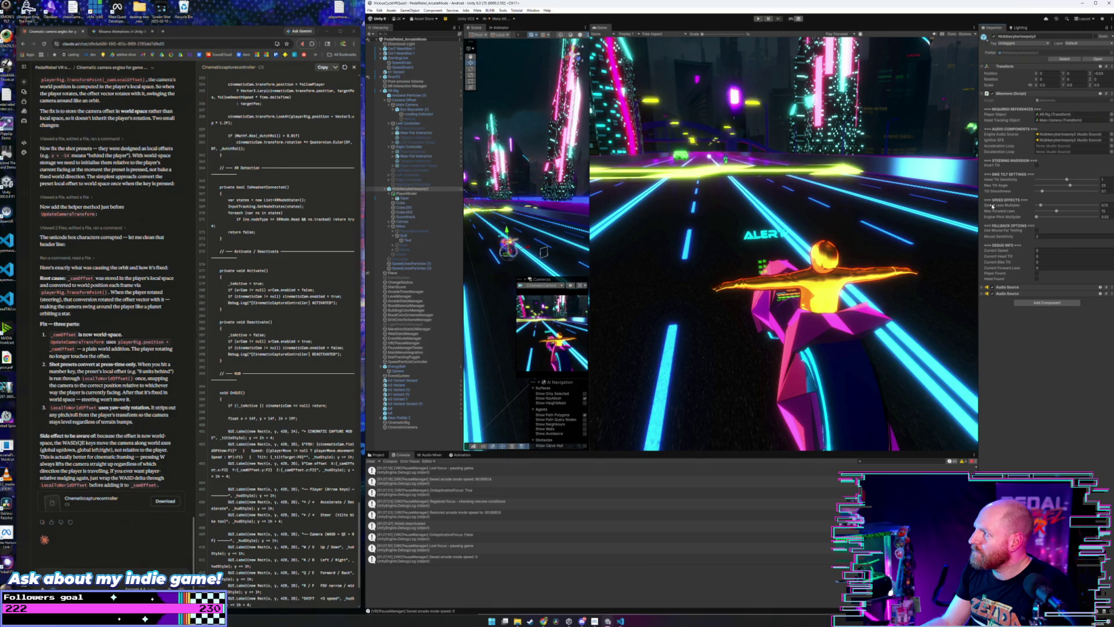
left_click_drag(1056, 211, 1051, 212)
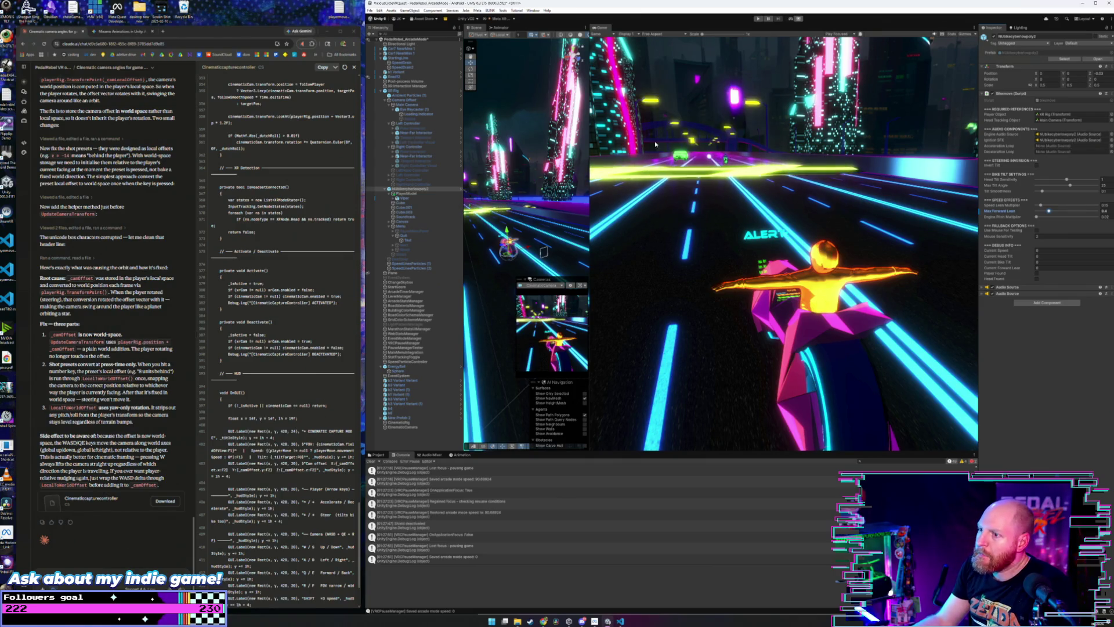
key("ctrl+p")
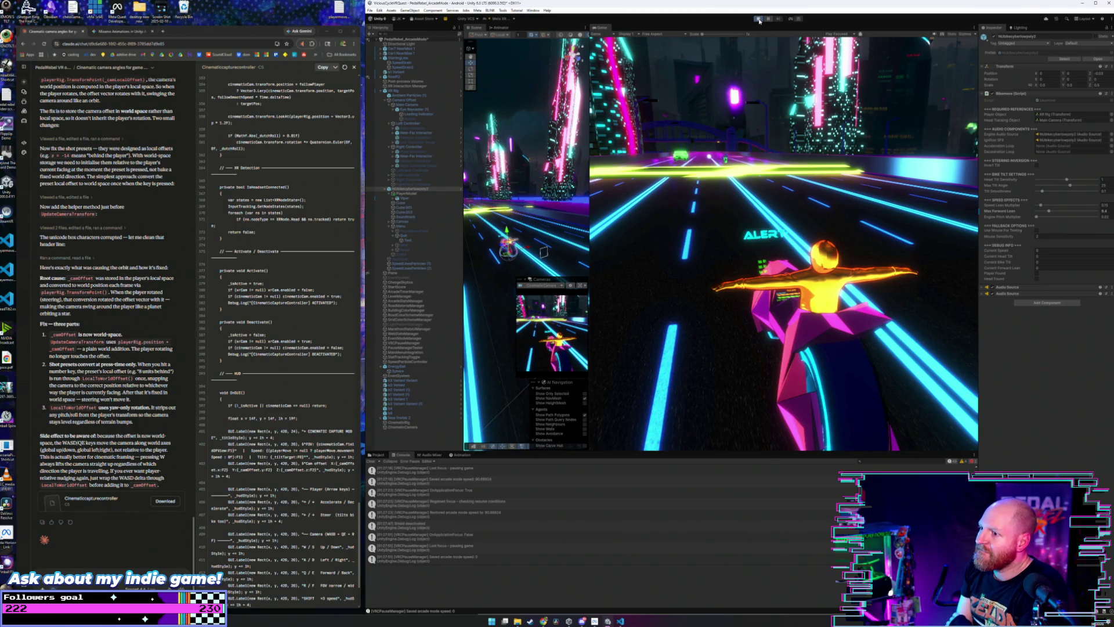
- Cycle through camera presets 3 and 2, then turn on cinematic capture mode with F1
left_click(759, 19)
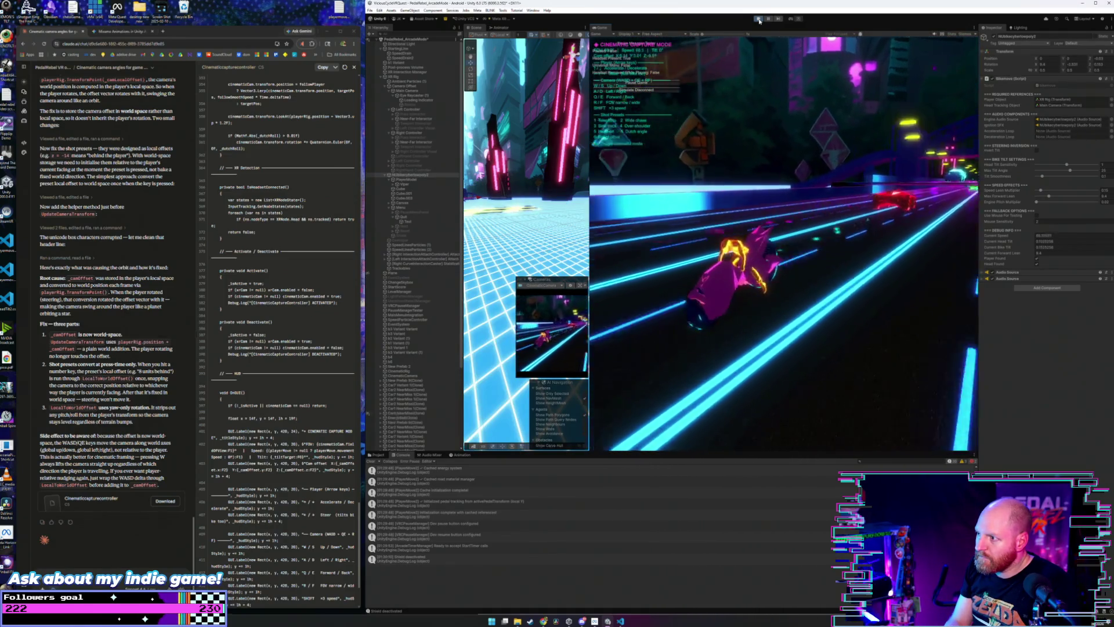
key("F1")
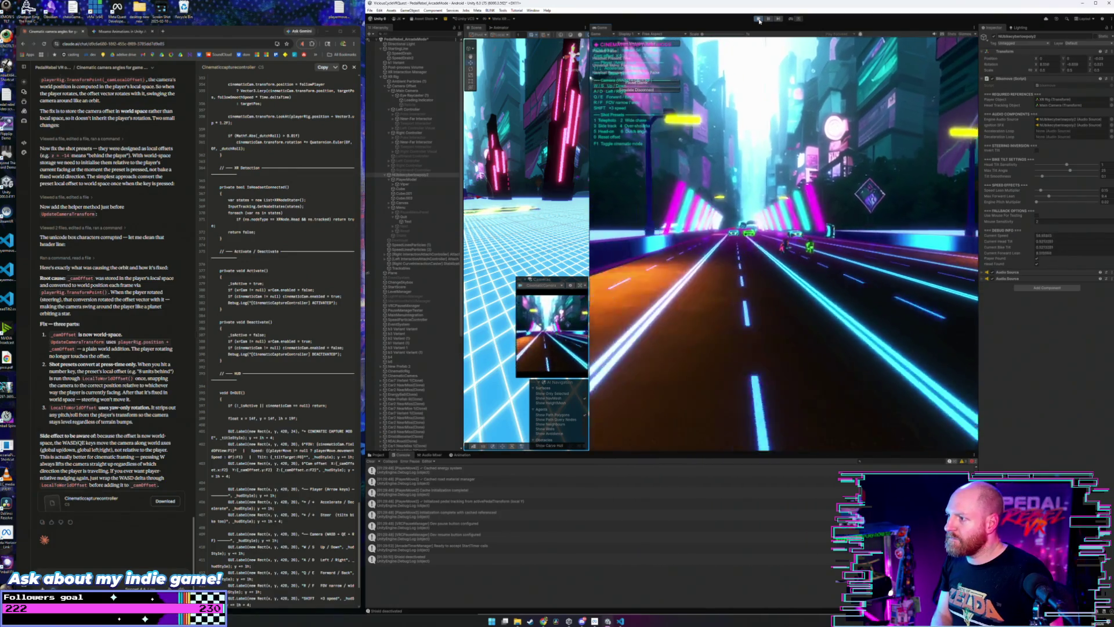
key("3")
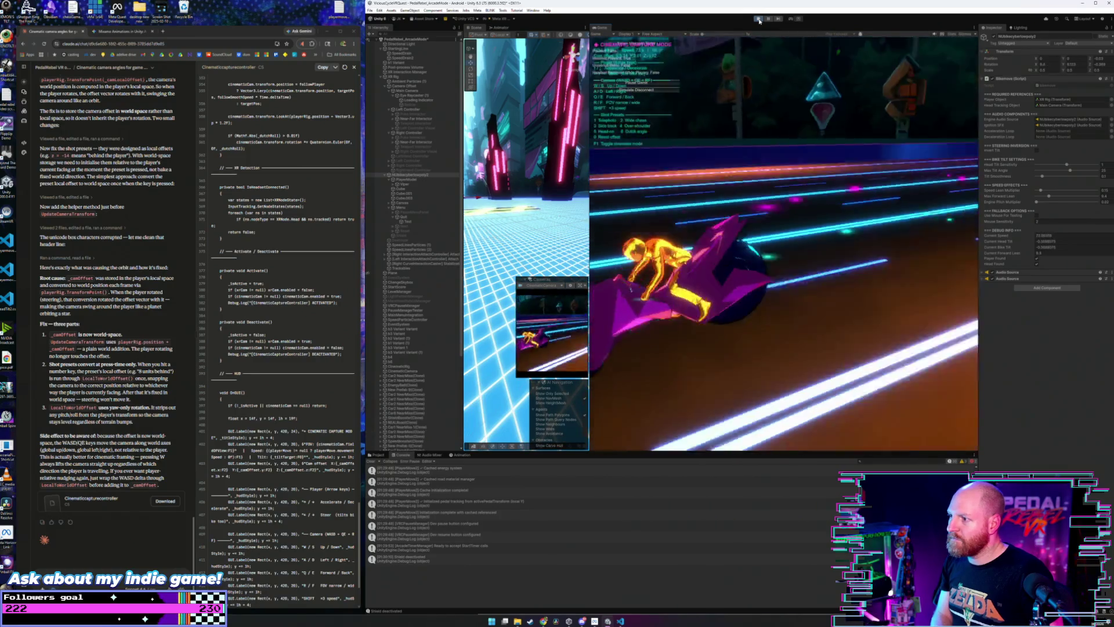
key("2")
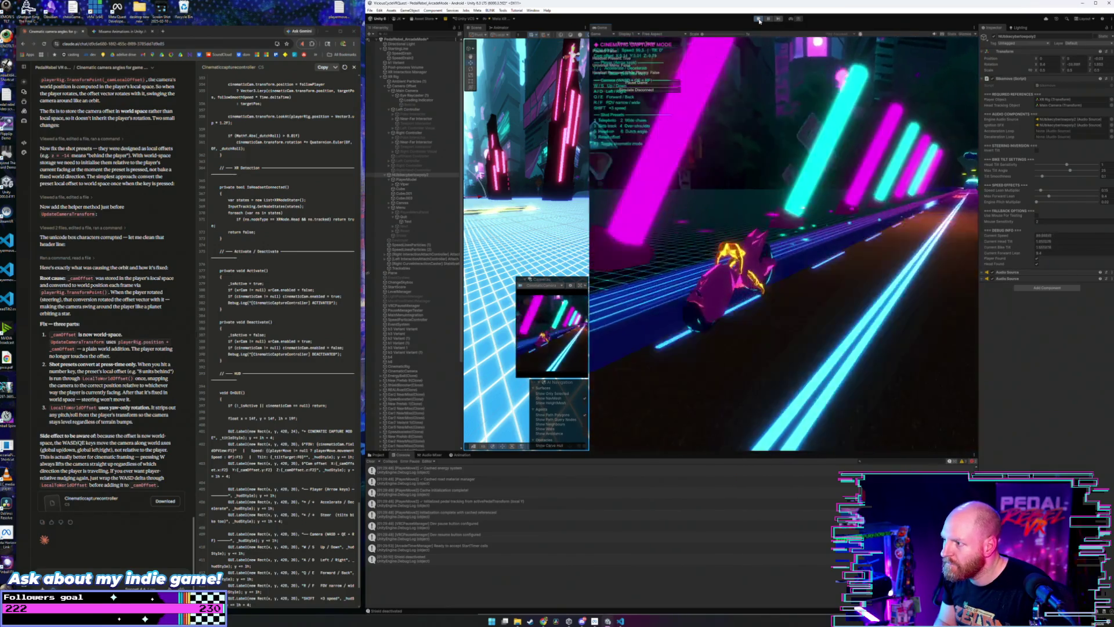
key("F1")
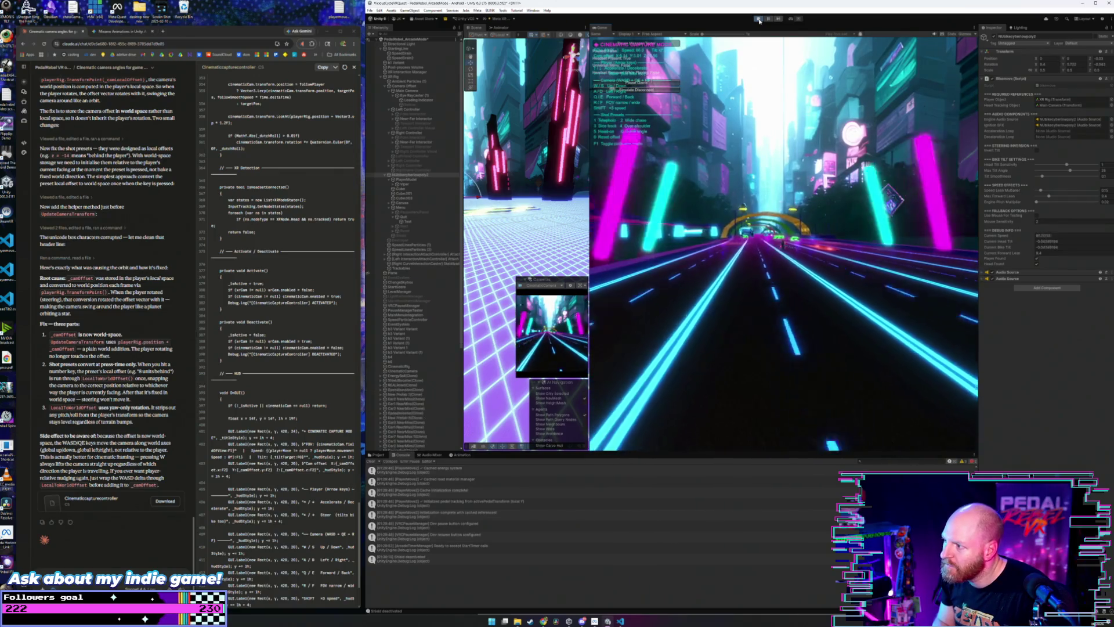
- Pause the game and select and frame the XR Rig
left_click(770, 19)
left_click(732, 249)
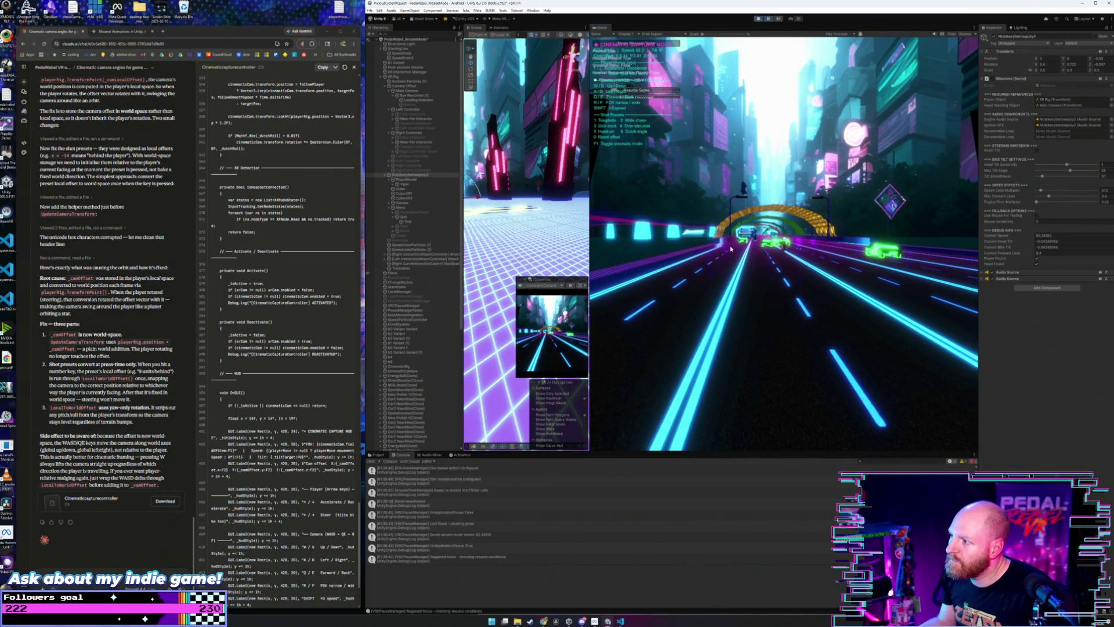
double_click(411, 77)
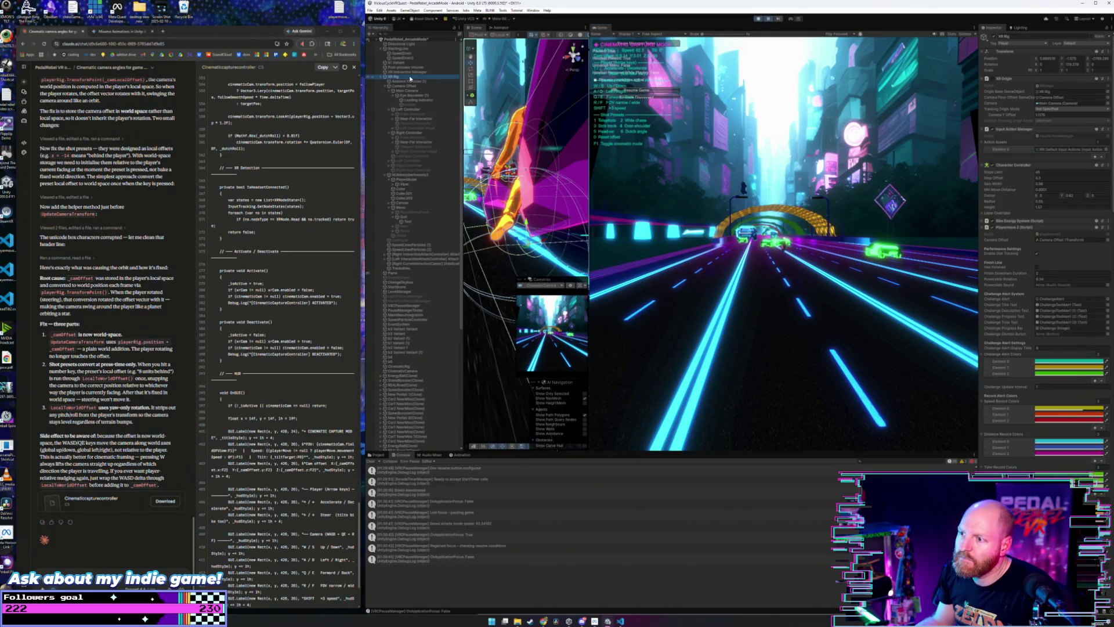
- Reframe the scene view on the XR Rig, leave cinematic mode, and select the bike
left_click_drag(512, 140, 593, 166)
key("f")
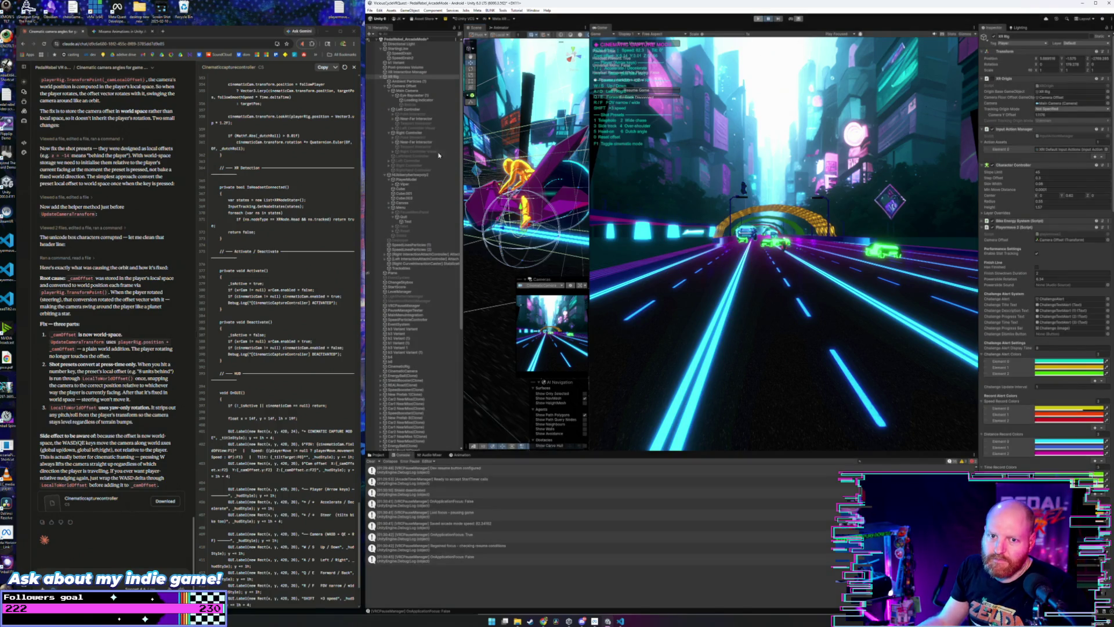
key("F1")
left_click(406, 91)
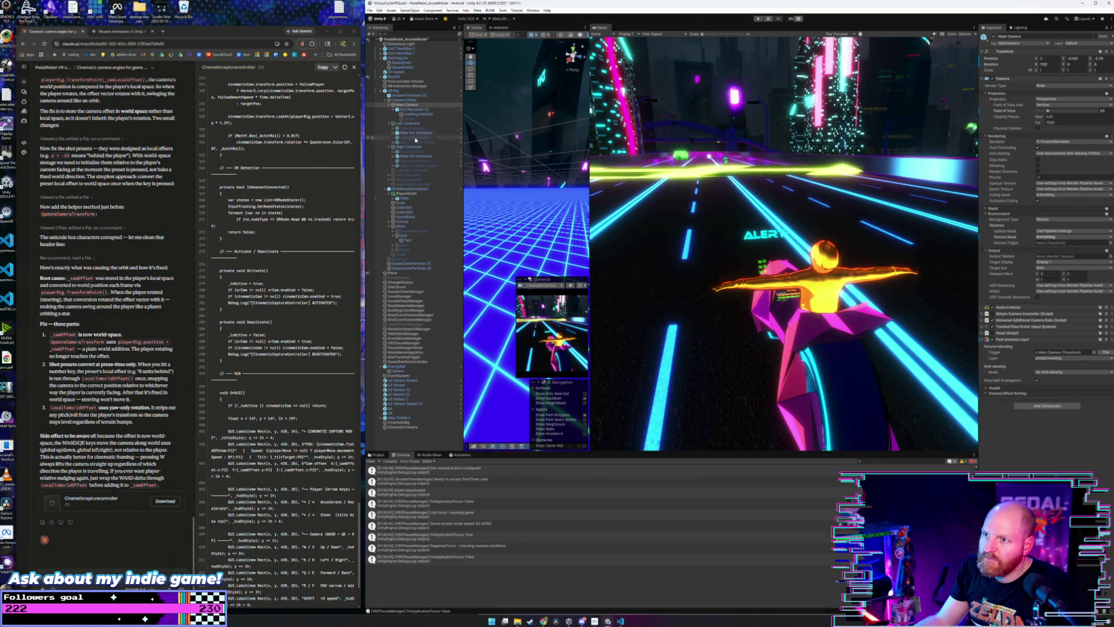
left_click(409, 189)
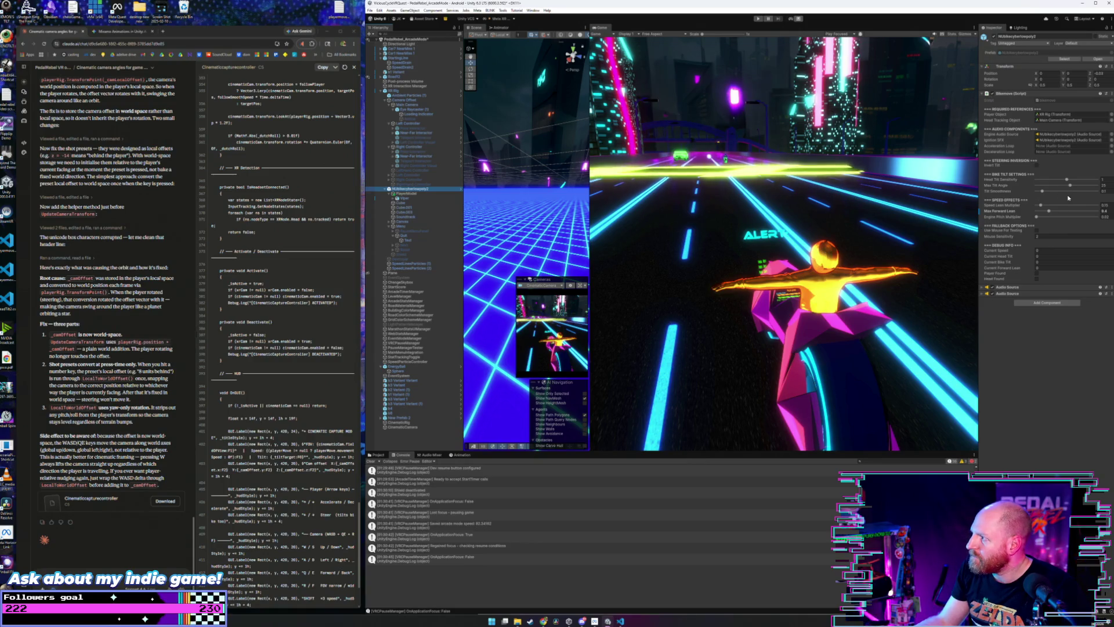
- Enter 0.15 as the Bikemove Speed Lean Multiplier, then show the Project asset files
left_click(1105, 210)
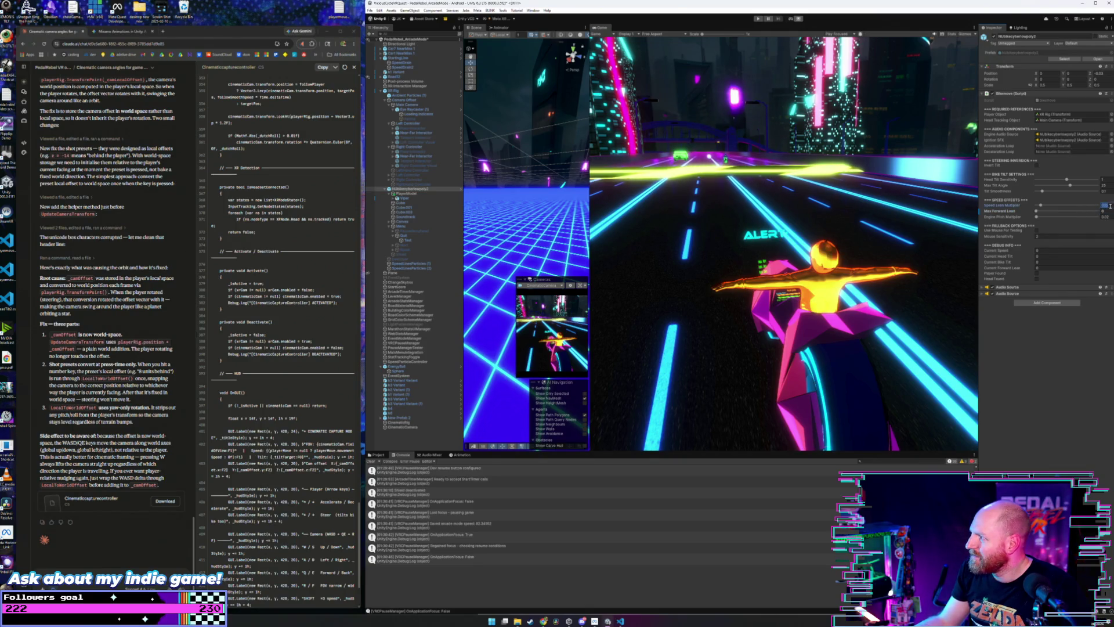
key("Return")
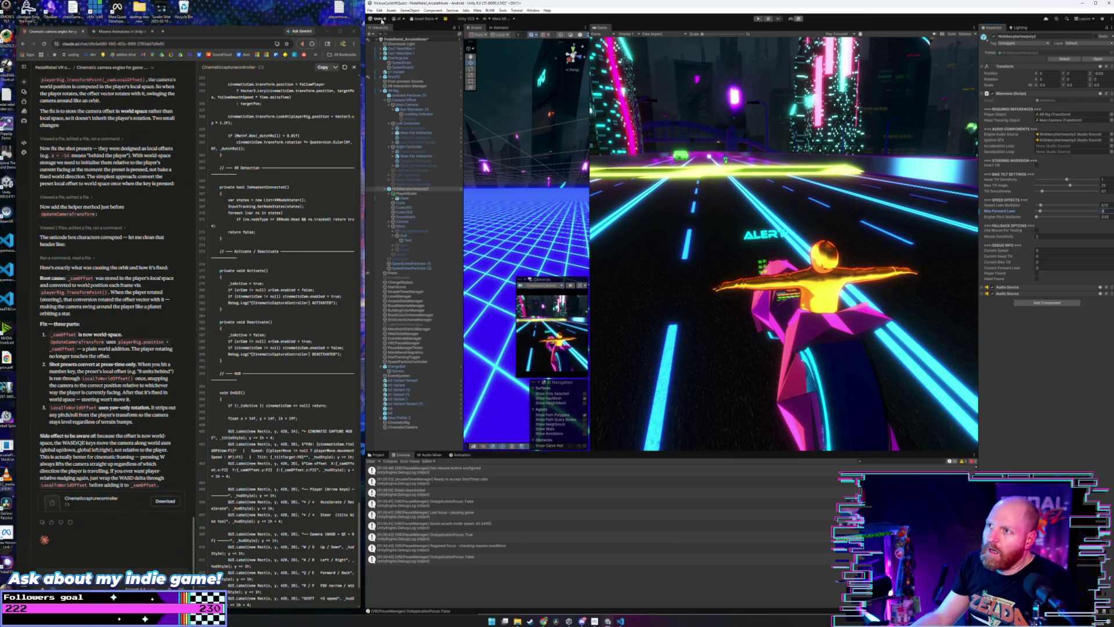
left_click(377, 18)
left_click(372, 39)
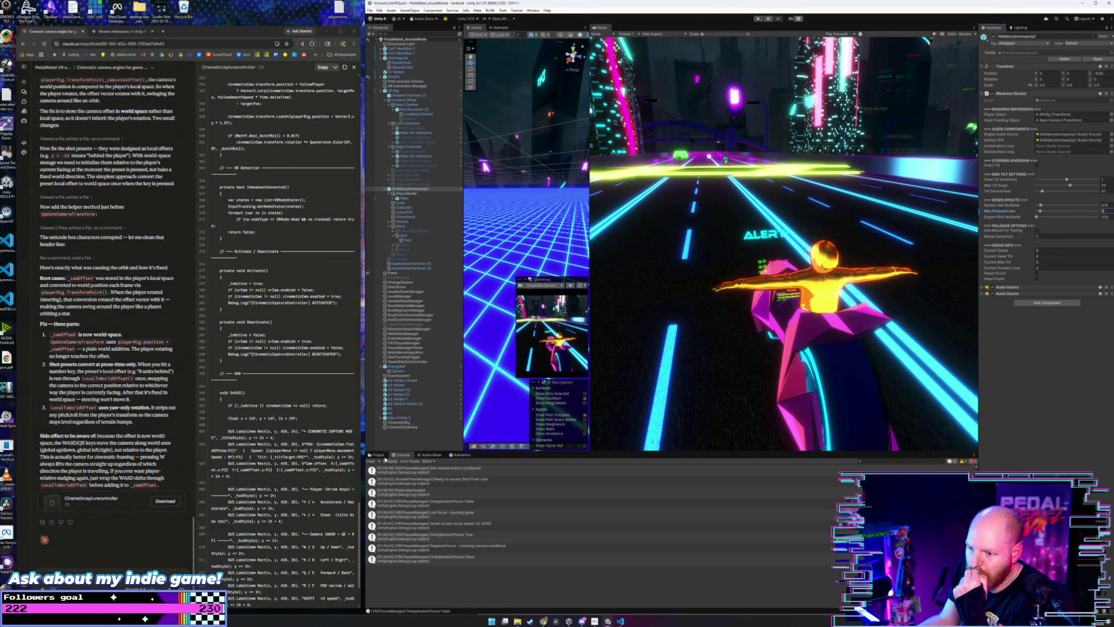
left_click(380, 456)
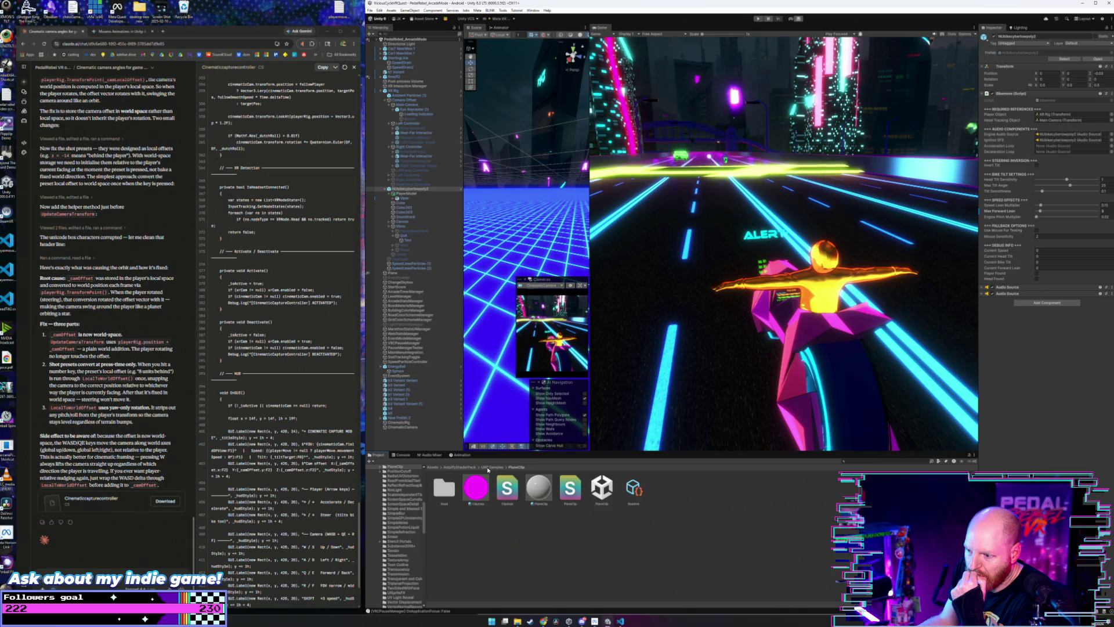
- Browse to the Grid Floor > _Presets folder and inspect the Rim Black 1 material
scroll(400, 556, "down", 15)
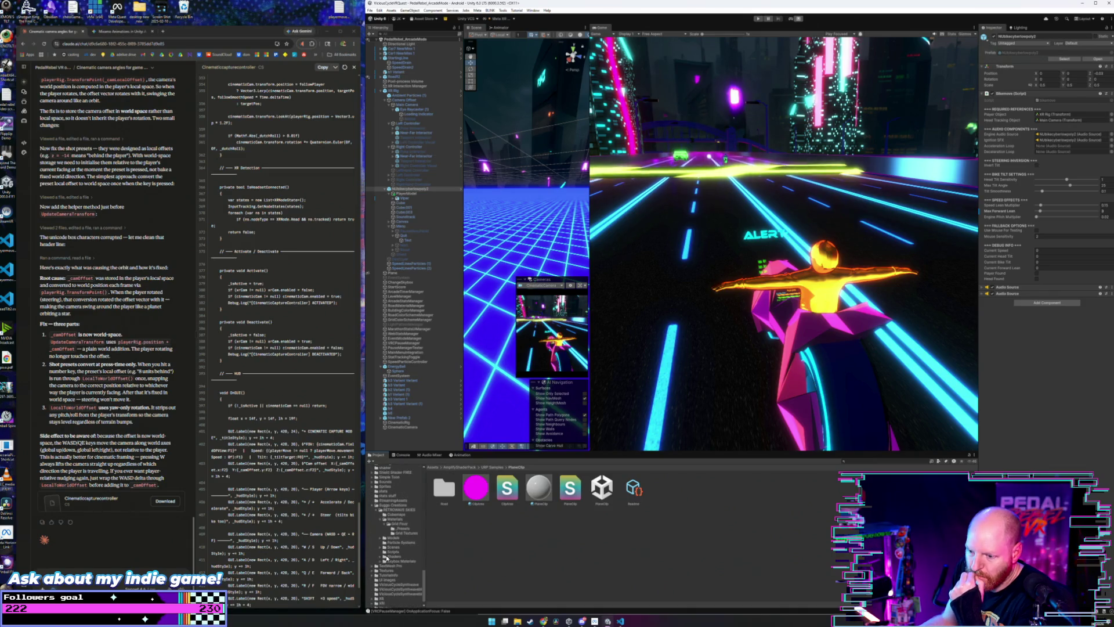
left_click(401, 520)
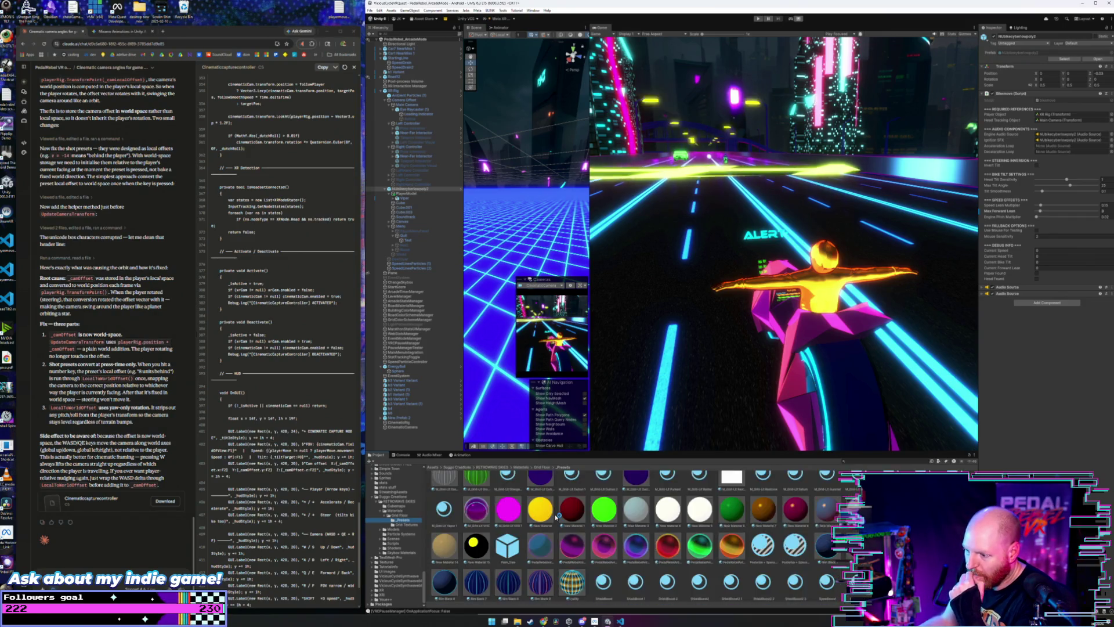
scroll(538, 575, "down", 2)
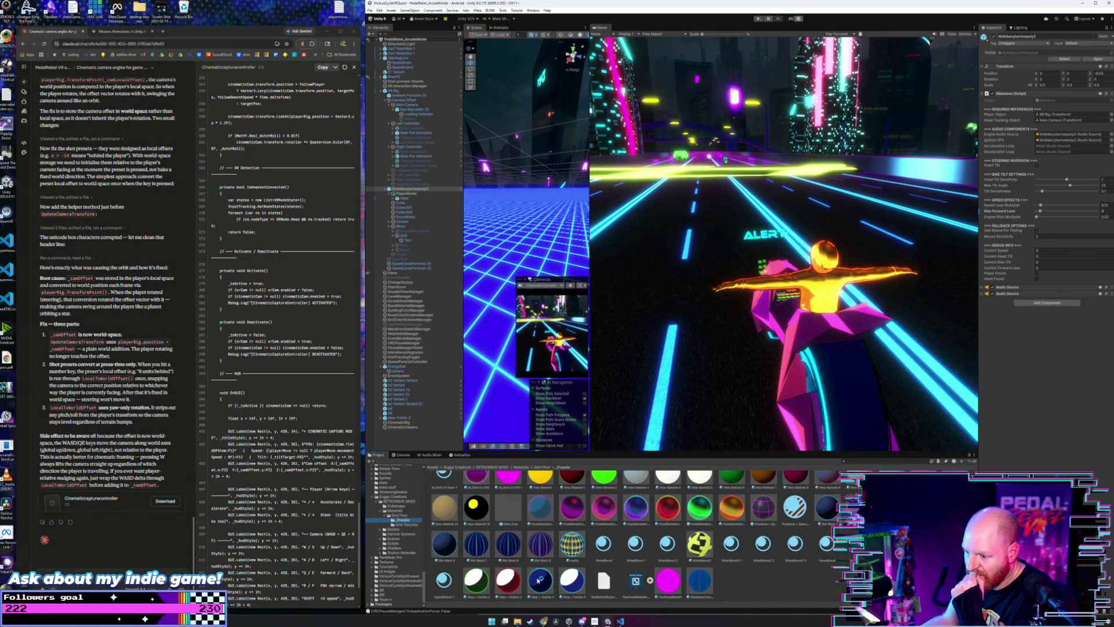
left_click(824, 514)
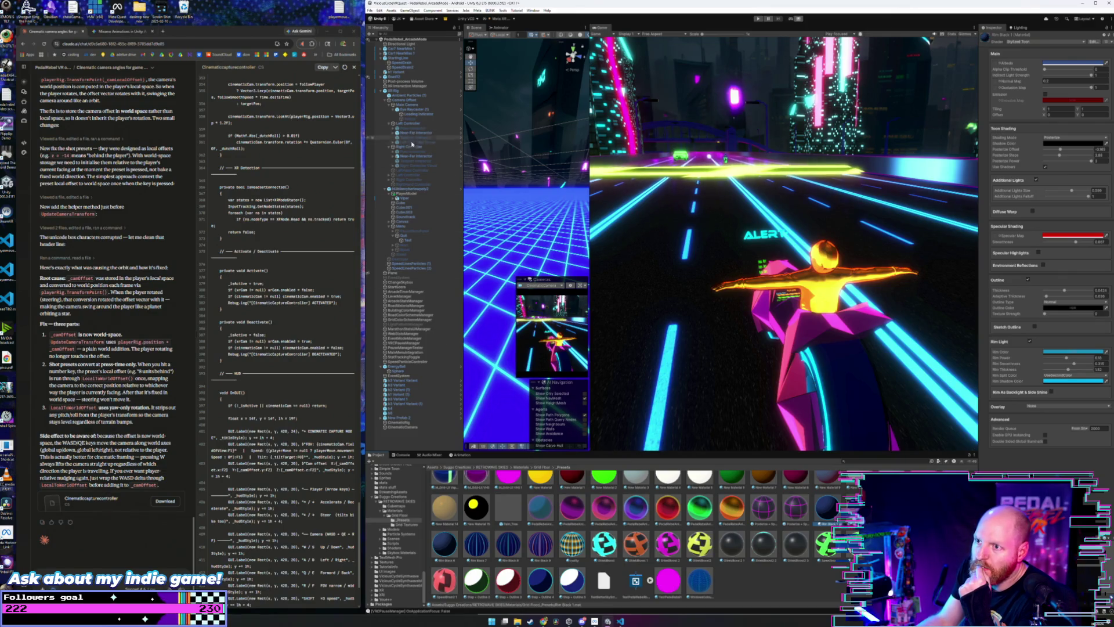
- Select Cube.001 and widen the scene view beside the game view
left_click(408, 208)
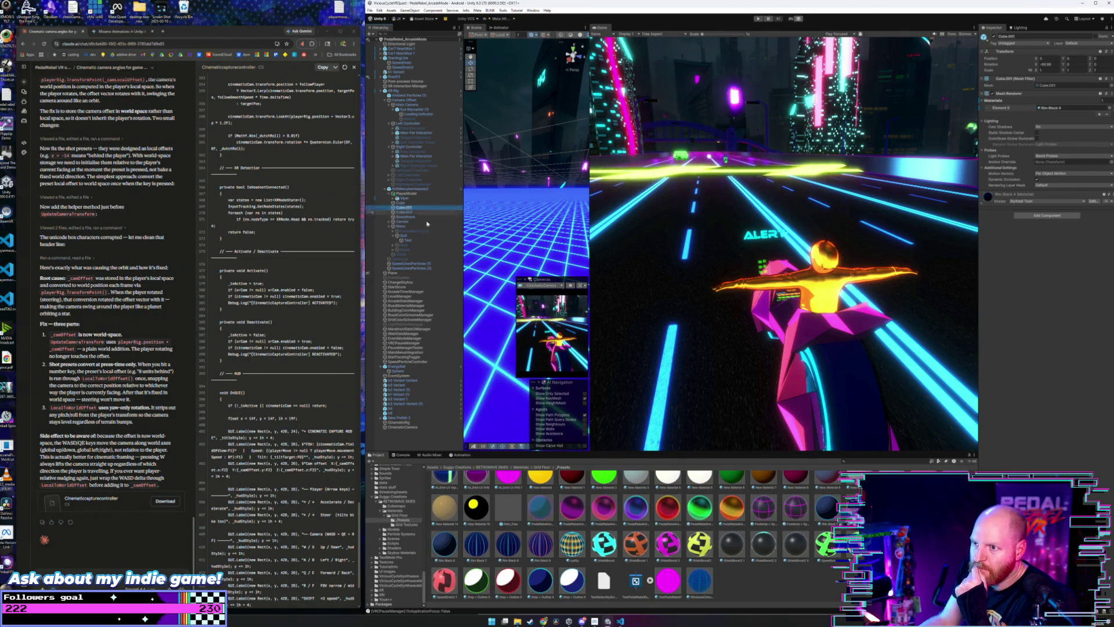
left_click(765, 324)
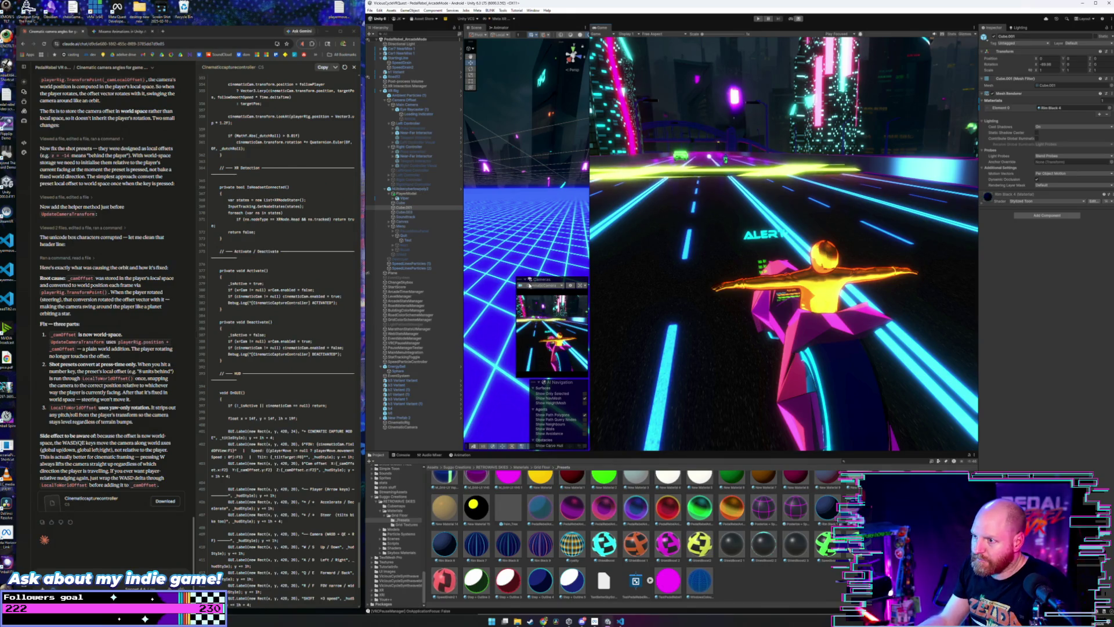
left_click_drag(589, 244, 826, 244)
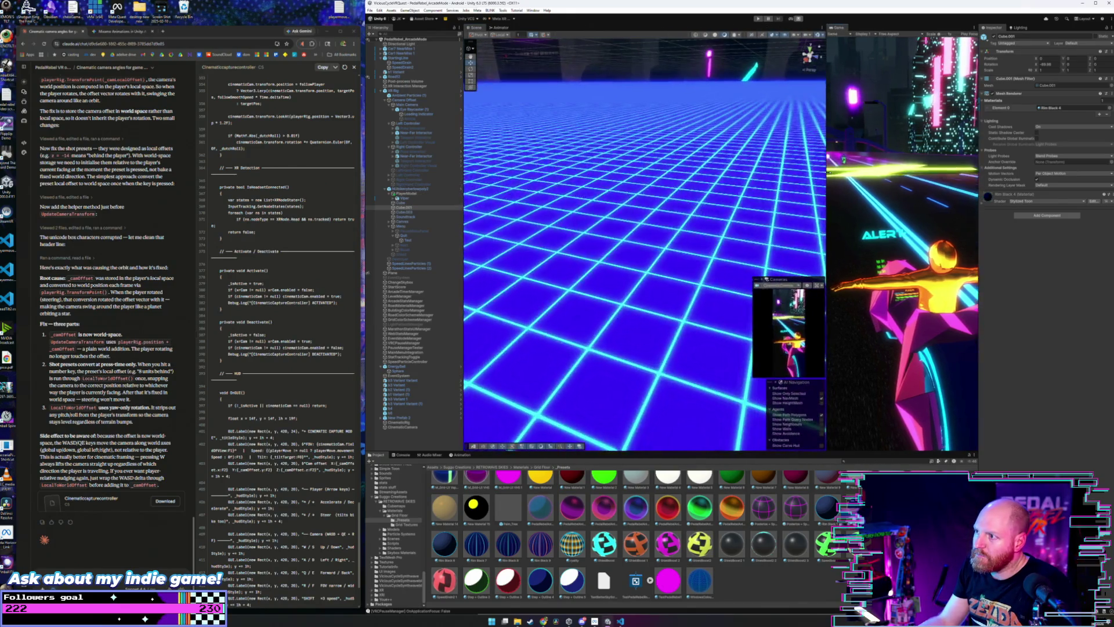
- Frame Cube.001 in the scene view and orbit around the player's bike
double_click(404, 207)
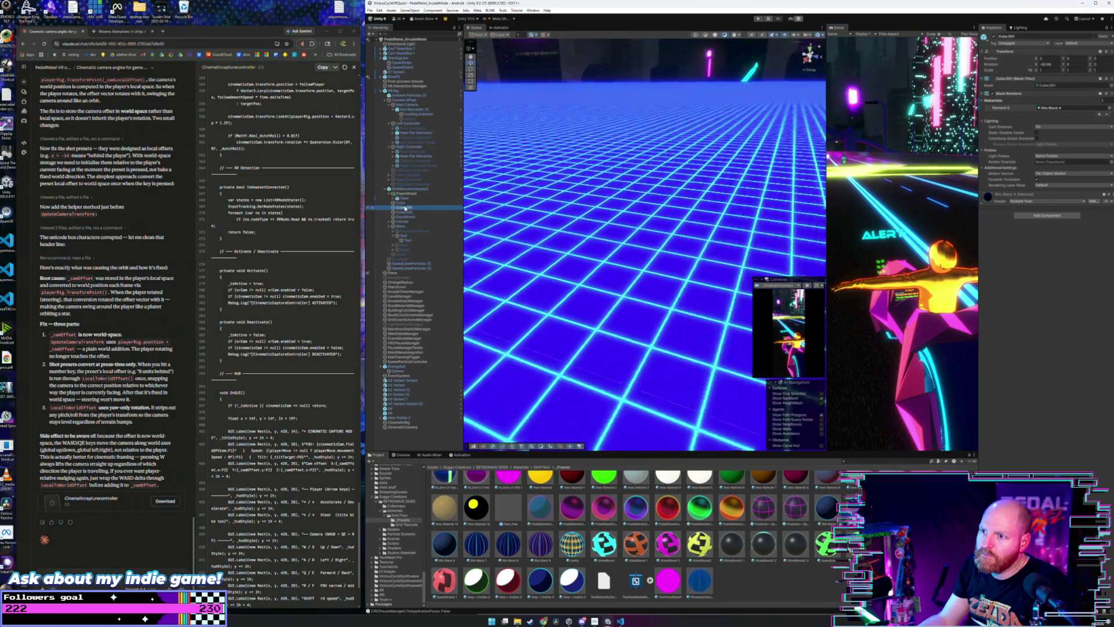
scroll(615, 178, "down", 5)
left_click_drag(598, 174, 633, 183)
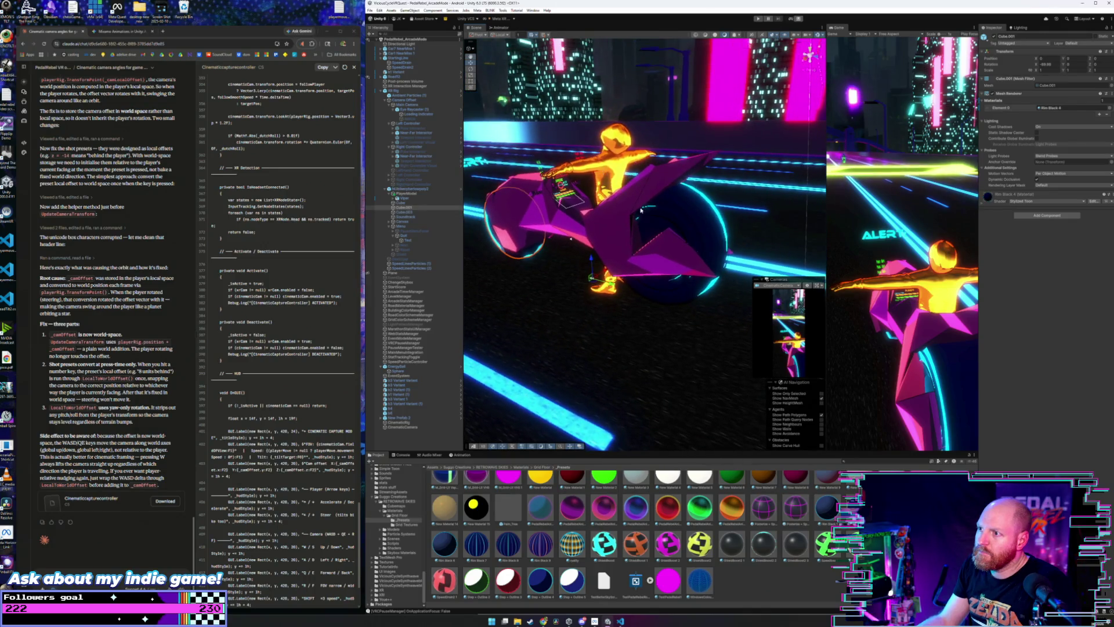
- On Rim Black 4, tick Sketch Outline and set Outline Noise Intensity to about 0.57
left_click(445, 543)
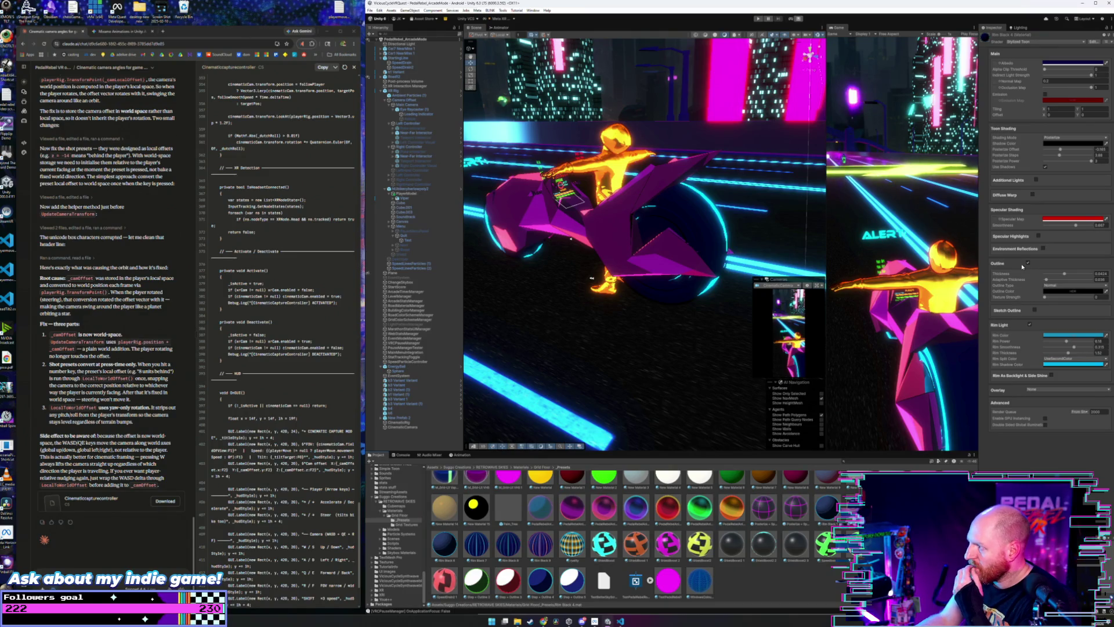
left_click(1034, 312)
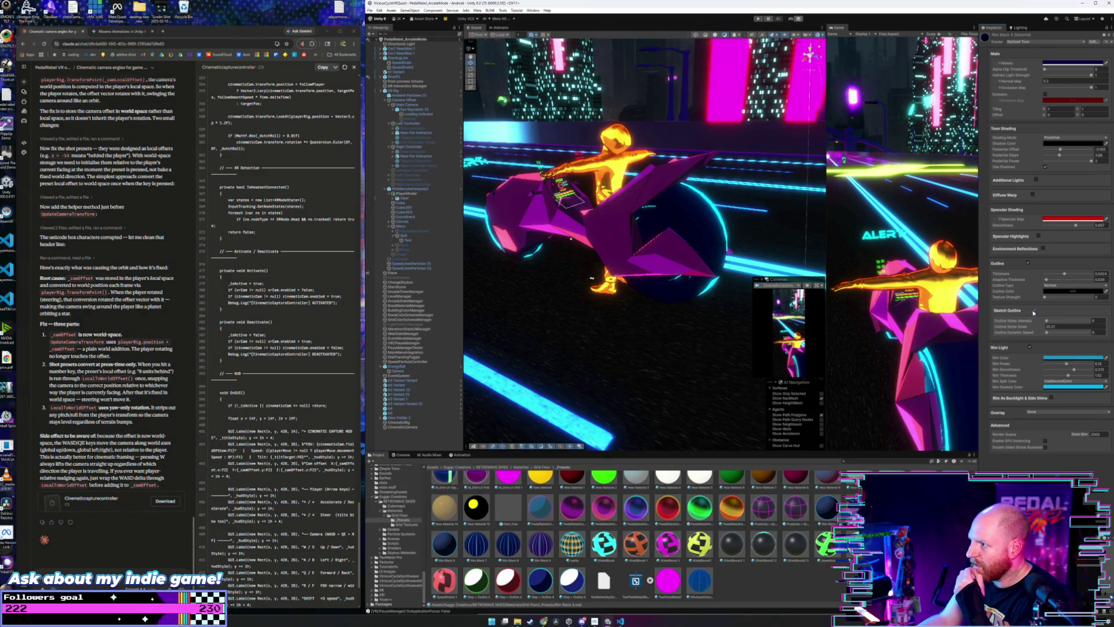
left_click_drag(1048, 322, 1077, 333)
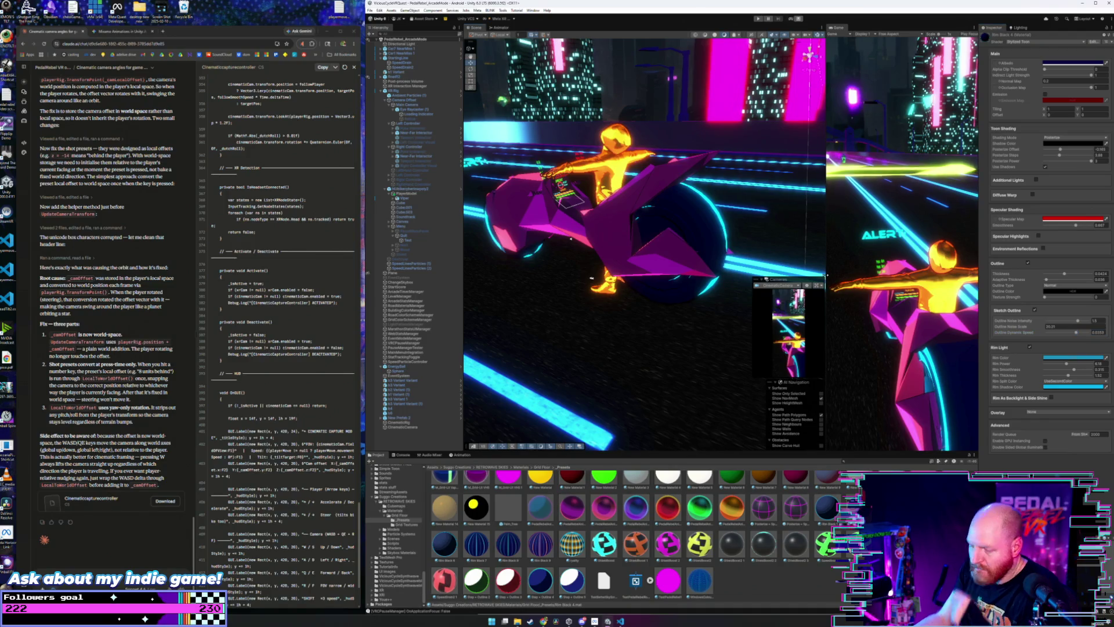
mouse_move(725, 258)
left_mouse_down()
mouse_move(671, 273)
mouse_move(710, 242)
mouse_move(646, 258)
mouse_move(892, 300)
left_mouse_up()
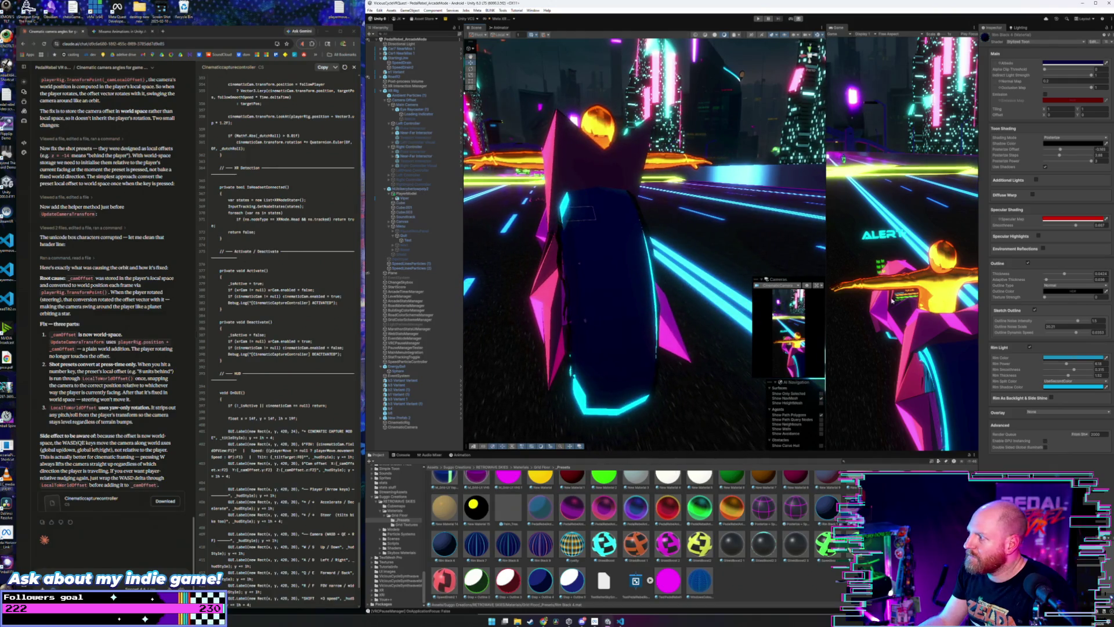
- Change the sketch outline colour to a light cyan tone
left_click(1074, 288)
left_click(1059, 343)
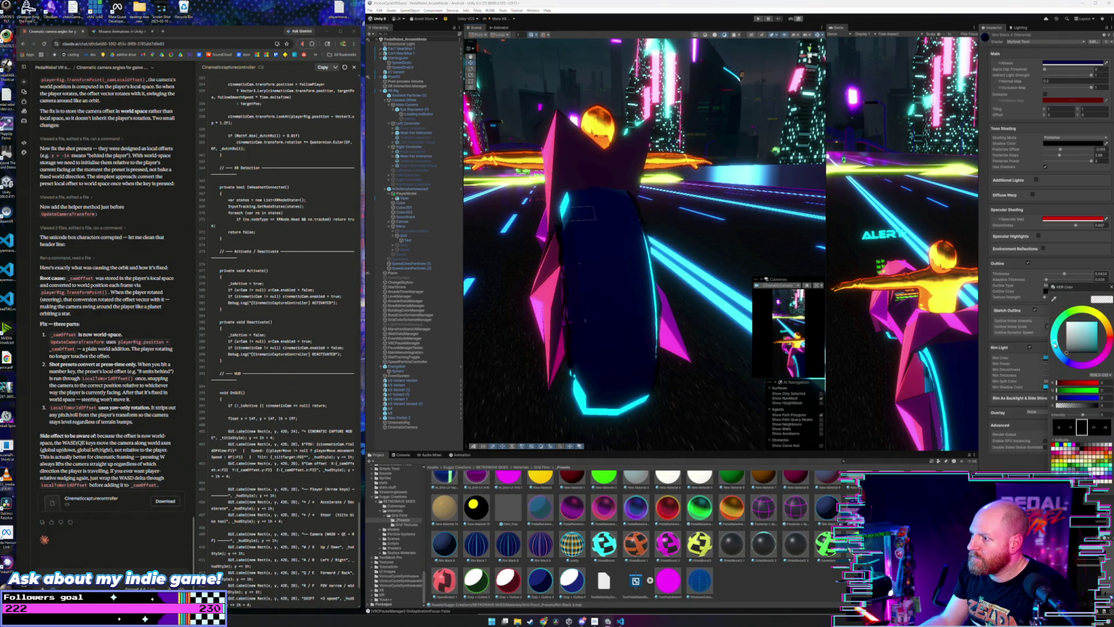
left_click(1077, 335)
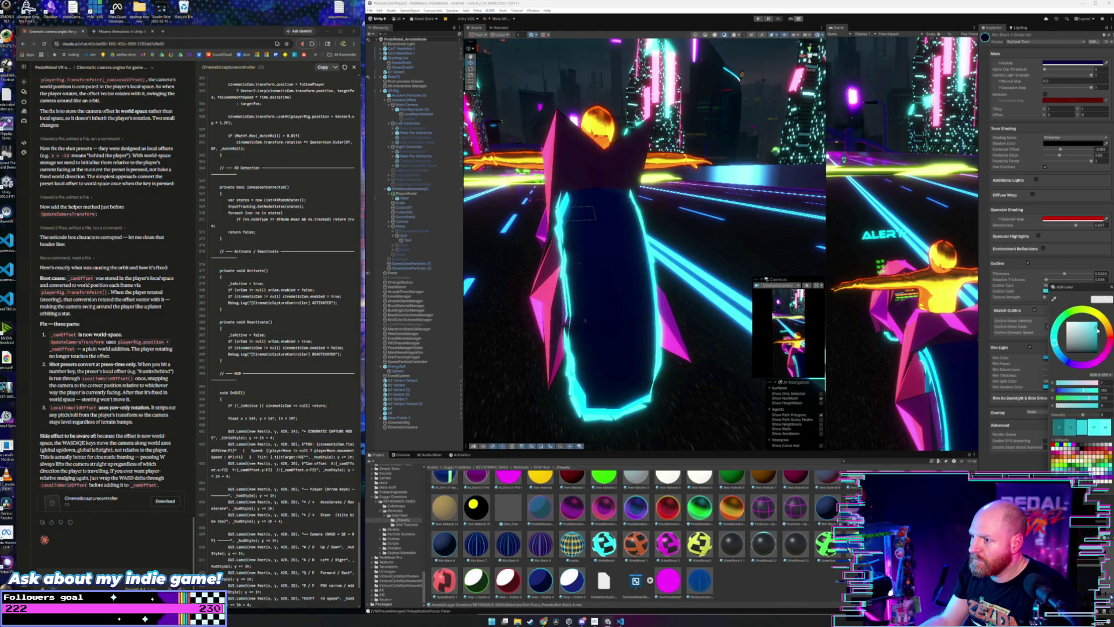
left_click(689, 249)
left_click_drag(689, 250, 739, 245)
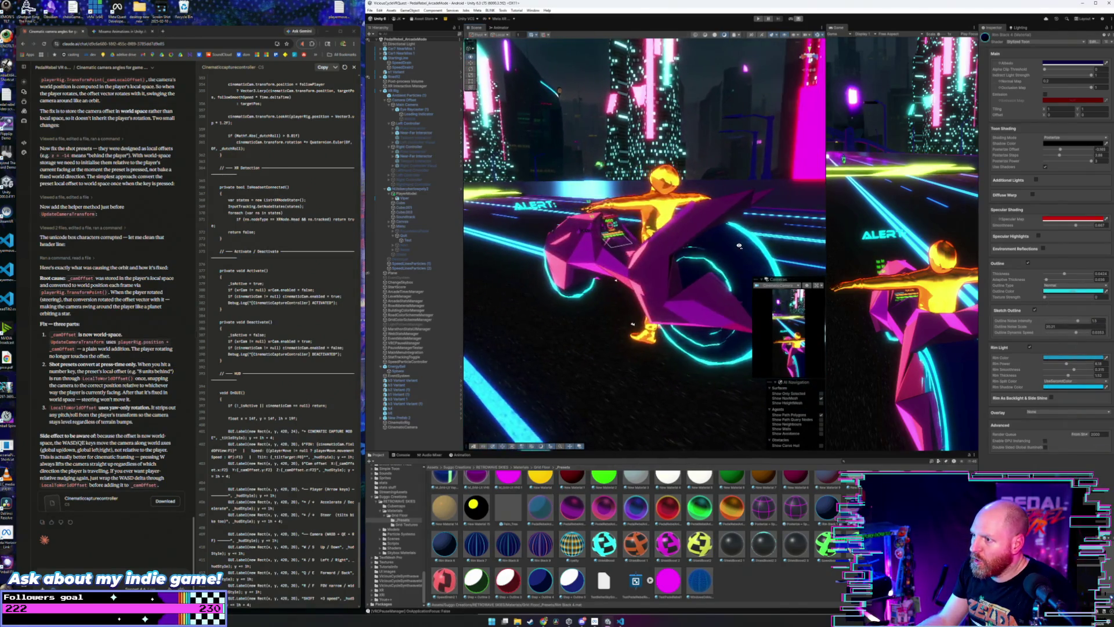
scroll(739, 246, "down", 3)
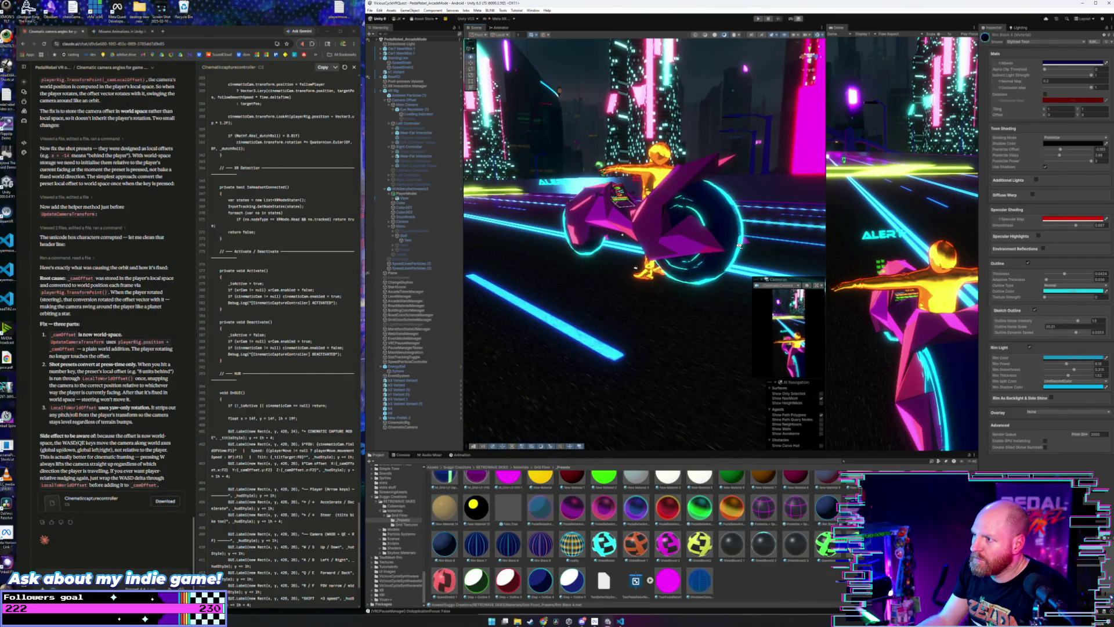
scroll(738, 246, "up", 3)
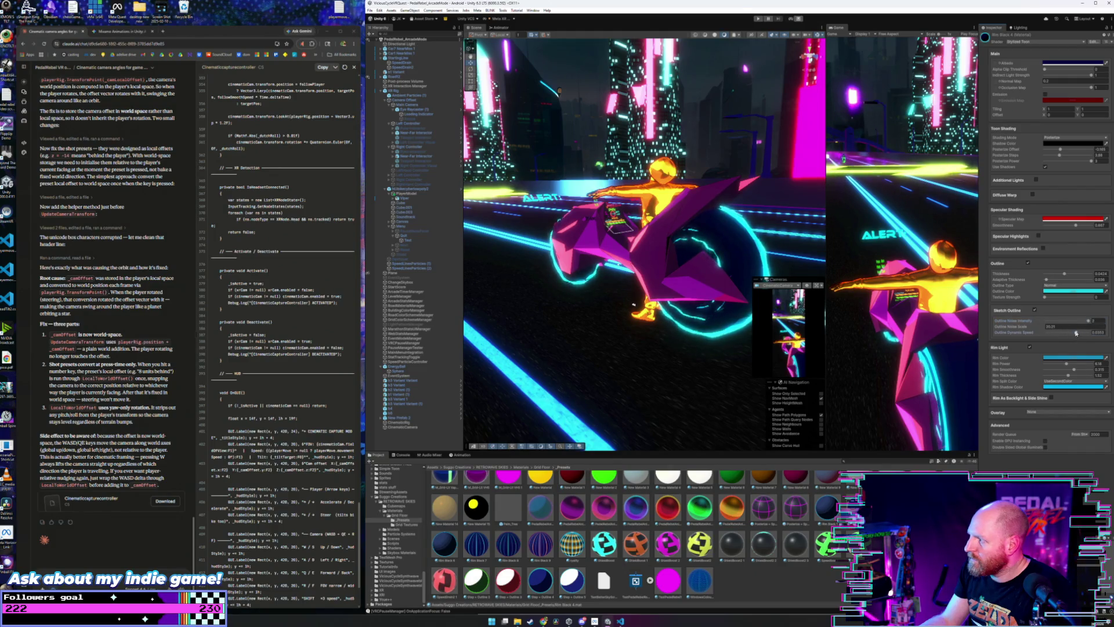
- Max out Outline Dynamic Speed, set Outline Noise Scale to about 150, and lower noise intensity
mouse_move(1076, 333)
left_mouse_down()
mouse_move(1103, 334)
mouse_move(1022, 327)
left_mouse_up()
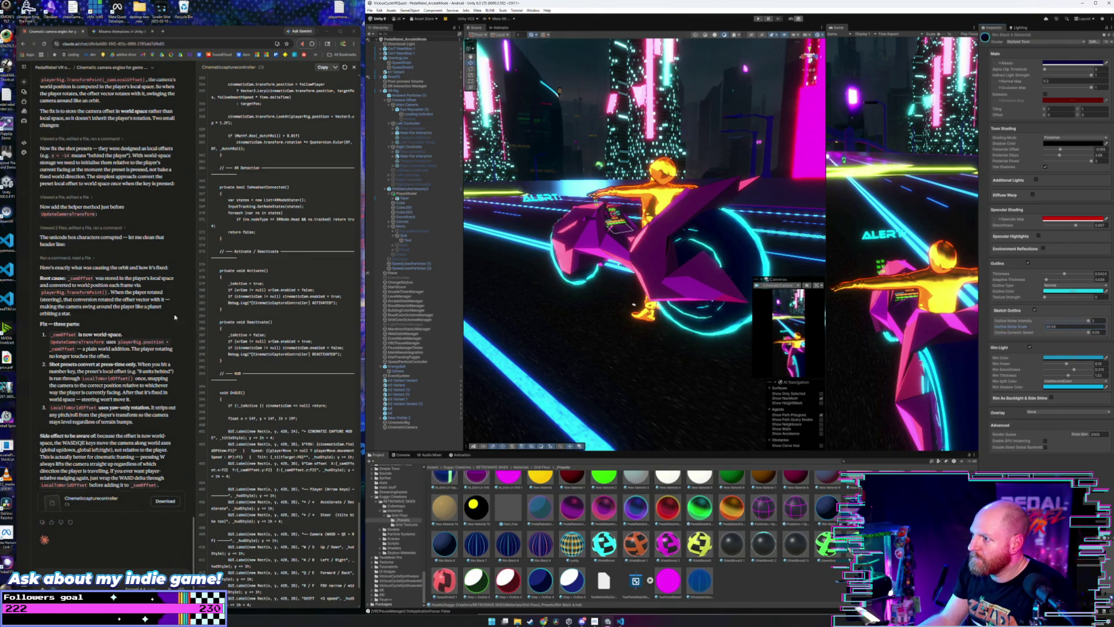
left_click_drag(639, 293, 619, 282)
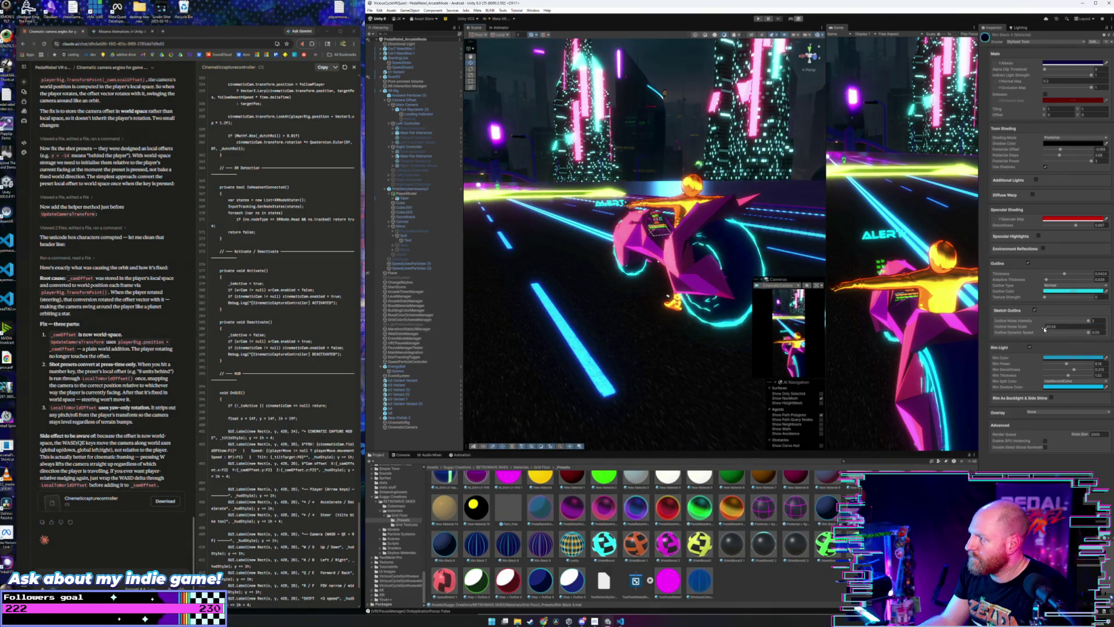
type("150")
key("Return")
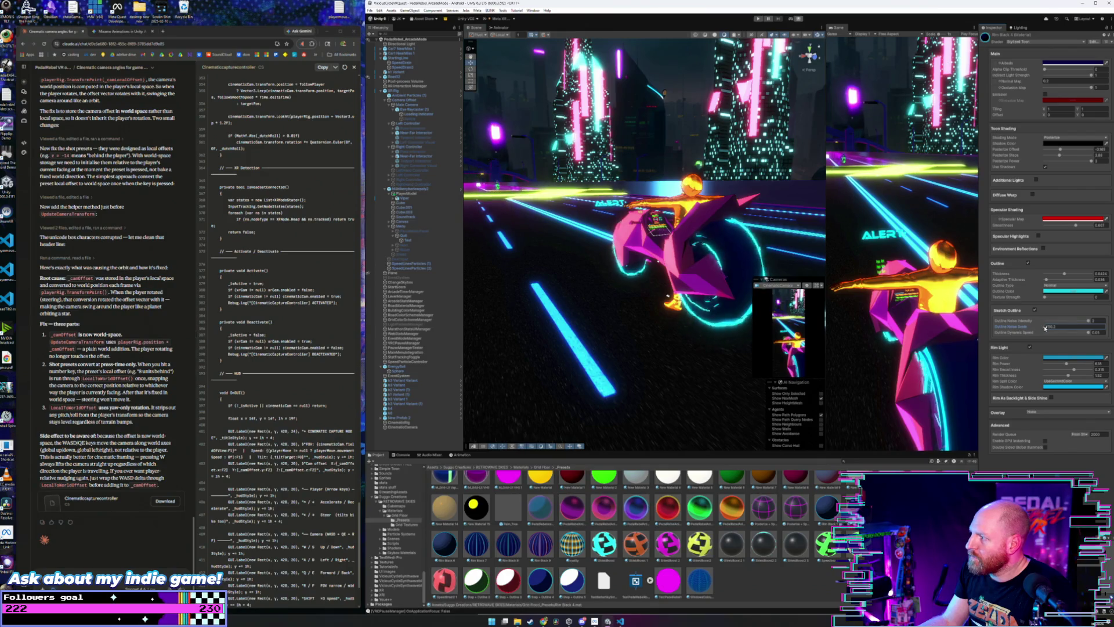
left_click_drag(1033, 329, 1040, 328)
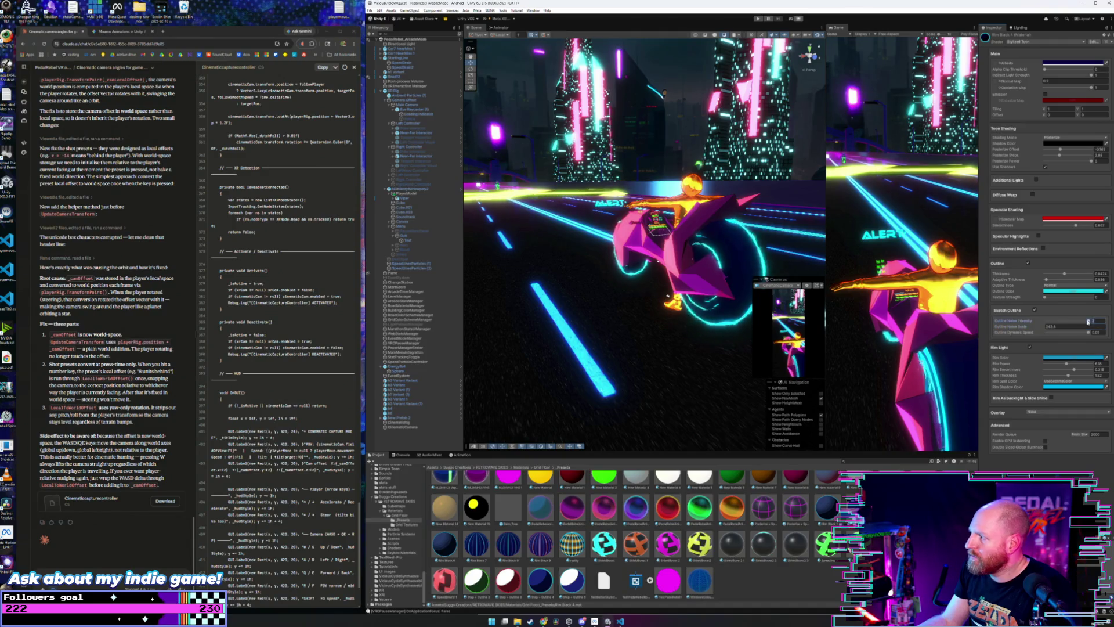
left_click_drag(1065, 322, 1070, 321)
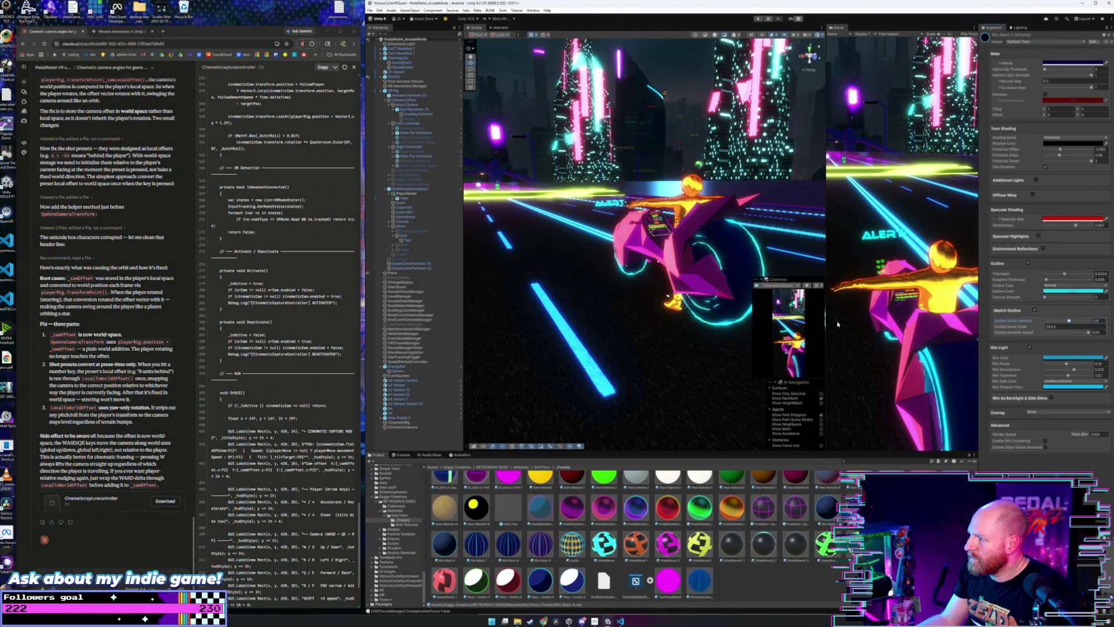
mouse_move(726, 279)
left_mouse_down()
mouse_move(659, 270)
mouse_move(739, 275)
left_mouse_up()
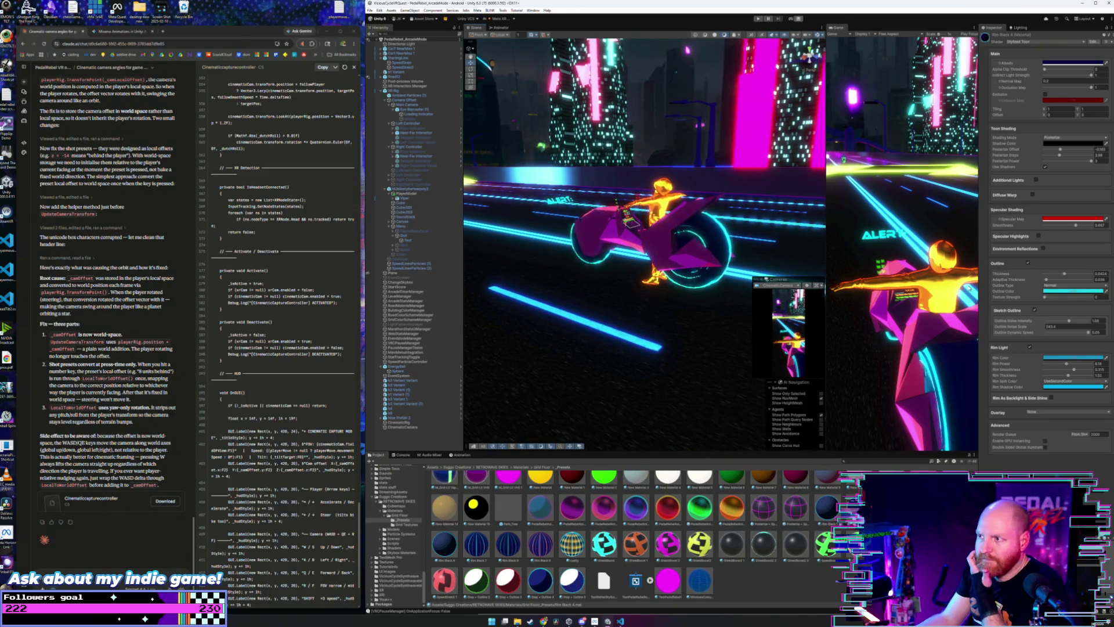
- Try teal and yellow for the Outline Color before settling on cyan
left_click(1074, 292)
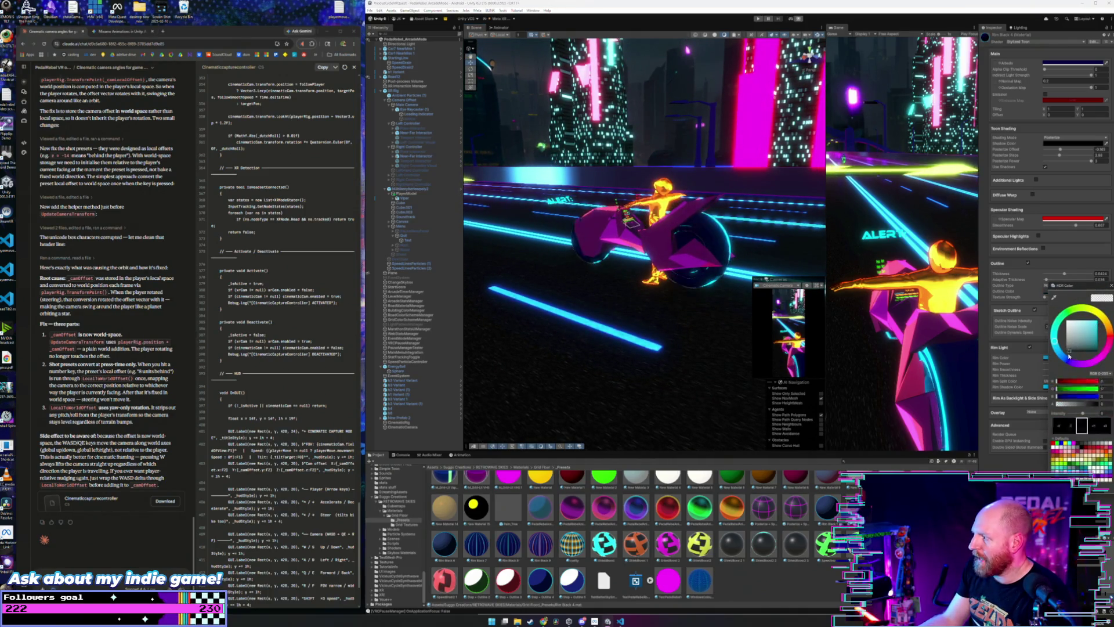
mouse_move(1068, 353)
left_mouse_down()
mouse_move(1089, 333)
mouse_move(1056, 340)
mouse_move(1067, 351)
left_mouse_up()
left_click(1112, 286)
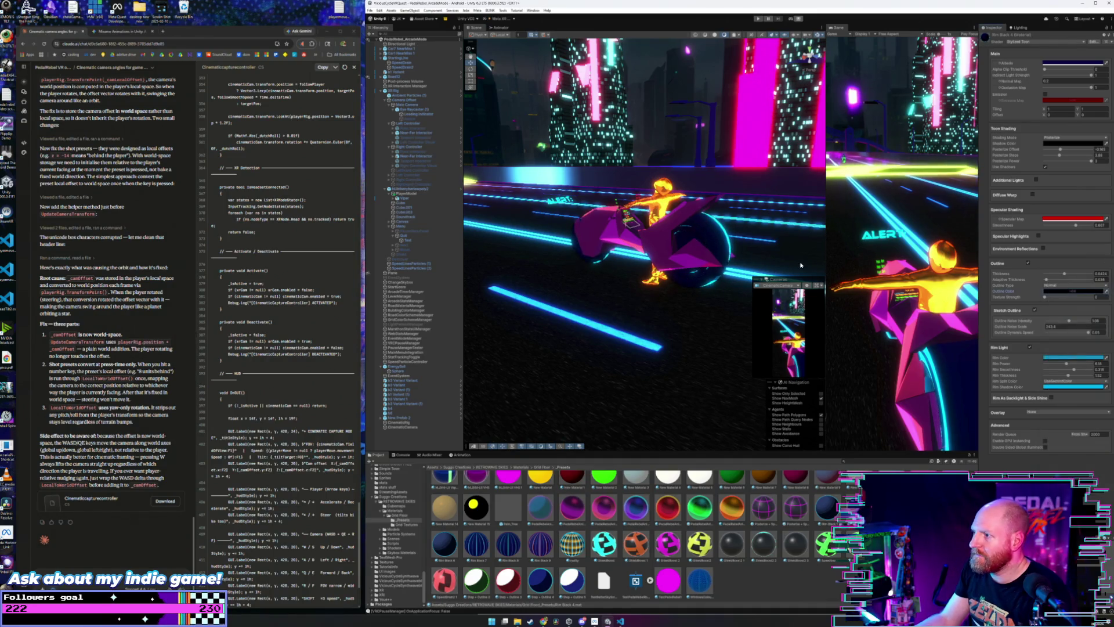
mouse_move(766, 238)
left_mouse_down()
mouse_move(703, 238)
mouse_move(768, 231)
left_mouse_up()
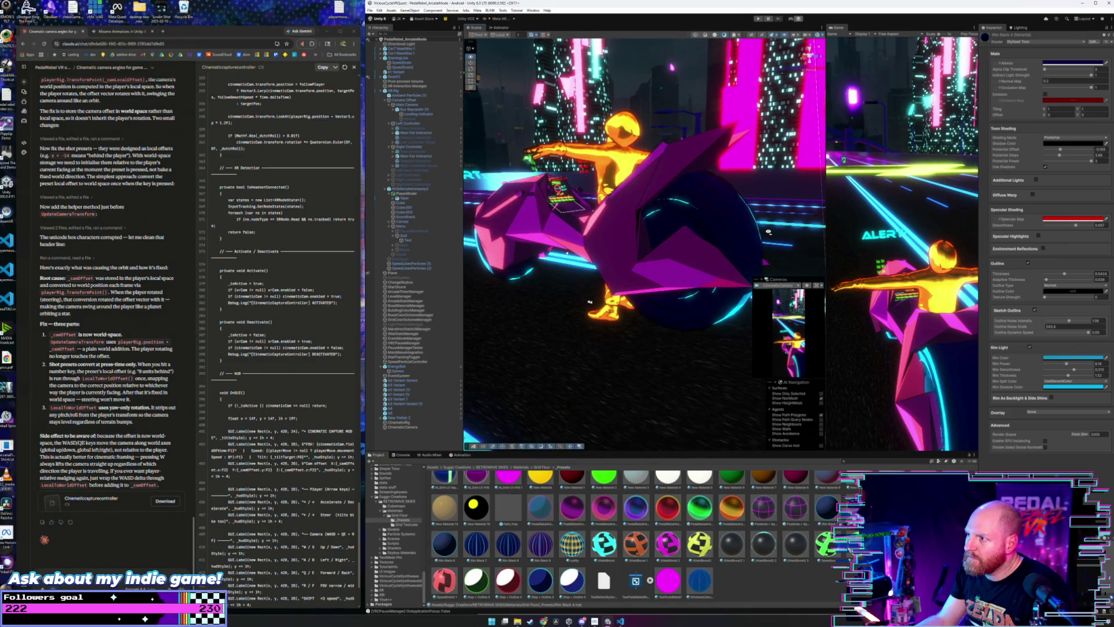
left_click(1056, 292)
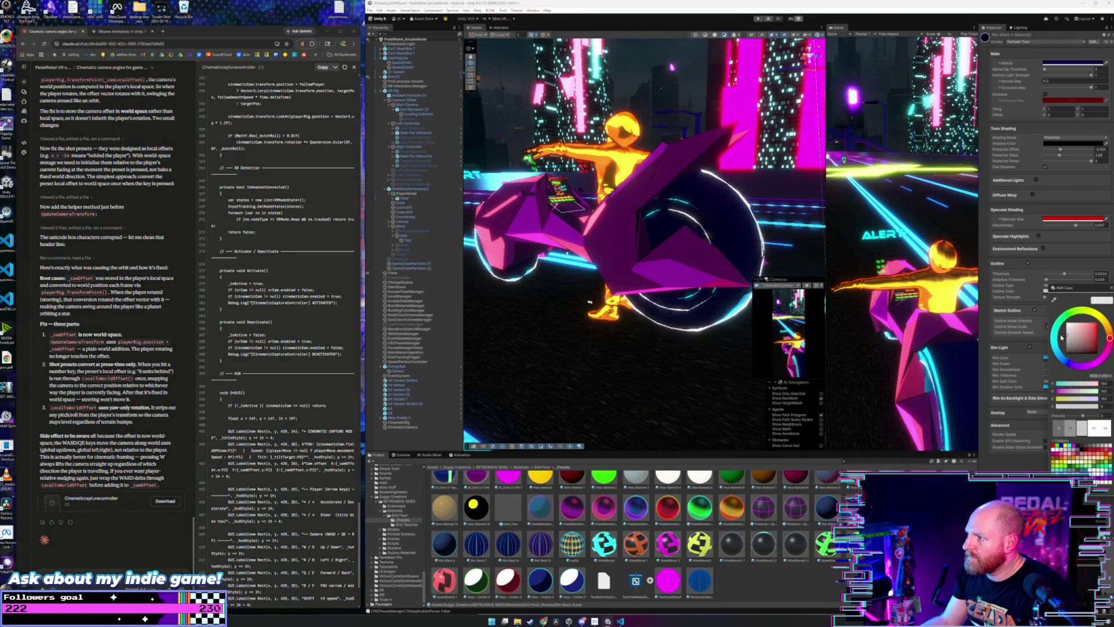
left_click_drag(1110, 338, 1103, 329)
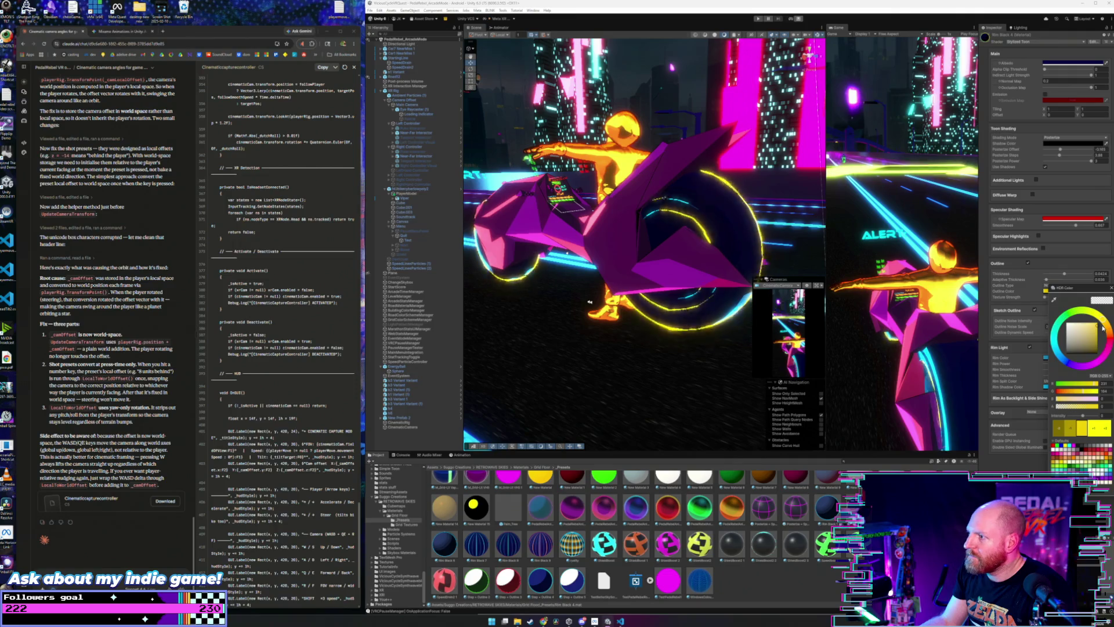
left_click(1111, 289)
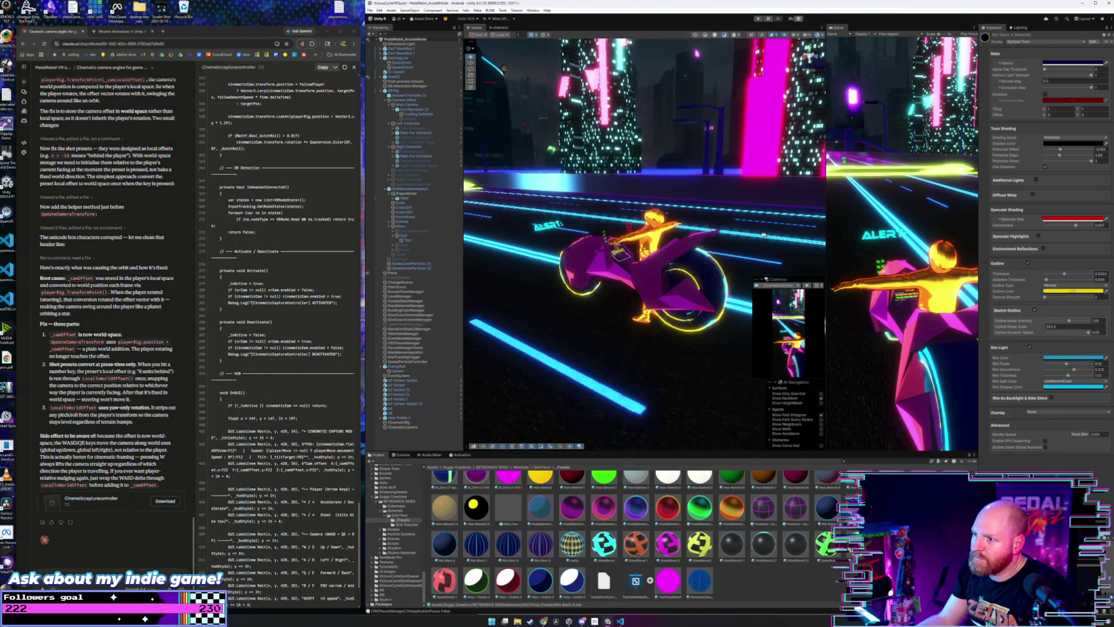
left_click_drag(764, 236, 786, 232)
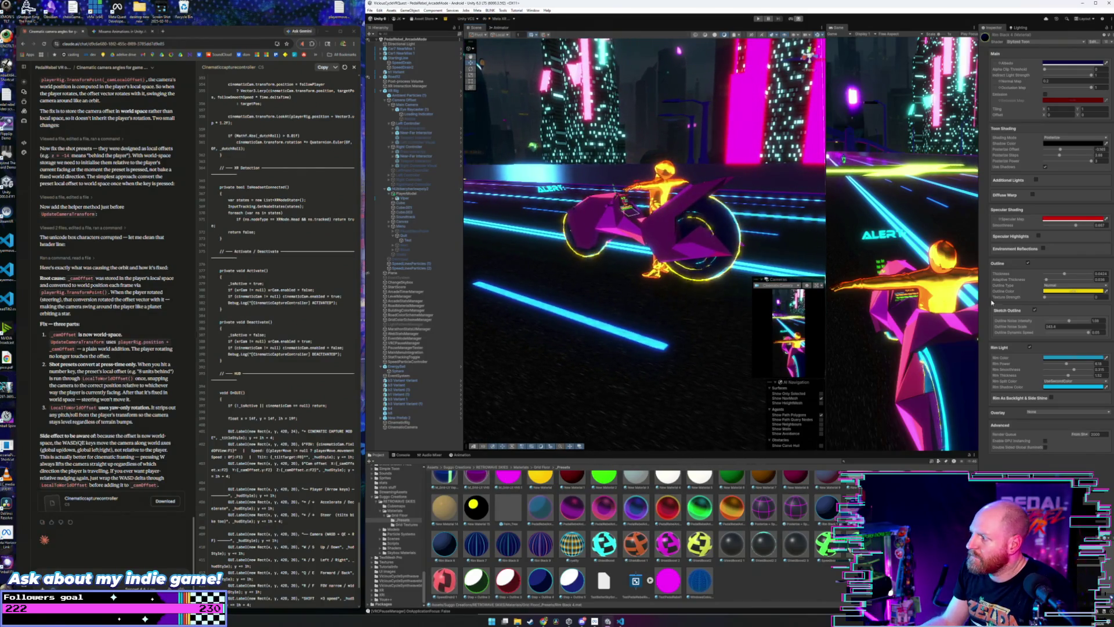
left_click(1049, 292)
left_click(1054, 336)
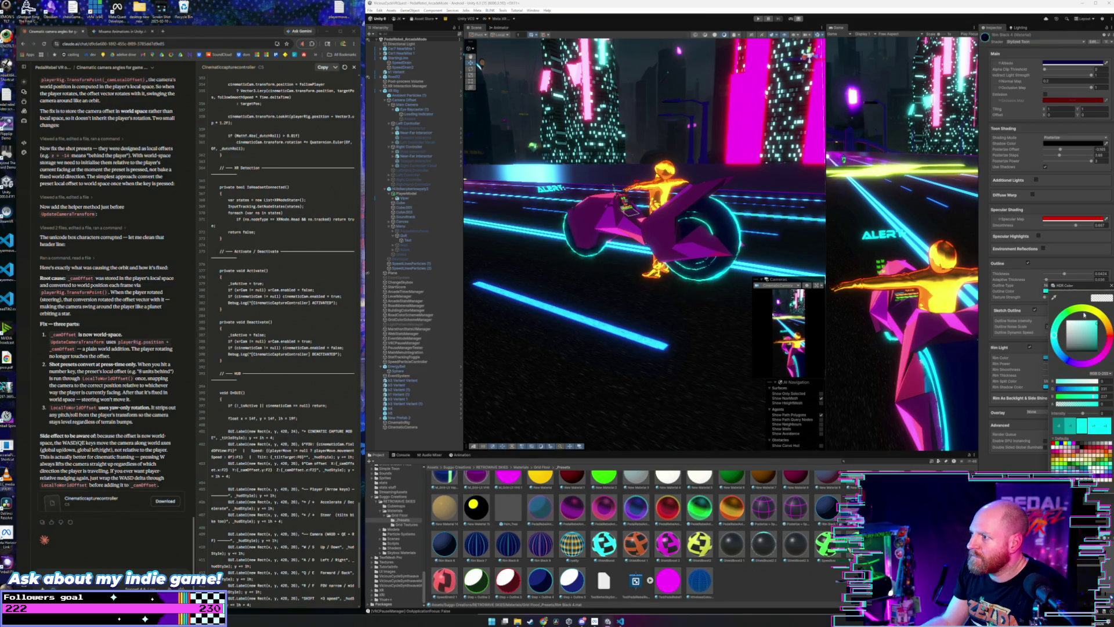
left_click(1112, 286)
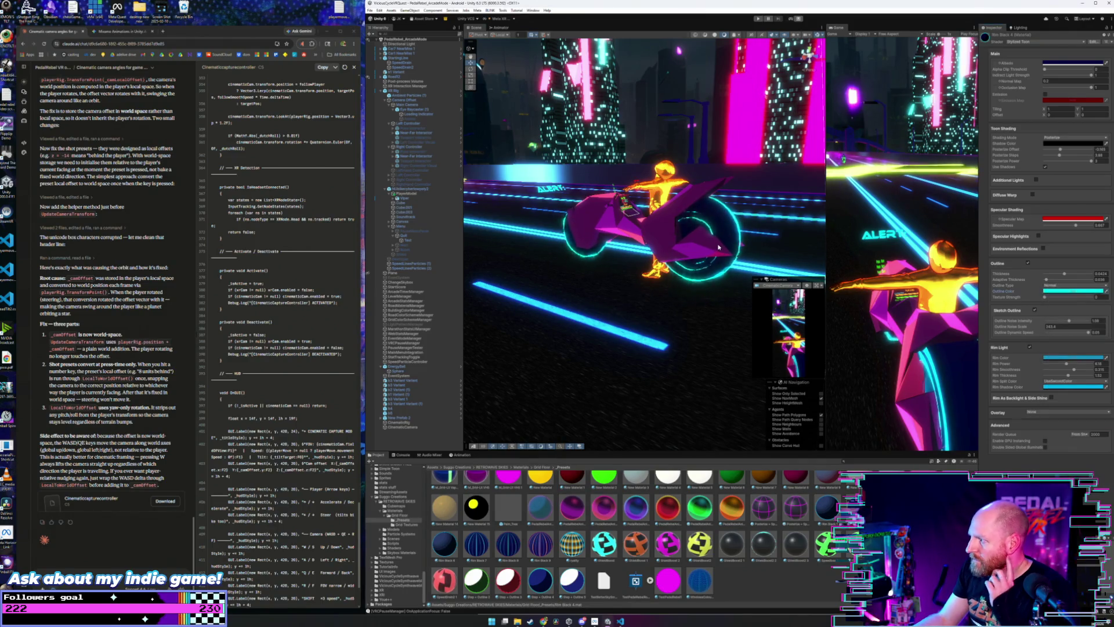
left_click_drag(724, 239, 717, 244)
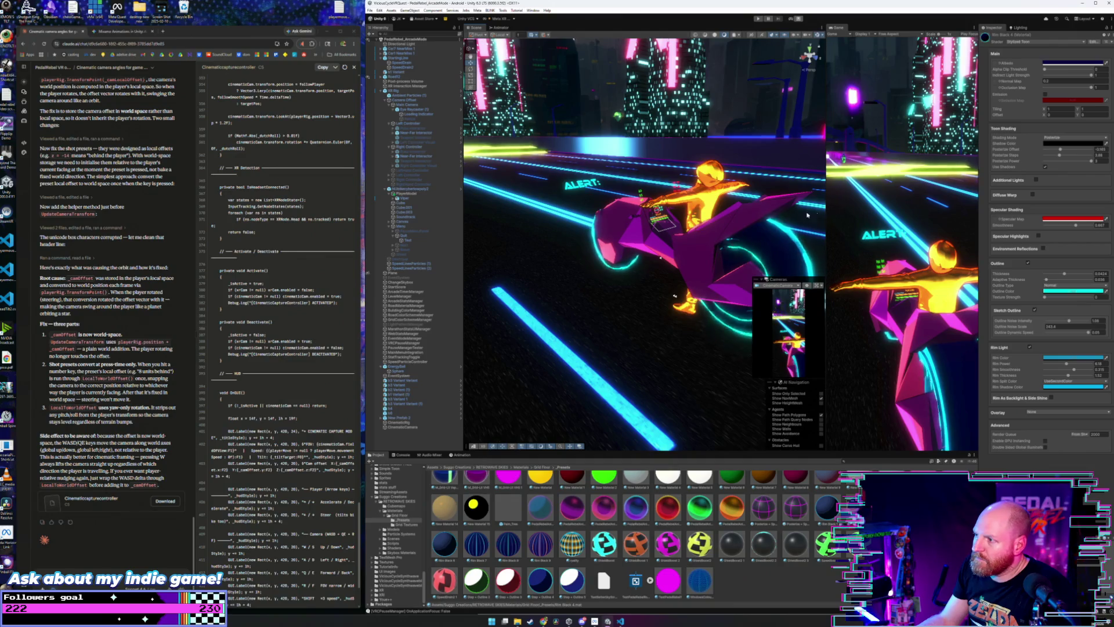
- Enable Rim As Backlight & Side Shine and raise Backlight Amount to about 0.455
left_click_drag(745, 215, 822, 260)
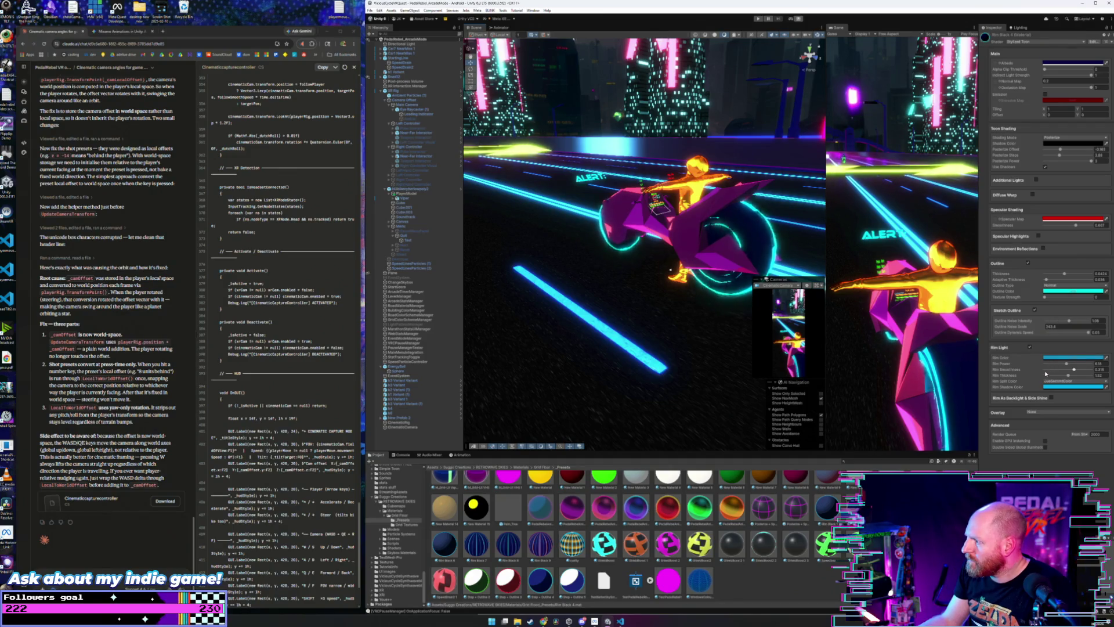
left_click(1051, 398)
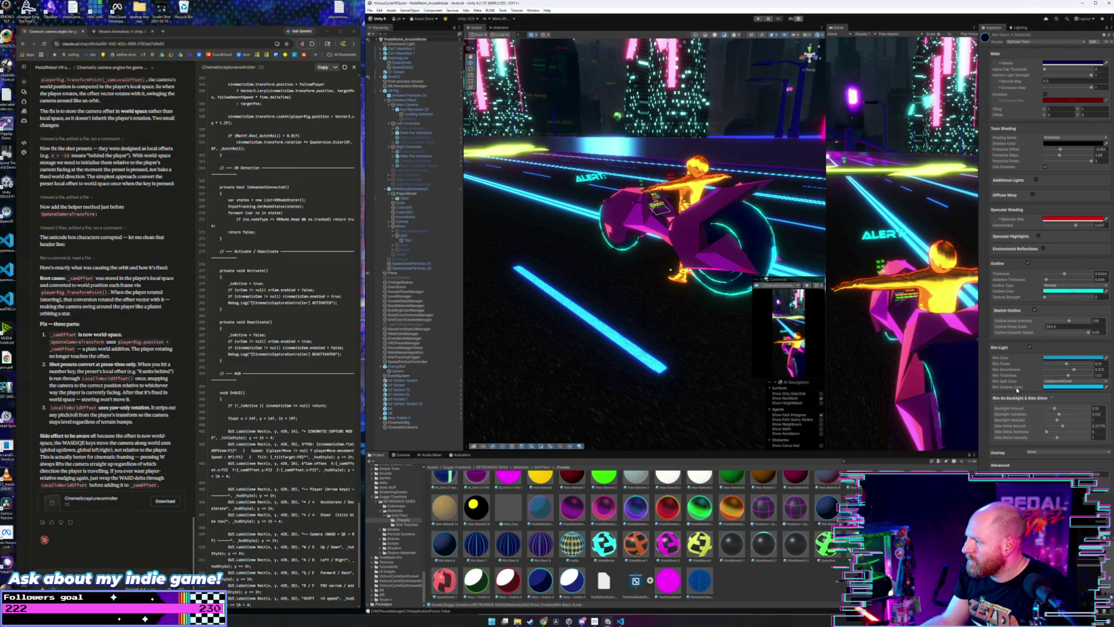
mouse_move(1056, 409)
left_mouse_down()
mouse_move(1071, 409)
mouse_move(1055, 415)
left_mouse_up()
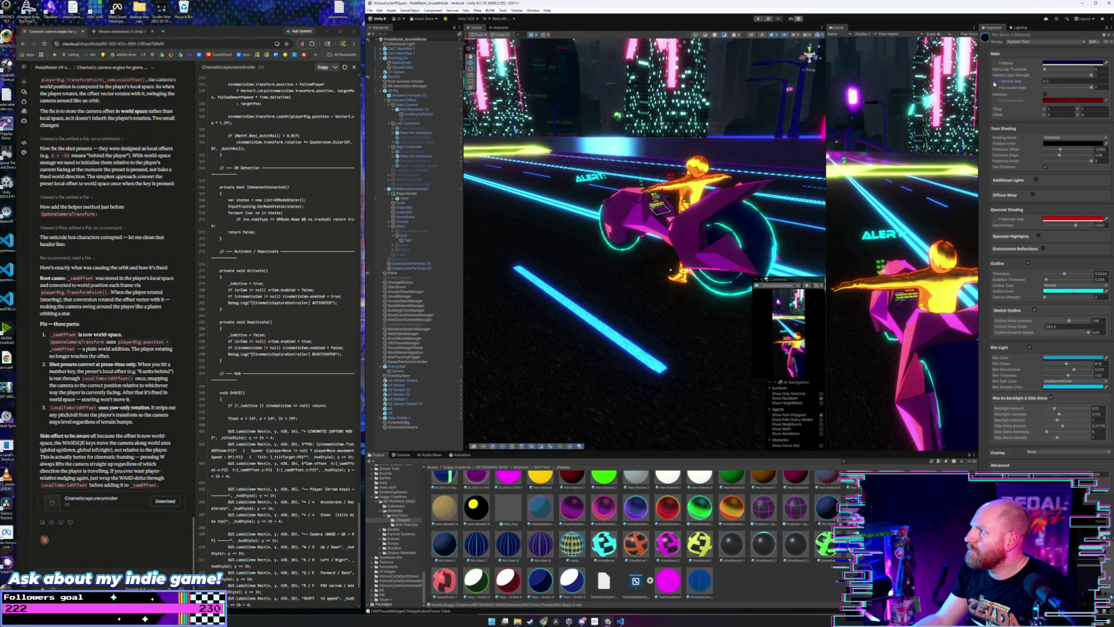
- Drop a texture from the Grid Textures folder into Normal Map and apply Fix Now to its import
left_click(404, 524)
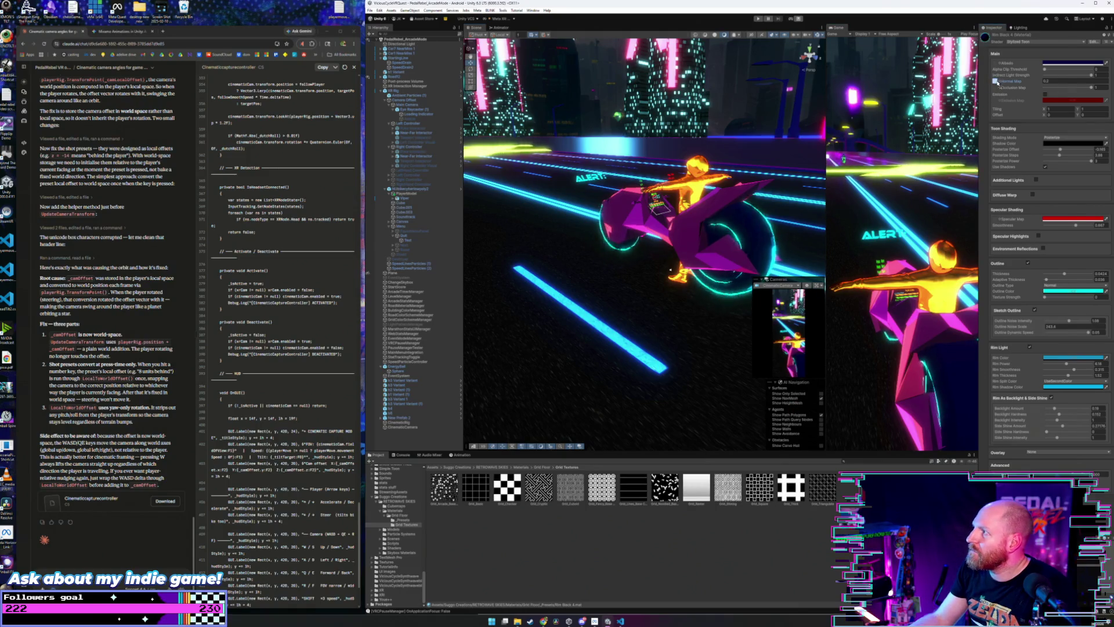
left_click_drag(998, 83, 999, 84)
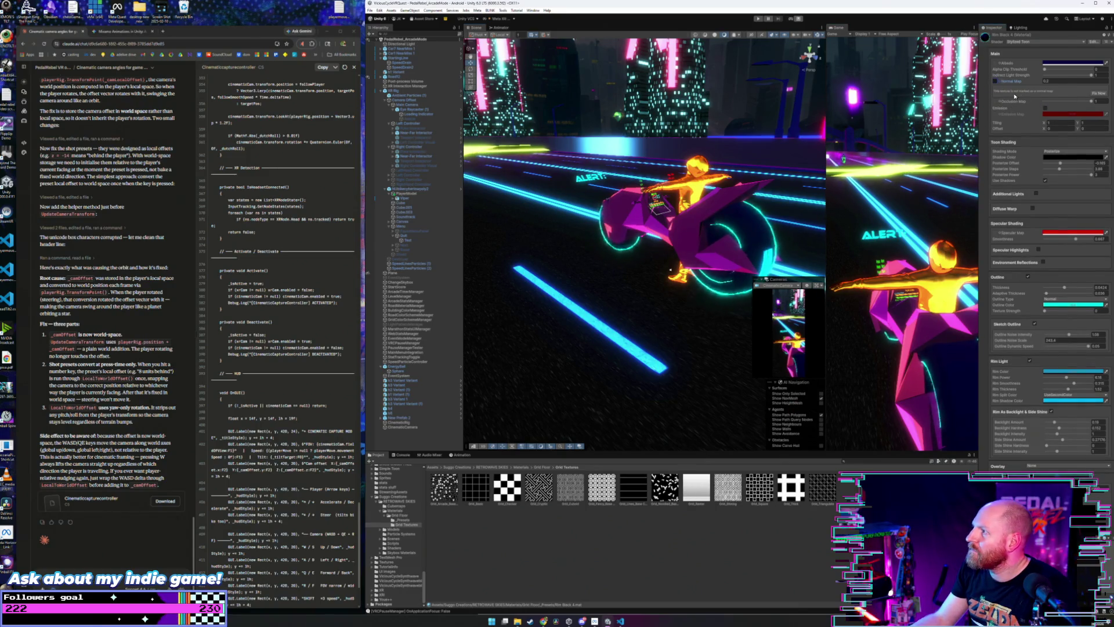
mouse_move(735, 241)
left_mouse_down()
mouse_move(664, 239)
mouse_move(744, 238)
mouse_move(719, 241)
left_mouse_up()
left_click(999, 91)
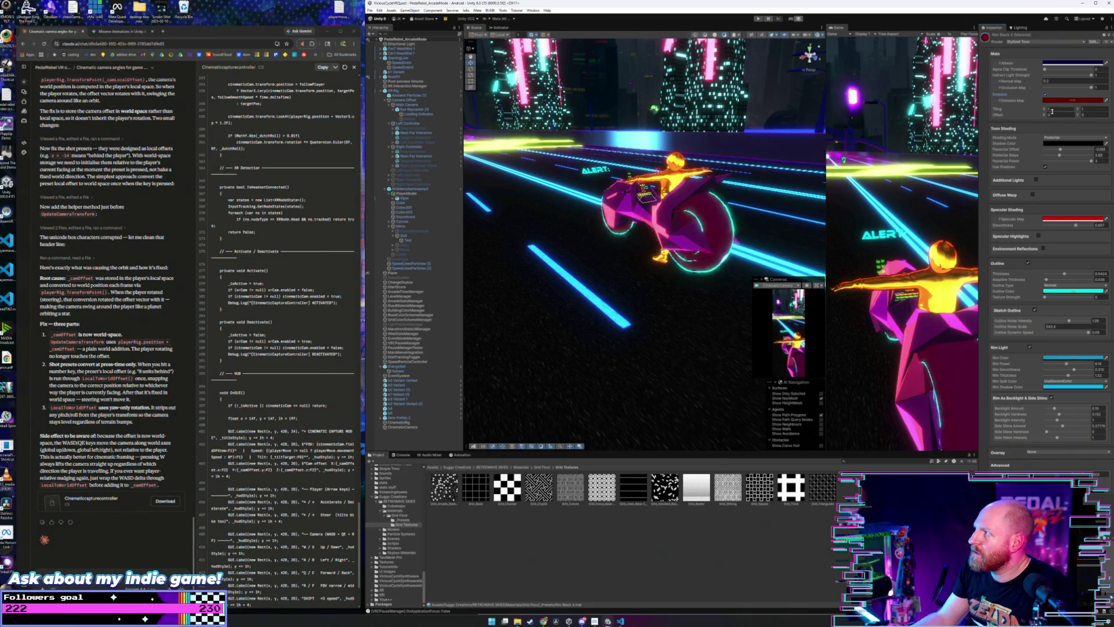
- Retint the emission colour to a saturated blue, then darken that blue
left_click(1065, 102)
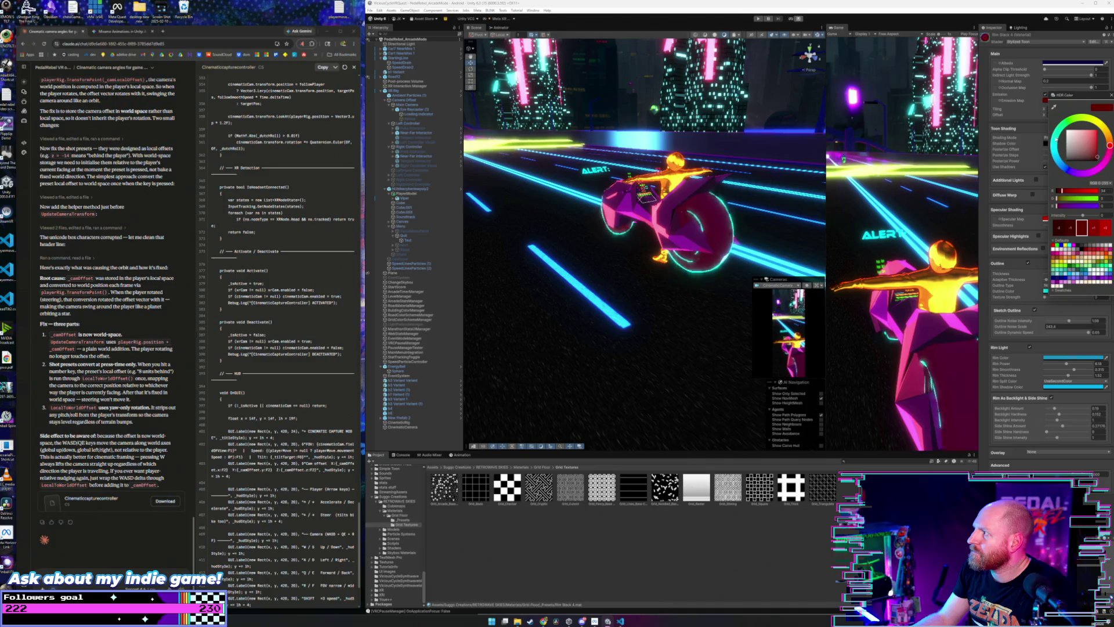
left_click(1055, 140)
mouse_move(1085, 136)
left_mouse_down()
mouse_move(1098, 150)
mouse_move(1062, 168)
left_mouse_up()
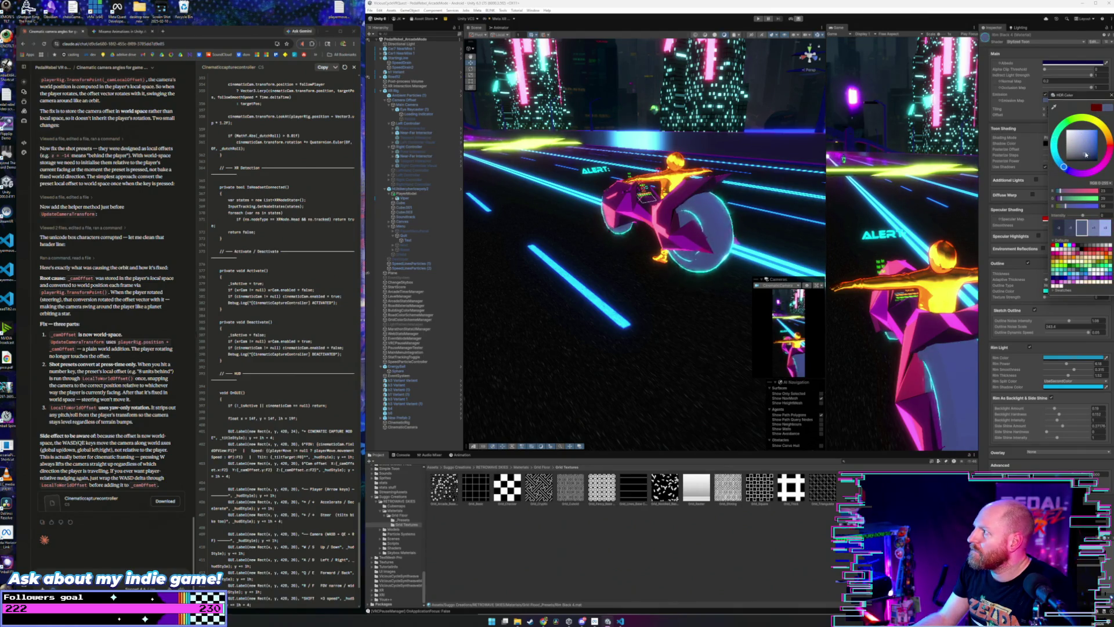
left_click_drag(1086, 154, 1095, 150)
left_click(1110, 93)
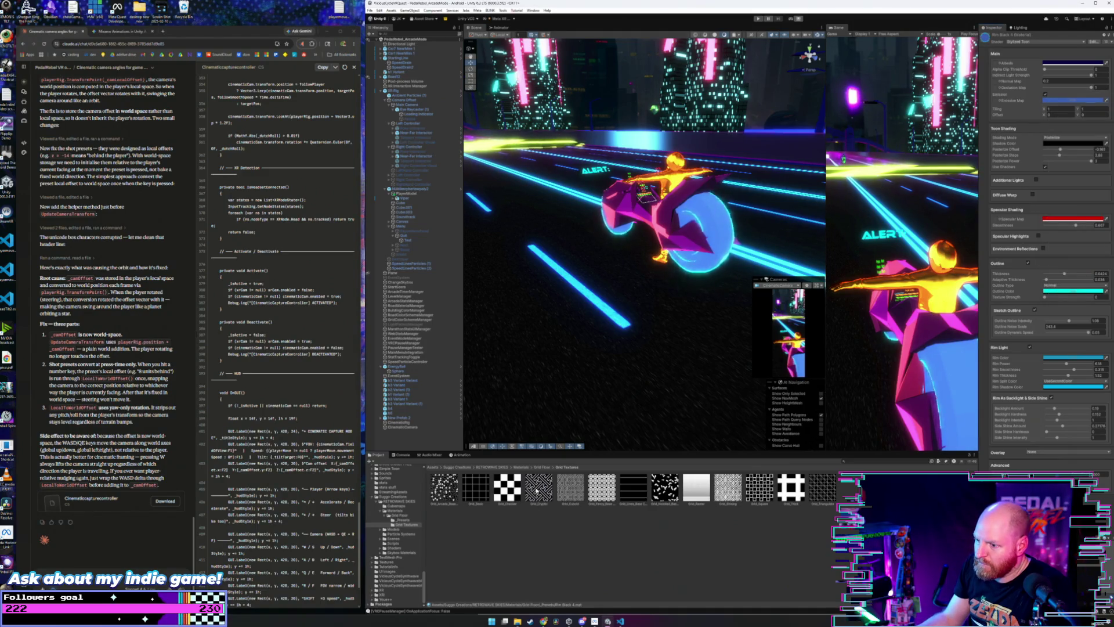
left_click(996, 95)
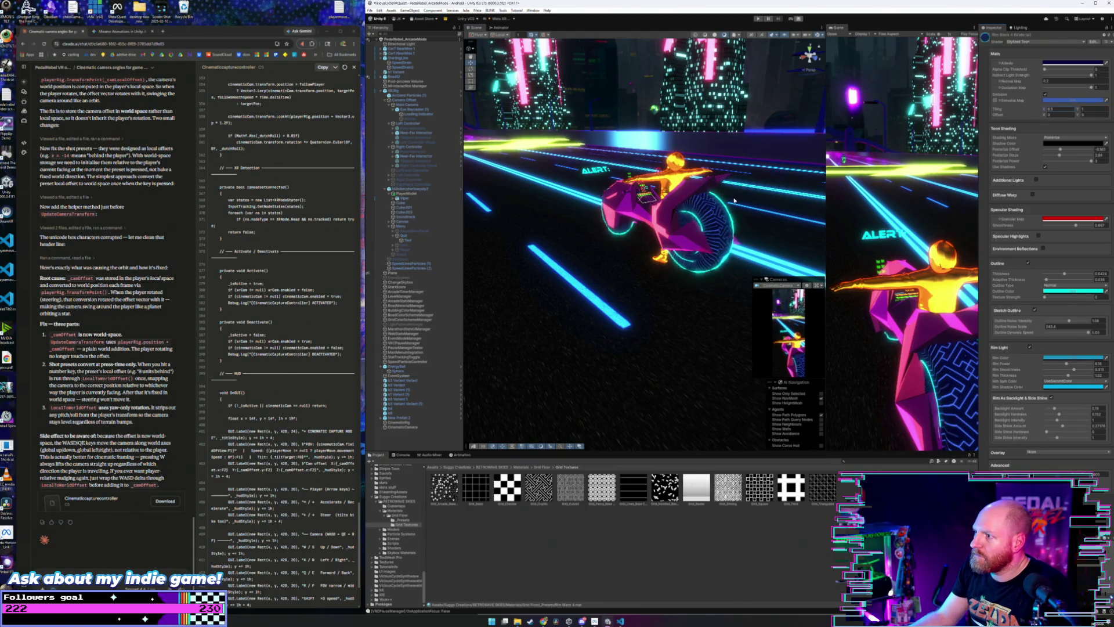
left_click_drag(734, 200, 677, 208)
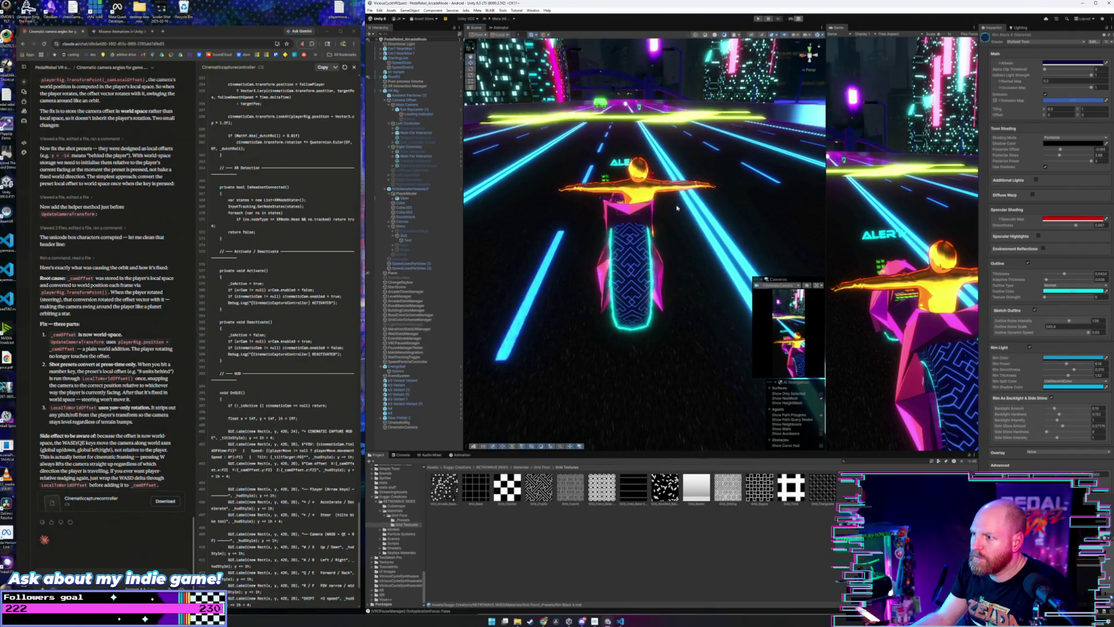
left_click(1074, 101)
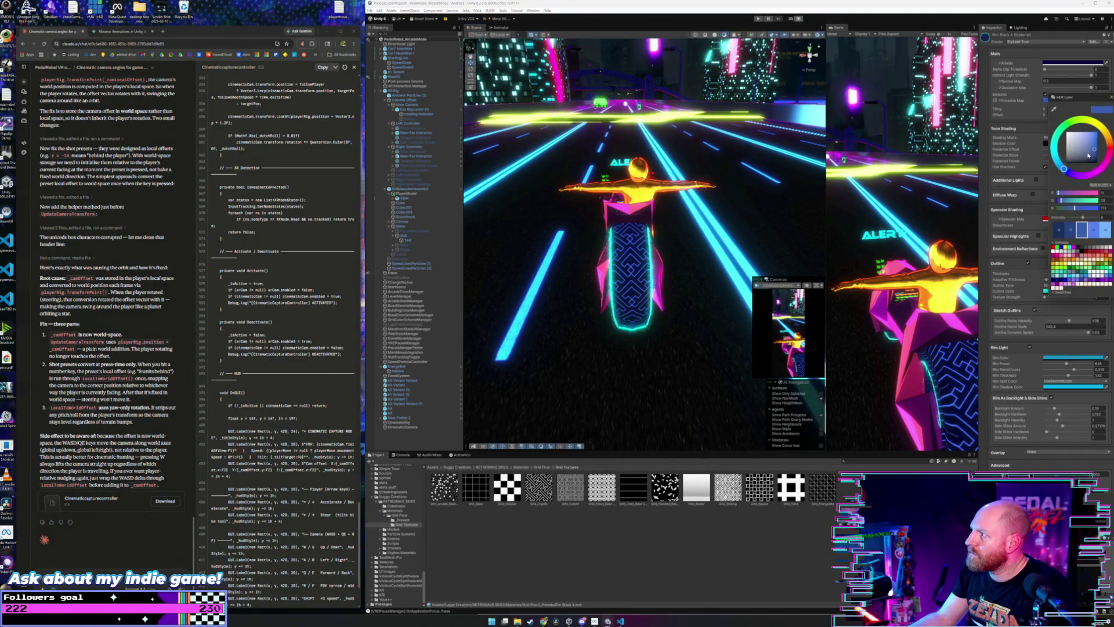
left_click_drag(1089, 155, 1090, 159)
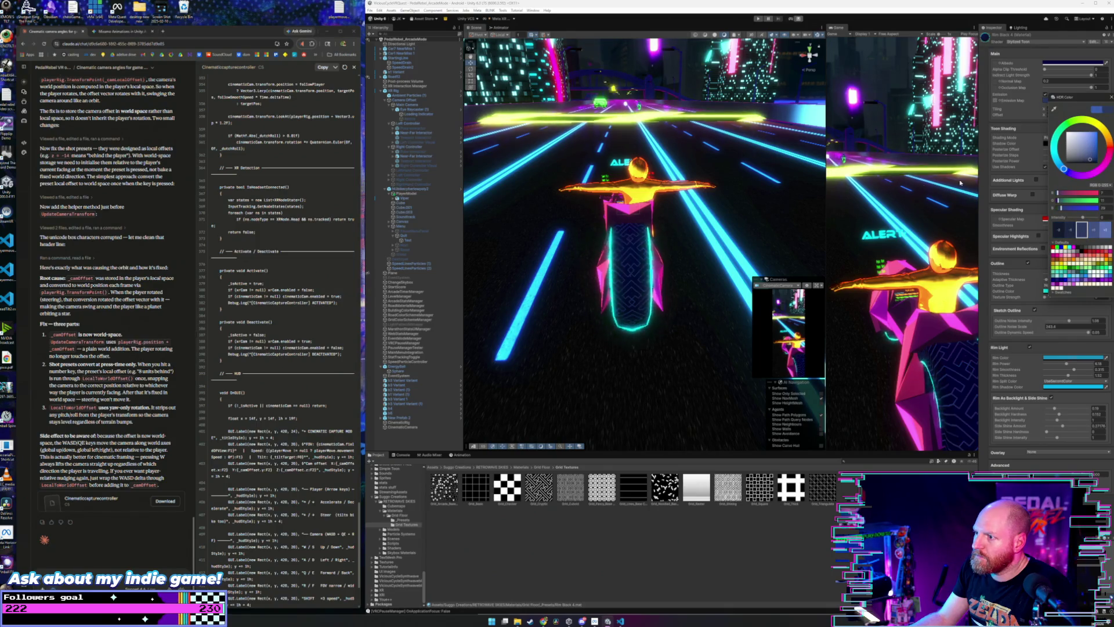
mouse_move(836, 192)
left_mouse_down()
mouse_move(794, 197)
mouse_move(826, 197)
left_mouse_up()
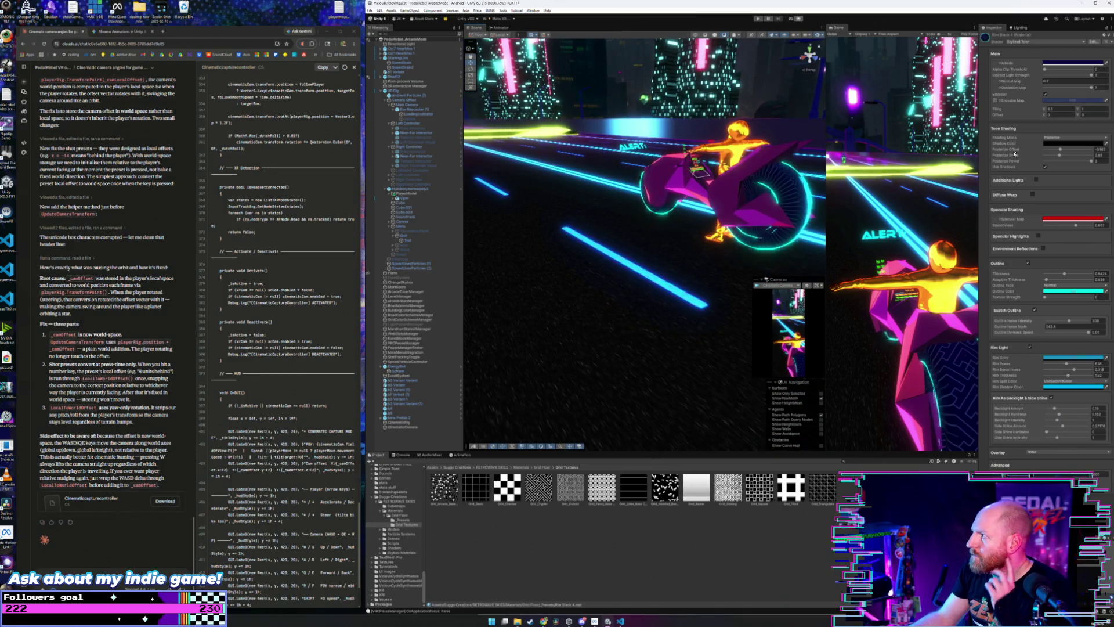
- Reset the Emission Map Offset X to 0 and set Offset Y to about 4.08
left_click(996, 101)
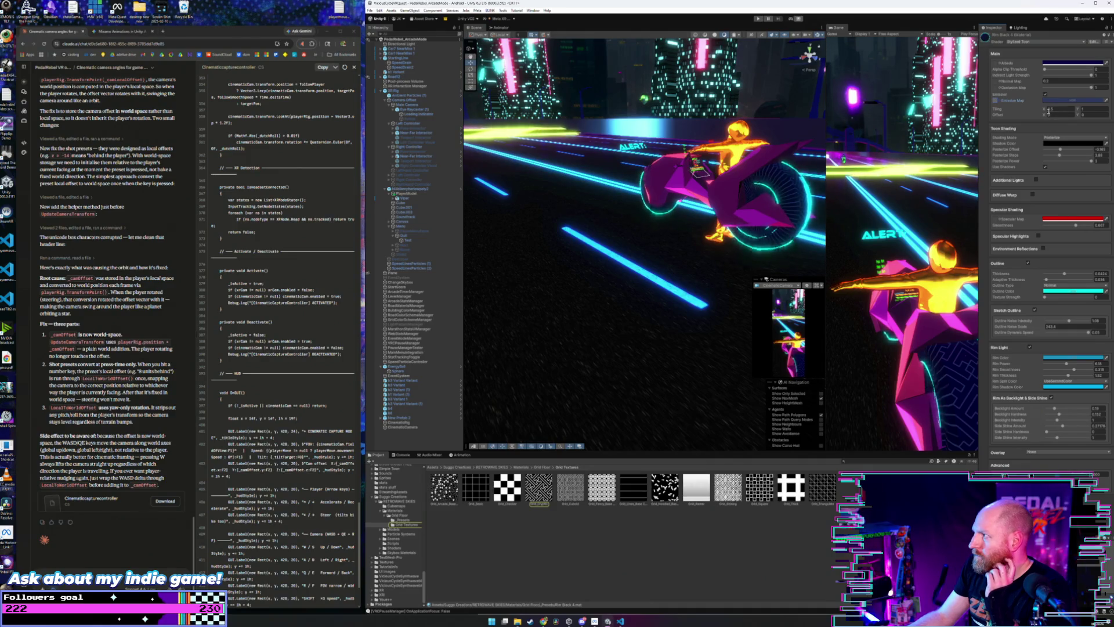
left_click_drag(1049, 115, 1071, 117)
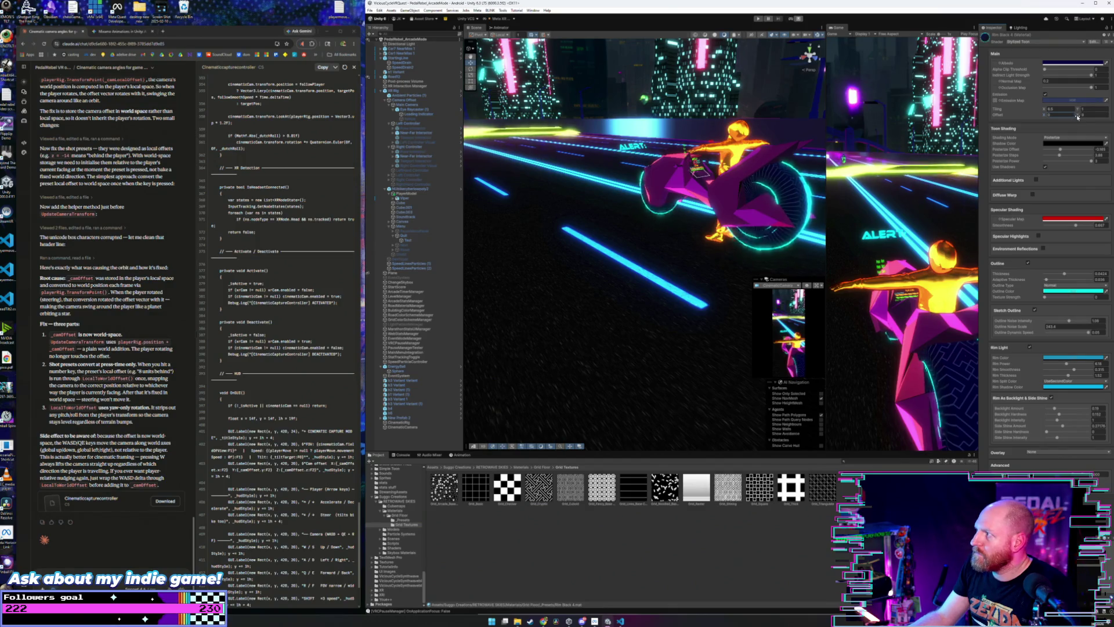
left_click(1102, 117)
left_click_drag(1102, 117, 1109, 118)
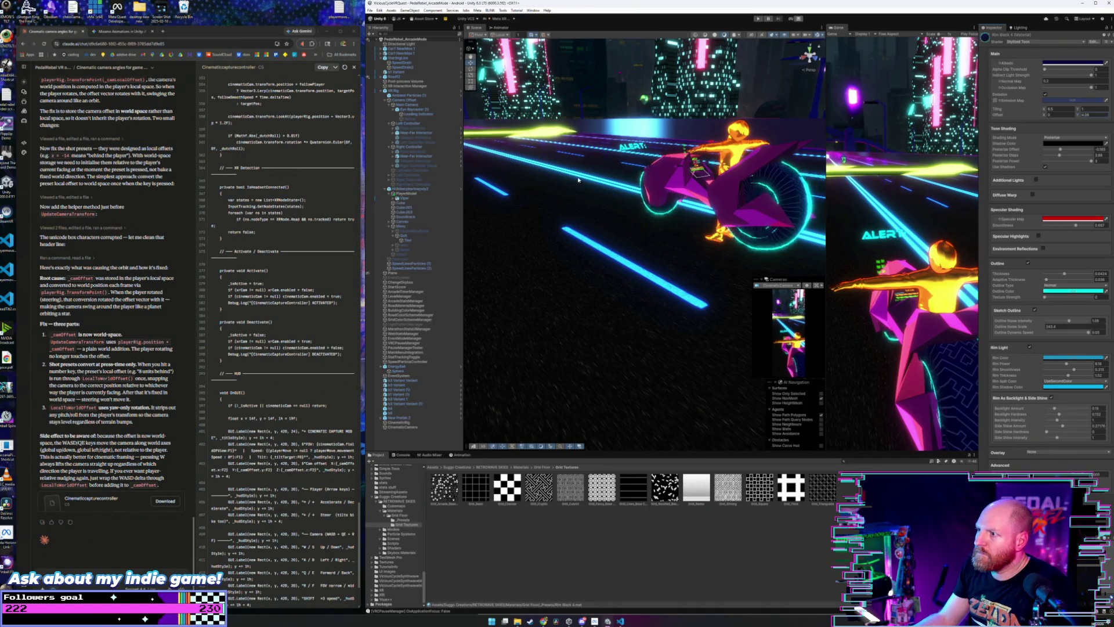
left_click_drag(644, 203, 941, 145)
left_click(1074, 100)
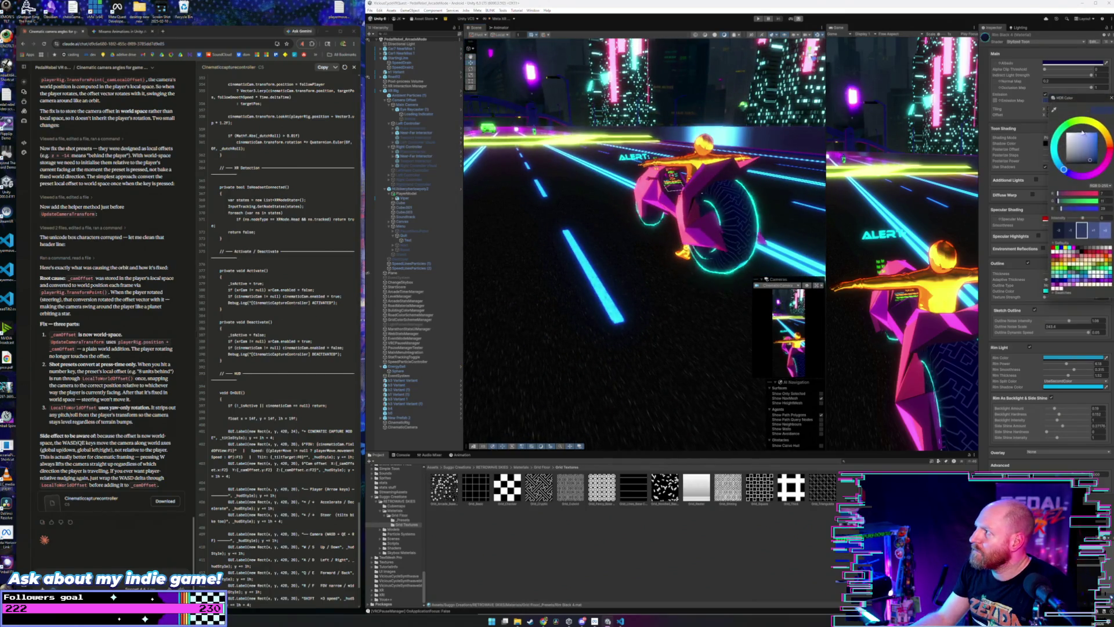
- Raise Alpha Clip Threshold to about 0.756 and Indirect Light Strength to about 1
left_click_drag(725, 185, 753, 177)
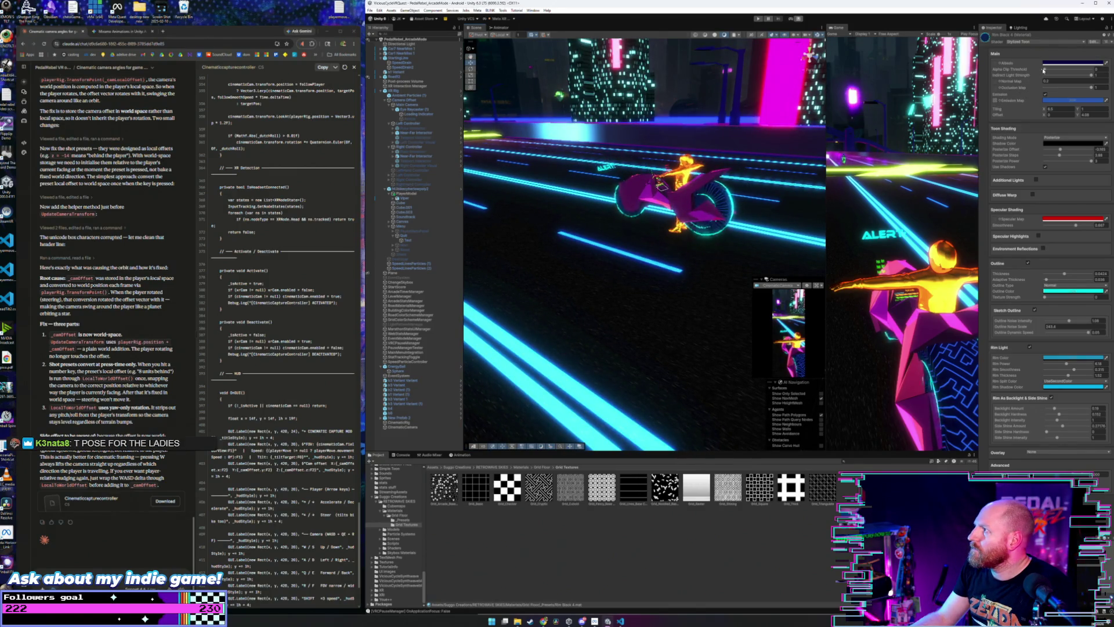
mouse_move(1044, 69)
left_mouse_down()
mouse_move(1077, 70)
mouse_move(1031, 77)
left_mouse_up()
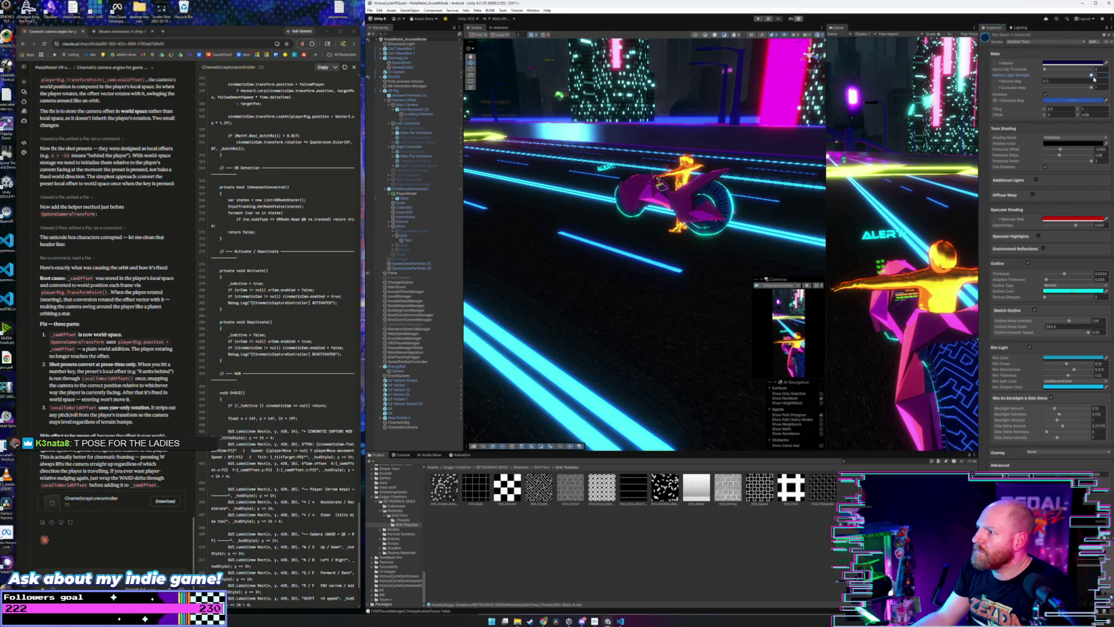
left_click_drag(1031, 76, 1095, 81)
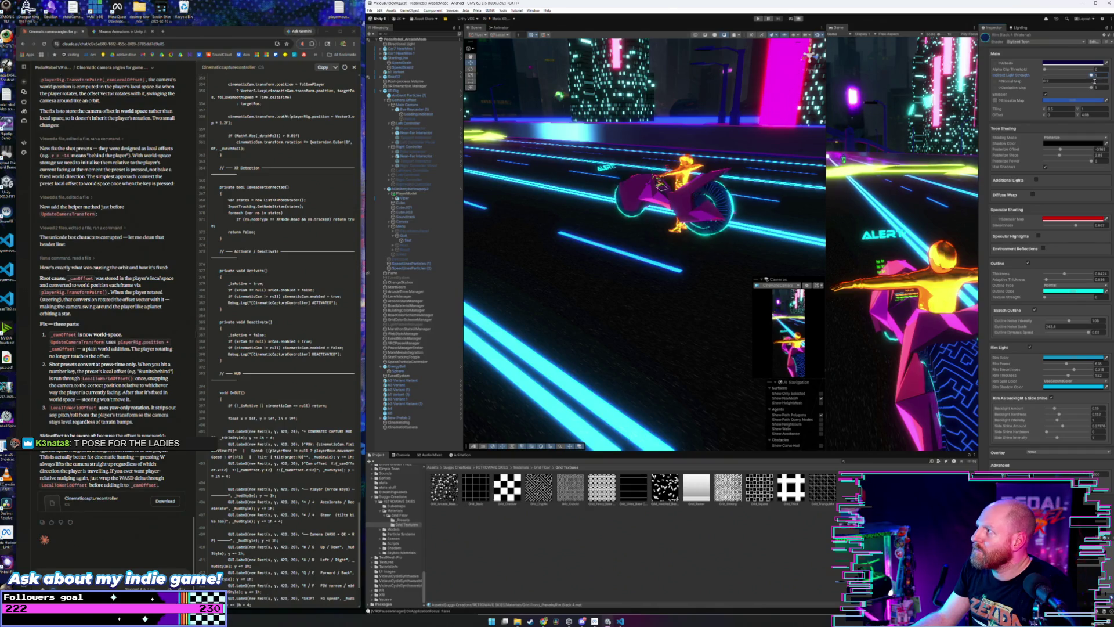
- Try Additional Lights at size about 0.696, switch it back off, and enable Diffuse Warp
left_click(1036, 180)
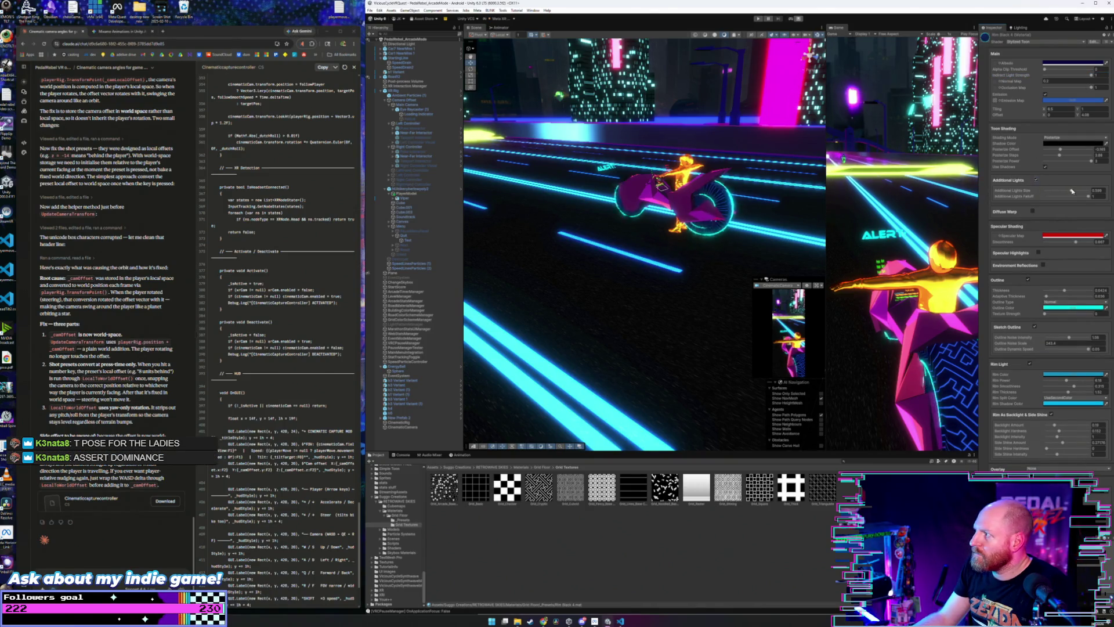
left_click(1052, 192)
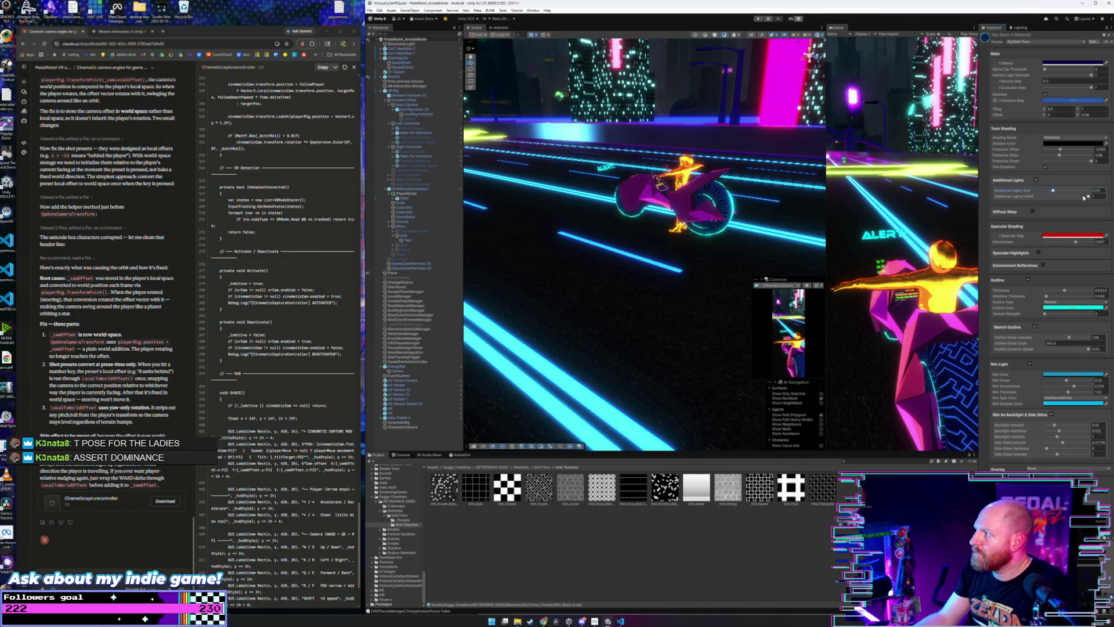
left_click(1076, 190)
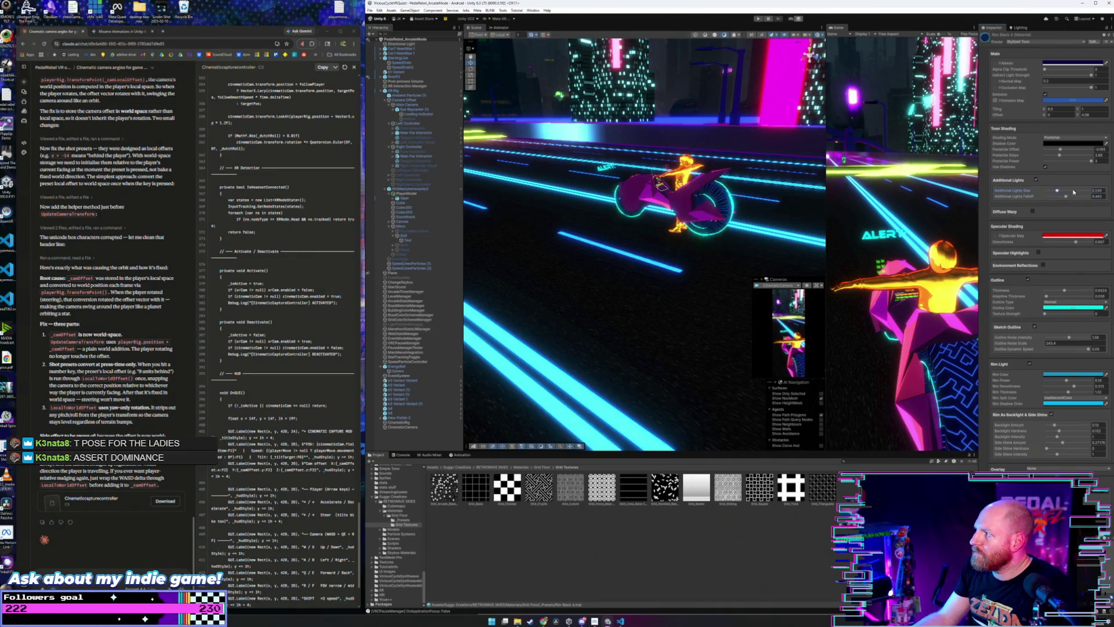
left_click(1036, 180)
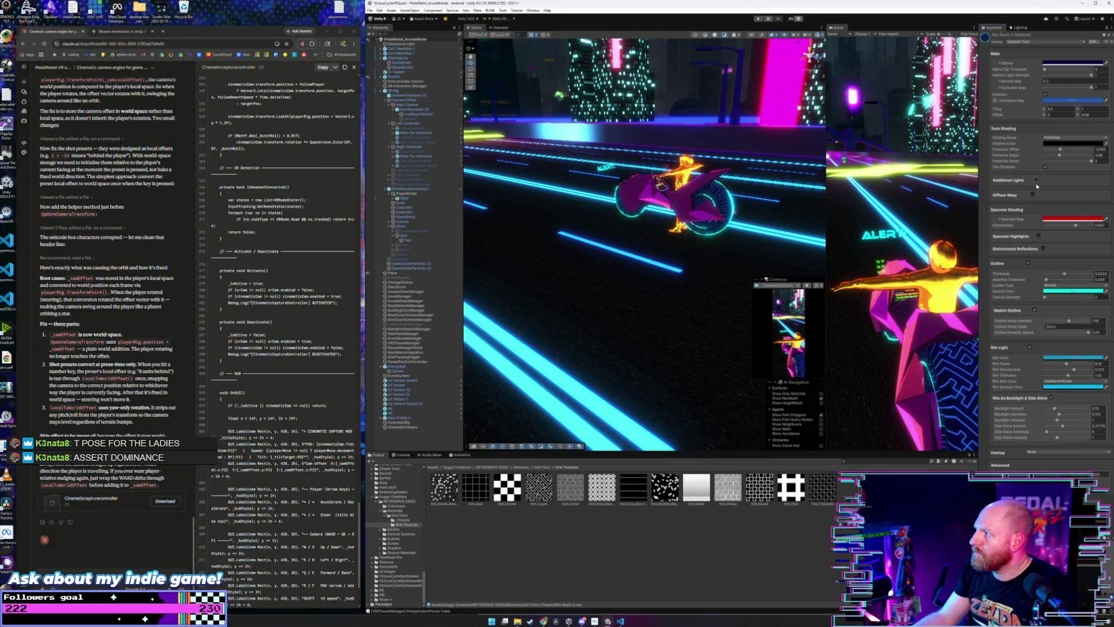
left_click(1033, 195)
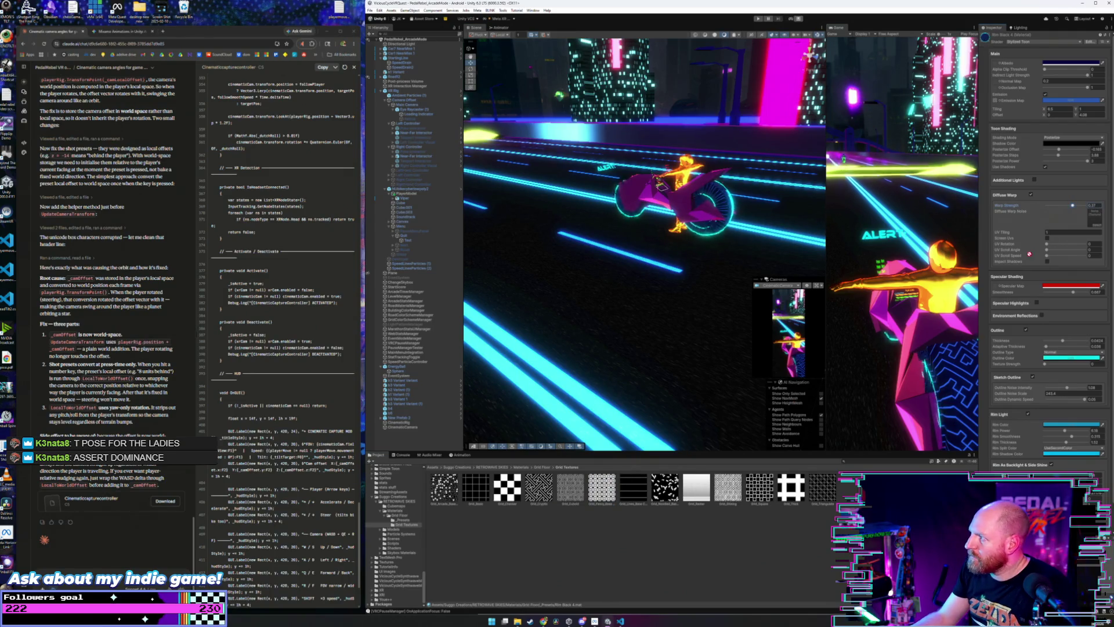
- Assign a noise texture to Diffuse Warp Noise, rotate its UVs and lower Warp Strength
left_click_drag(1030, 254, 1091, 220)
left_click_drag(743, 230, 662, 219)
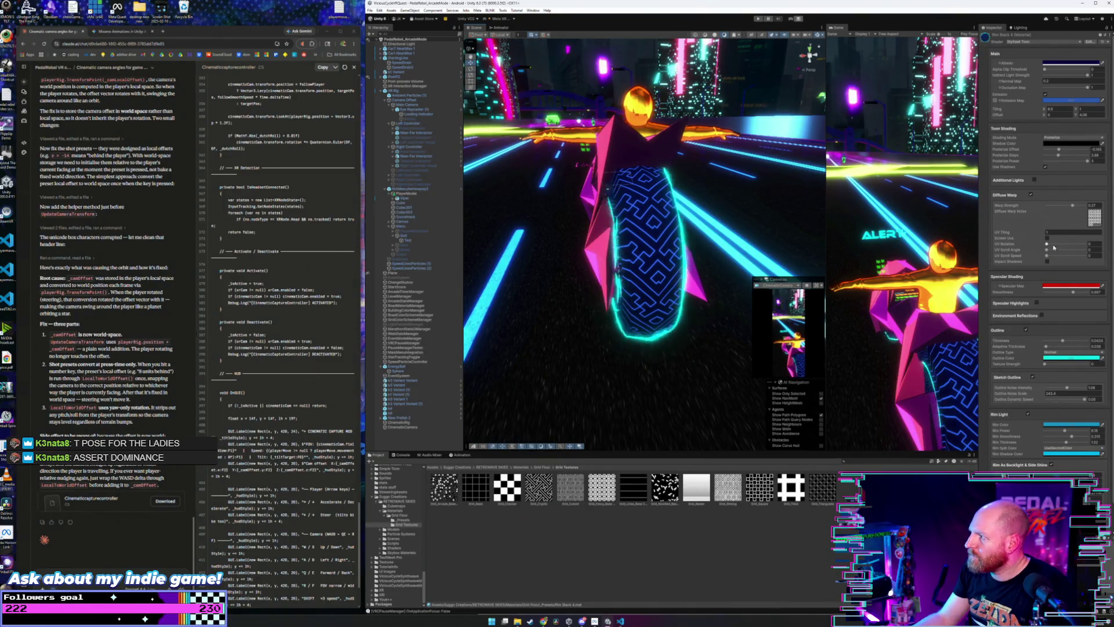
left_click_drag(1047, 244, 1066, 257)
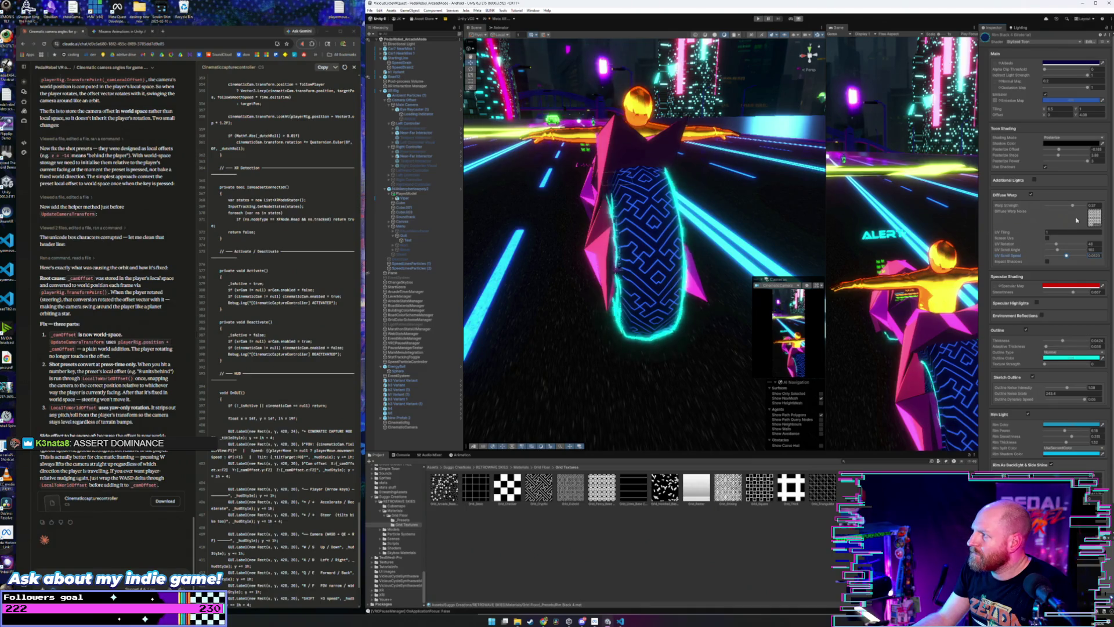
left_click_drag(1073, 205, 1063, 206)
- Enable Emission and delete the maze Emission Map so the tire glows solid blue
left_click(1045, 94)
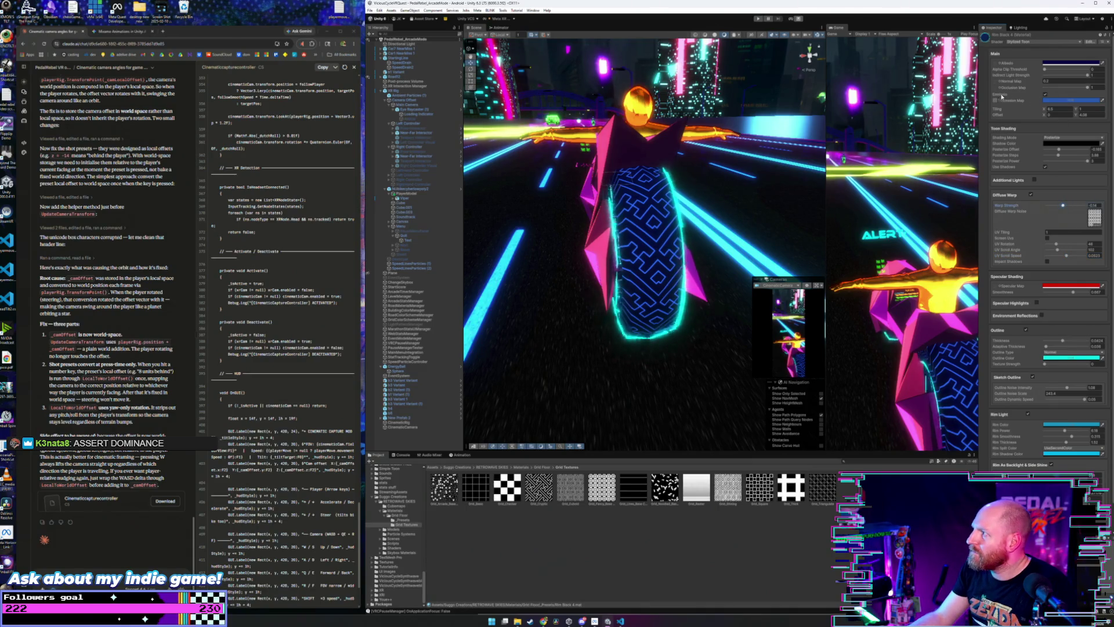
left_click(995, 101)
key("Delete")
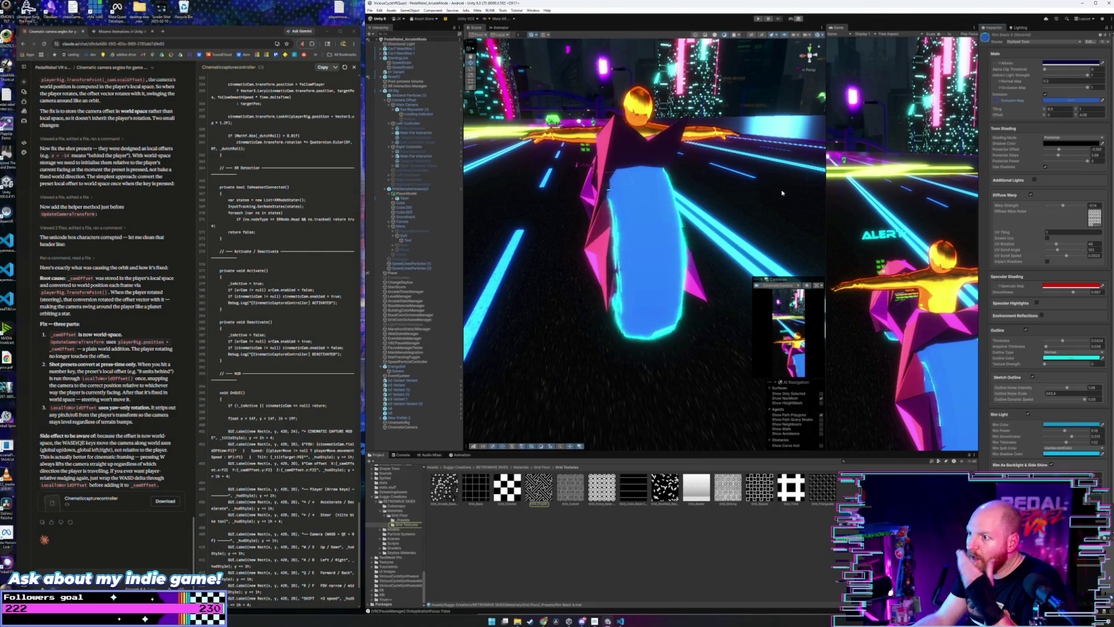
left_click_drag(740, 211, 795, 205)
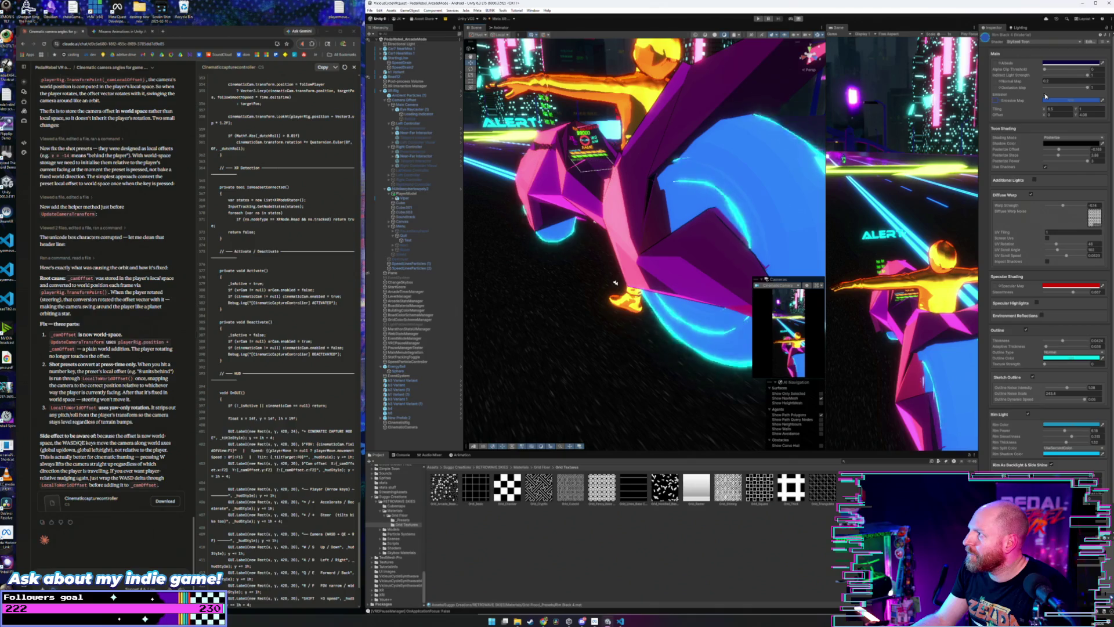
left_click_drag(720, 166, 772, 142)
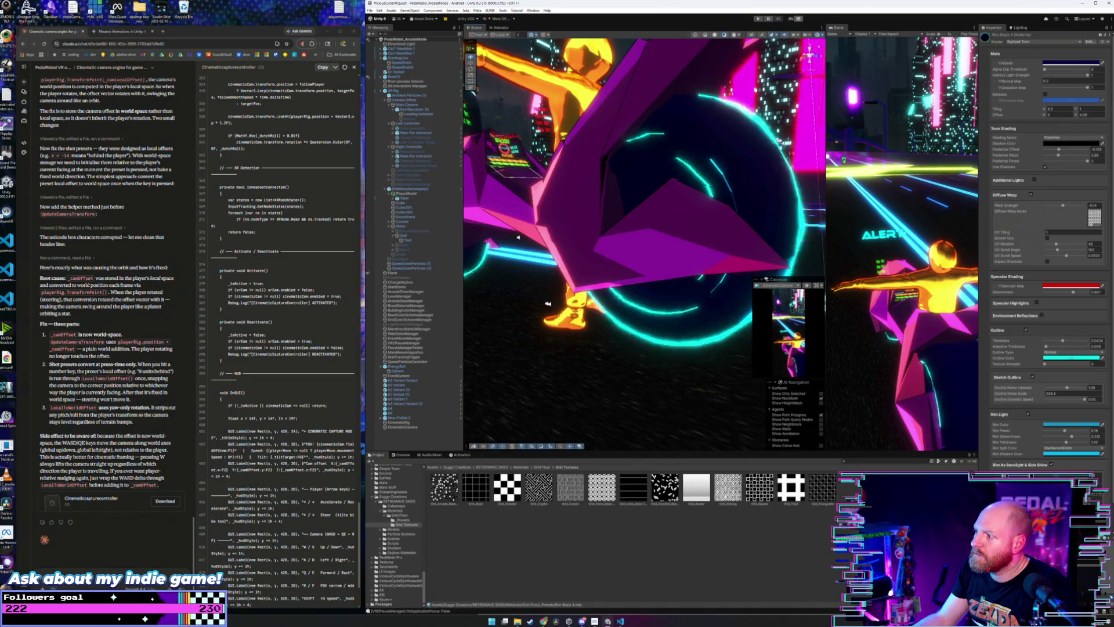
scroll(778, 141, "down", 3)
scroll(778, 141, "up", 2)
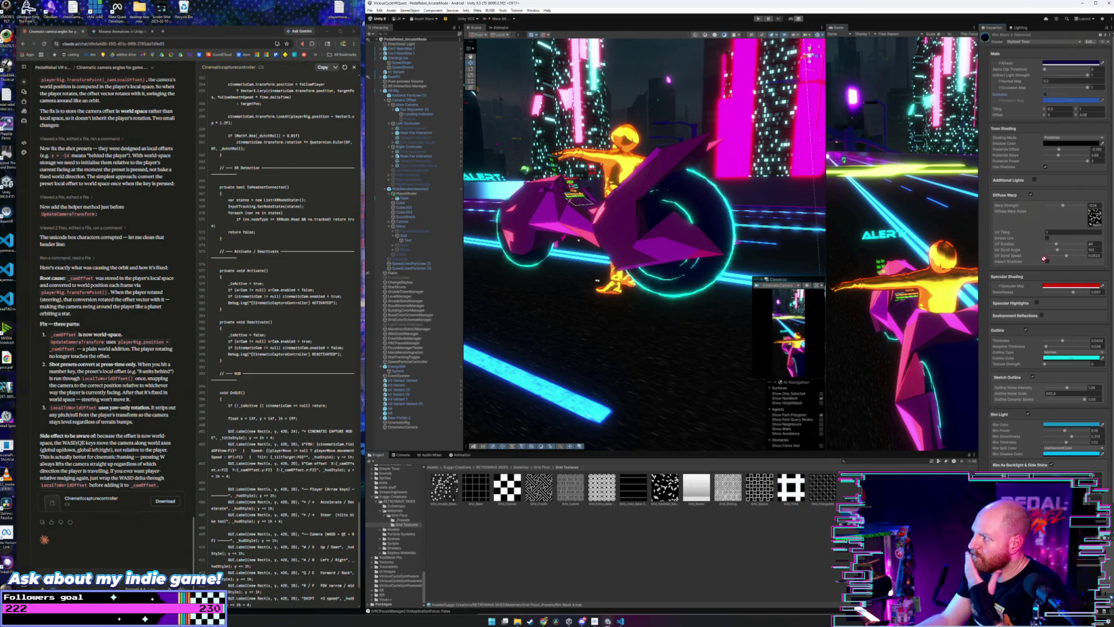
- Try the grid texture as warp noise with Screen and Adaptive Screen UVs, then disable Diffuse Warp
mouse_move(791, 488)
left_mouse_down()
mouse_move(870, 102)
mouse_move(1094, 217)
left_mouse_up()
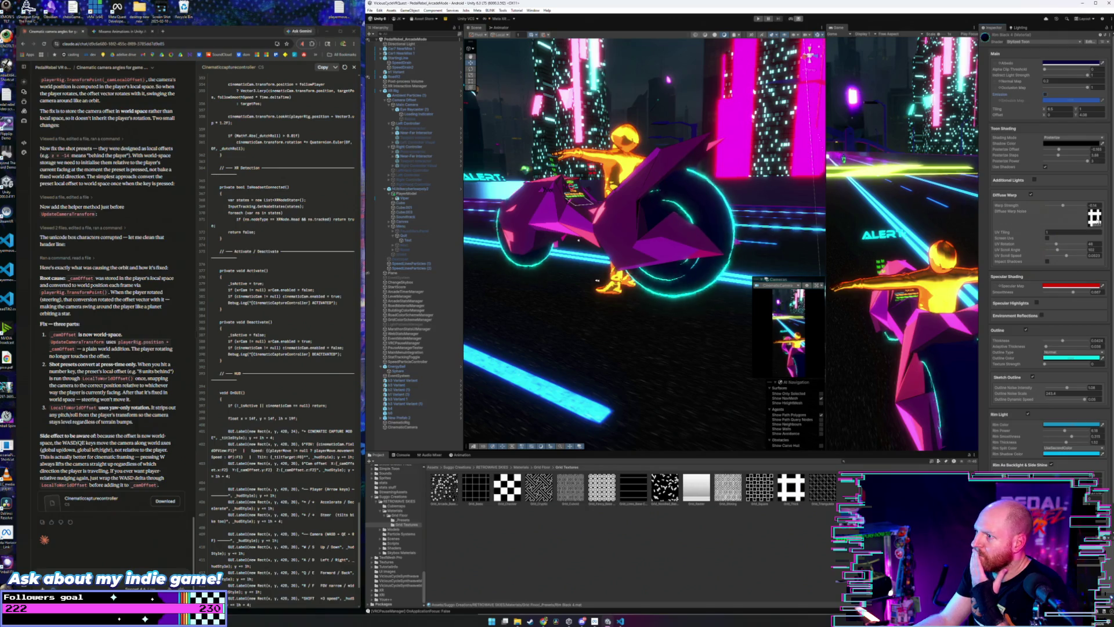
left_click(1046, 232)
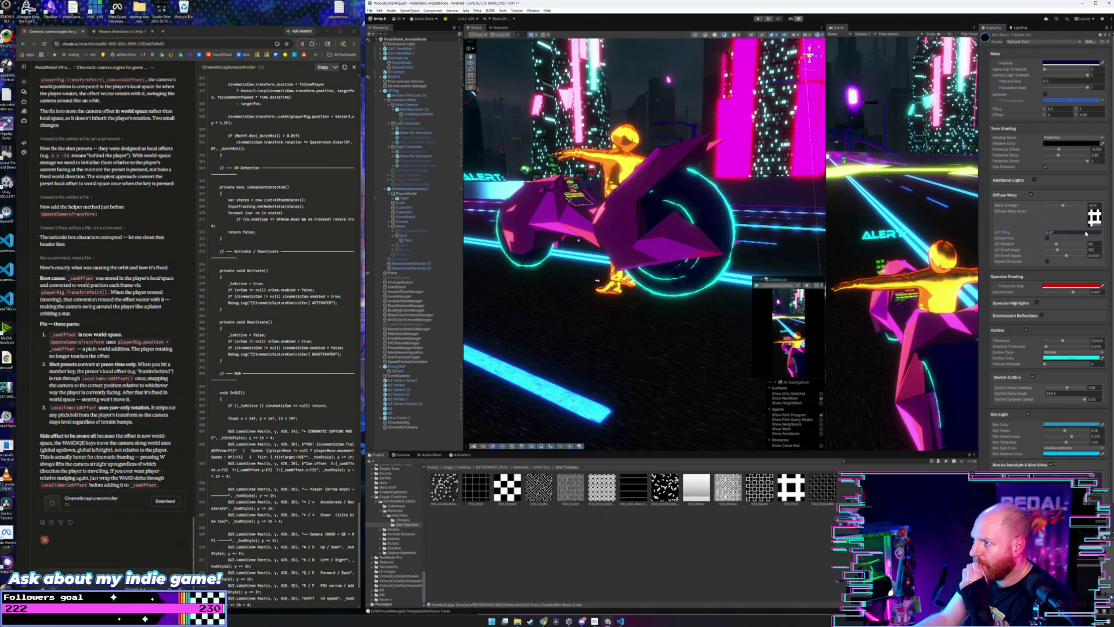
left_click(1048, 238)
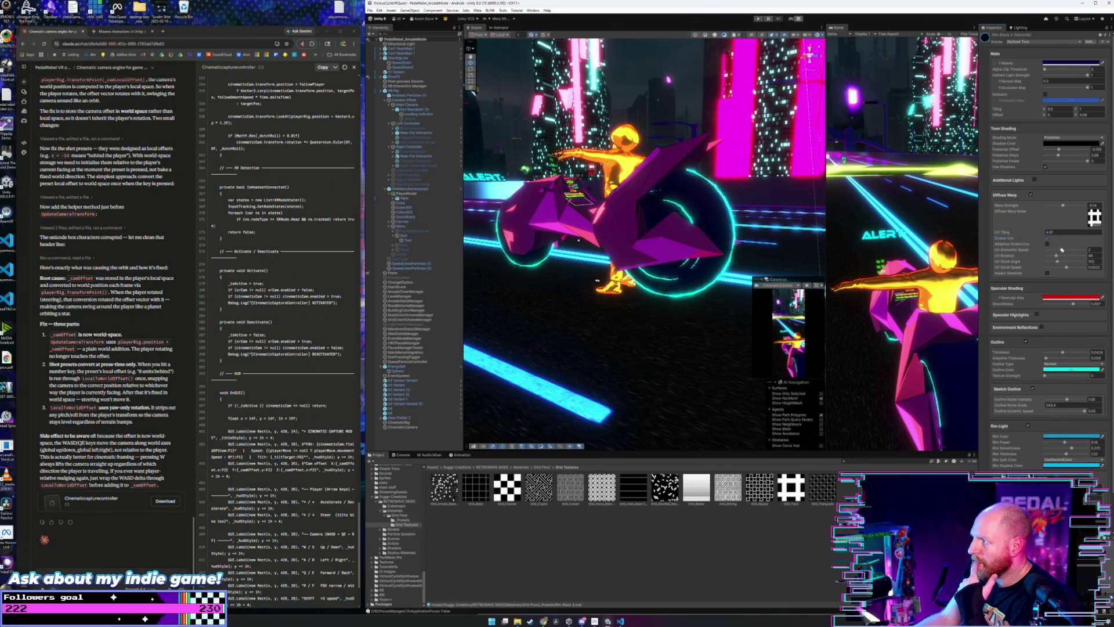
left_click_drag(1067, 253, 1071, 251)
left_click(1047, 243)
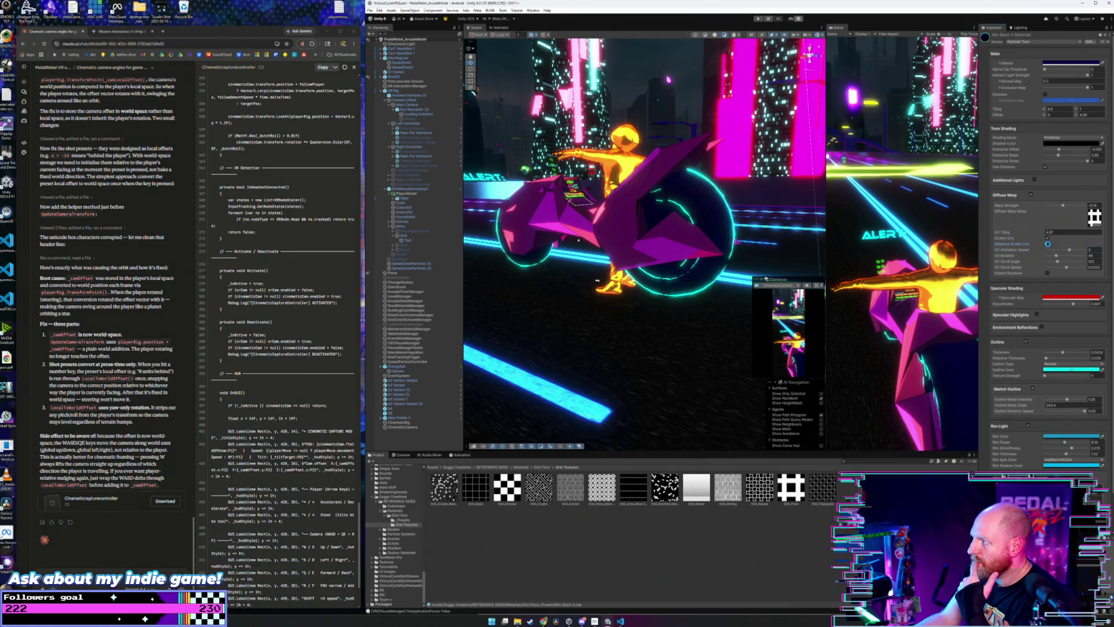
left_click(1047, 273)
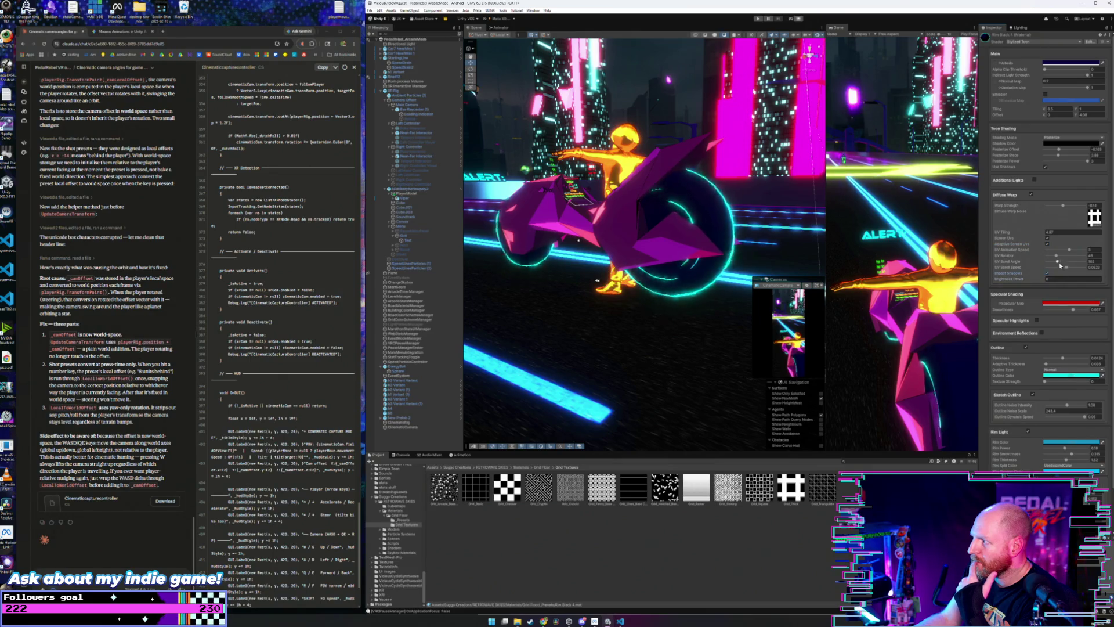
left_click_drag(1058, 264, 1064, 263)
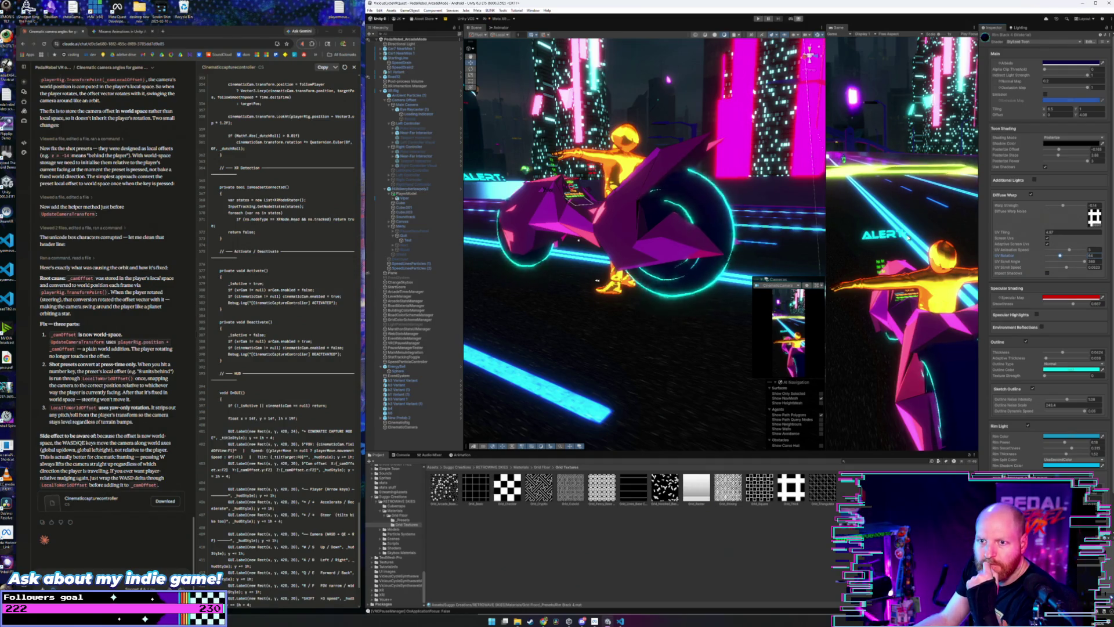
left_click(1031, 195)
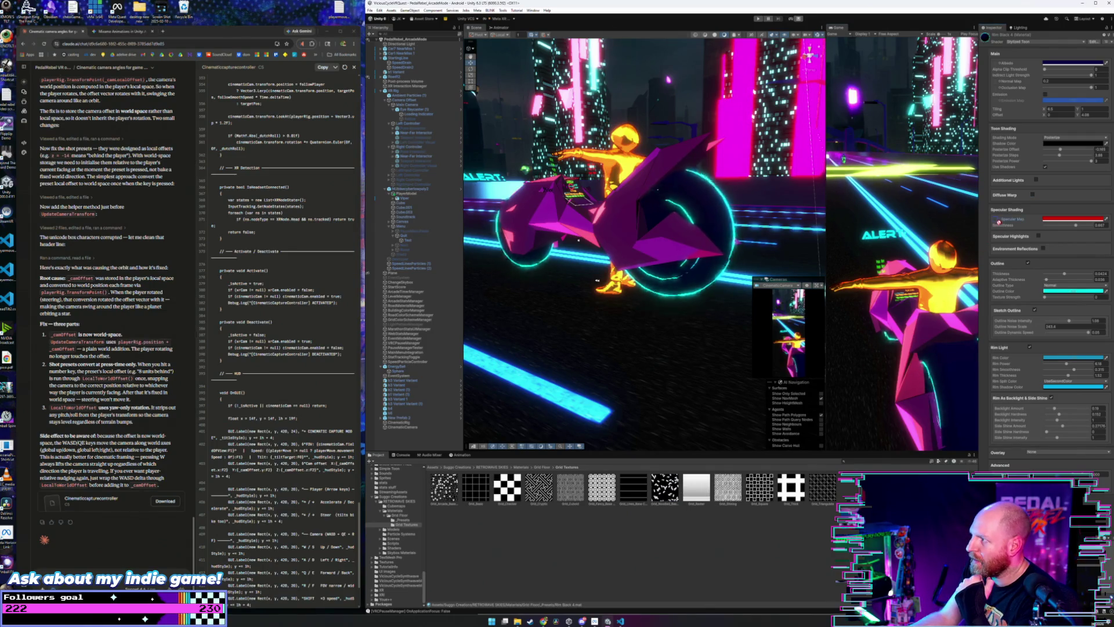
- Set the Specular Map colour to green
mouse_move(731, 227)
left_mouse_down()
mouse_move(745, 222)
mouse_move(586, 227)
mouse_move(824, 243)
left_mouse_up()
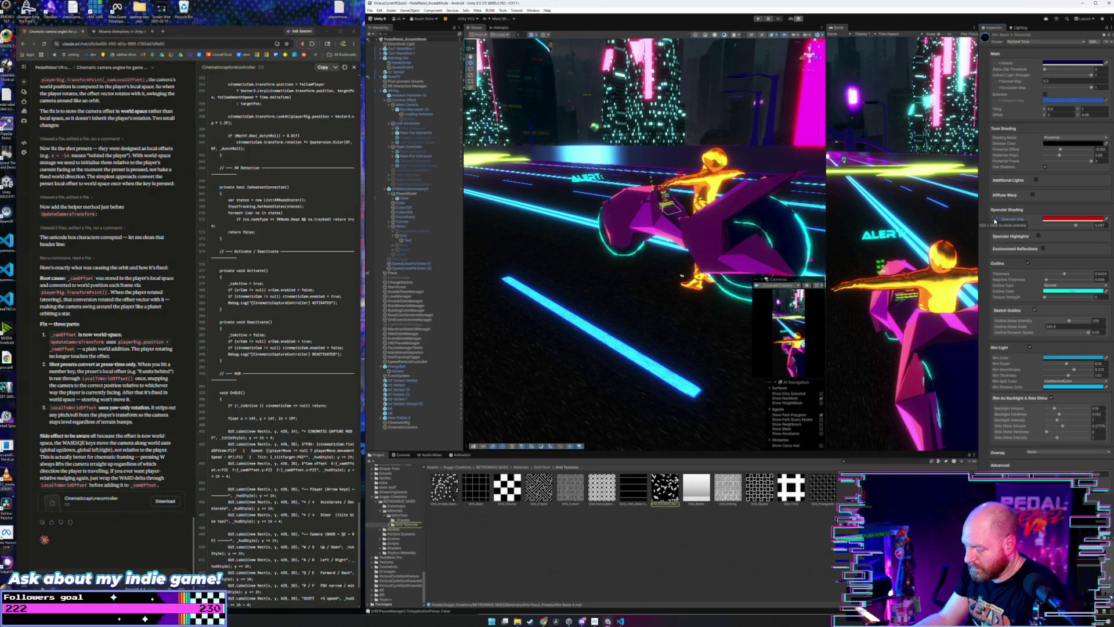
left_click(1067, 220)
left_click(1099, 248)
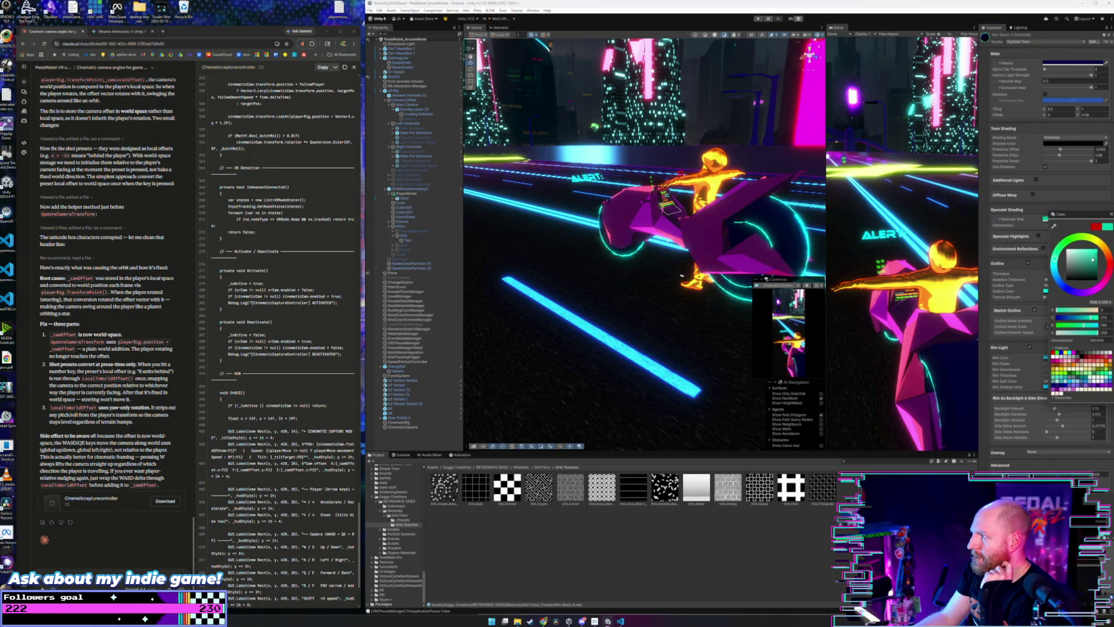
mouse_move(1099, 247)
left_mouse_down()
mouse_move(1109, 254)
mouse_move(1067, 240)
left_mouse_up()
left_click(1110, 214)
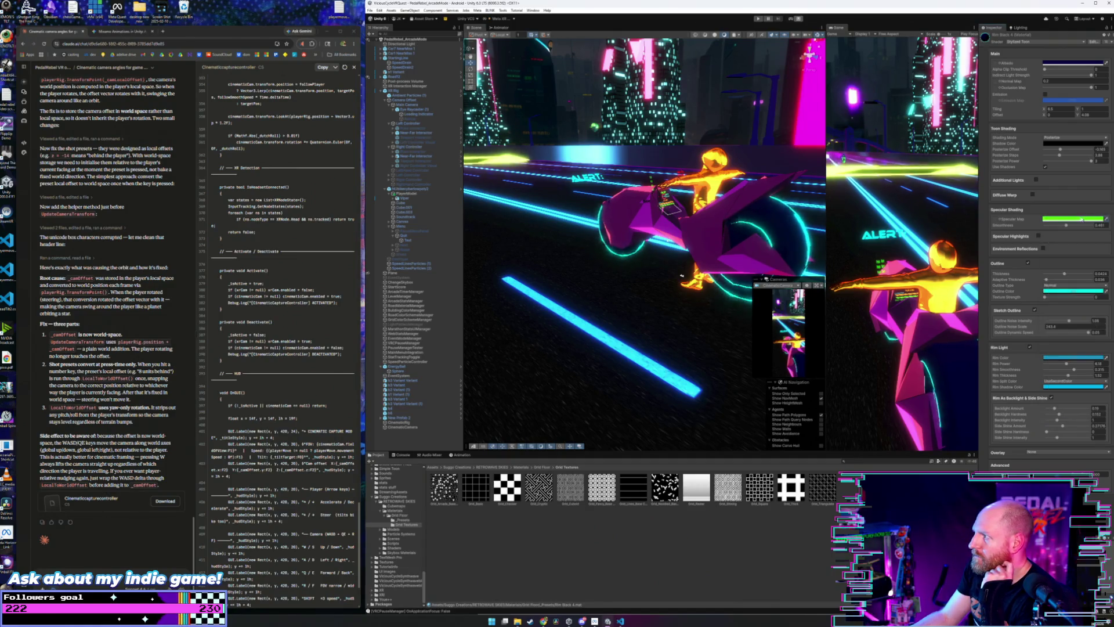
- Set Smoothness to about 0.4, leaving Specular Highlights and Environment Reflections off after testing
left_click(1039, 236)
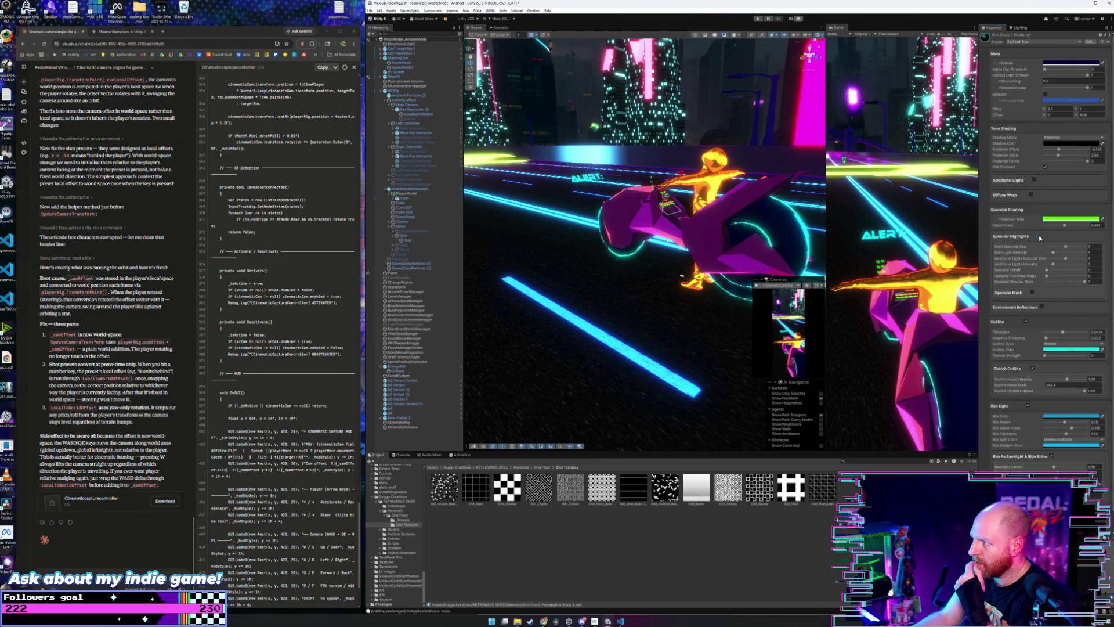
mouse_move(751, 217)
left_mouse_down()
mouse_move(619, 225)
mouse_move(741, 241)
left_mouse_up()
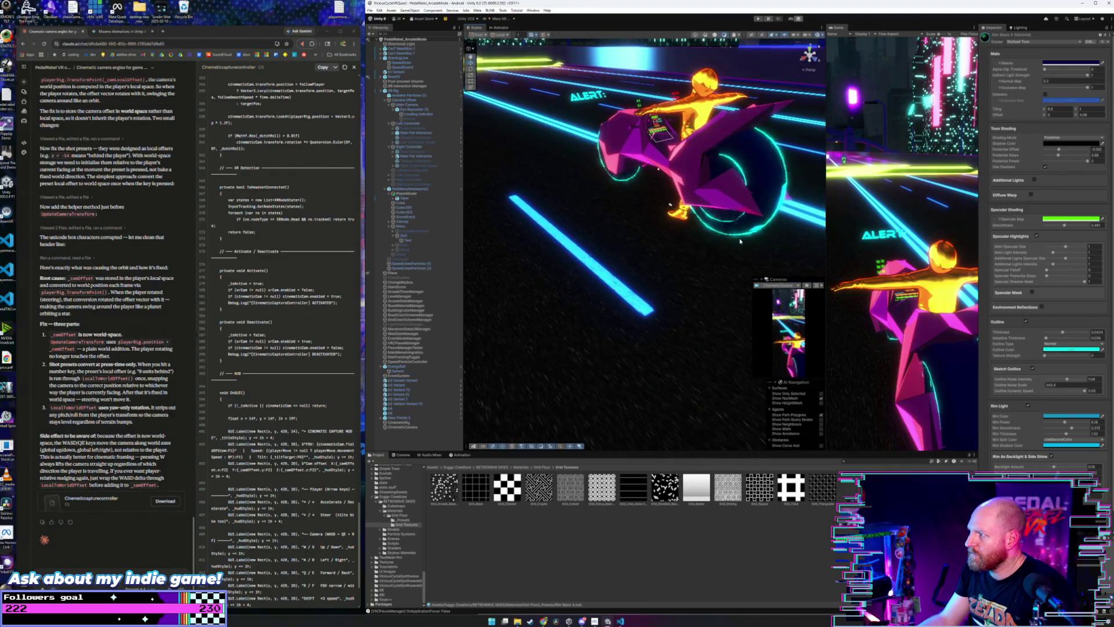
left_click(1037, 237)
left_click(1045, 225)
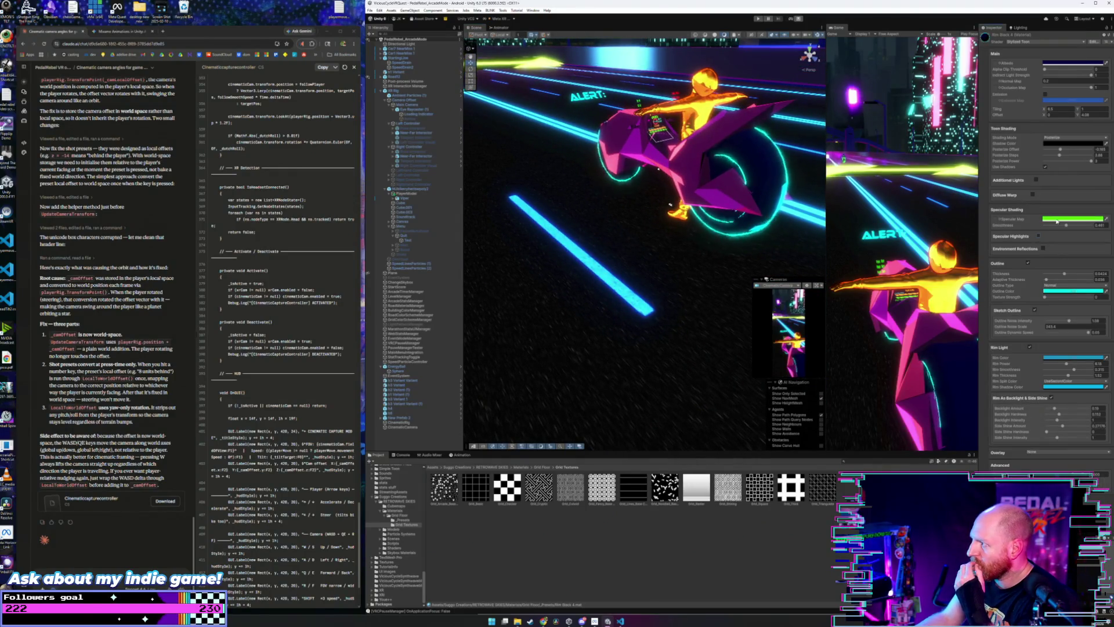
left_click(1063, 225)
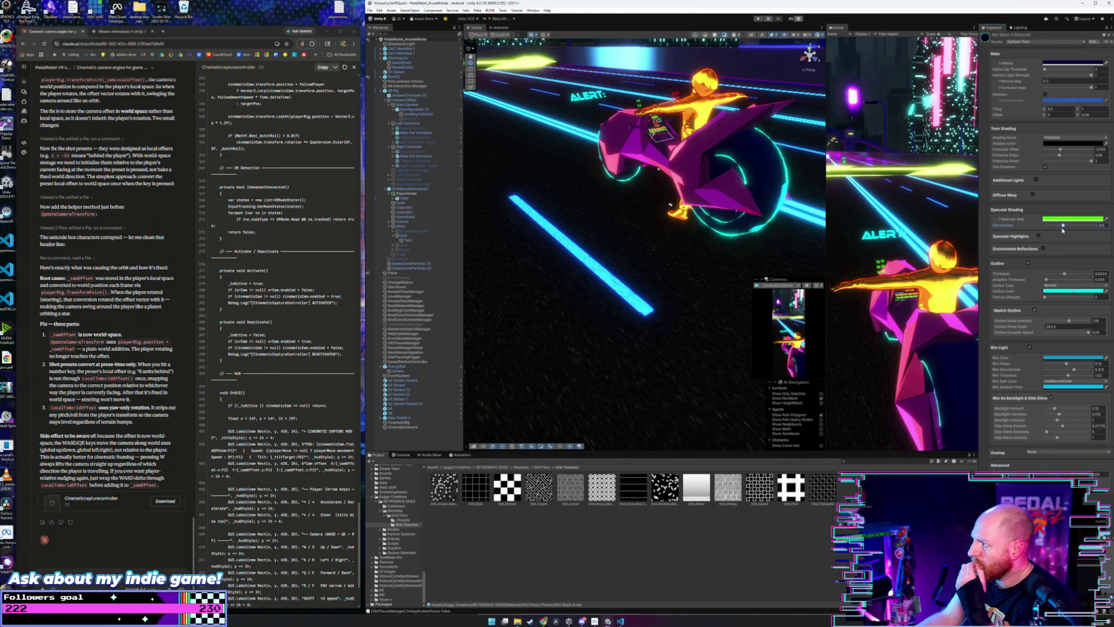
left_click(1043, 250)
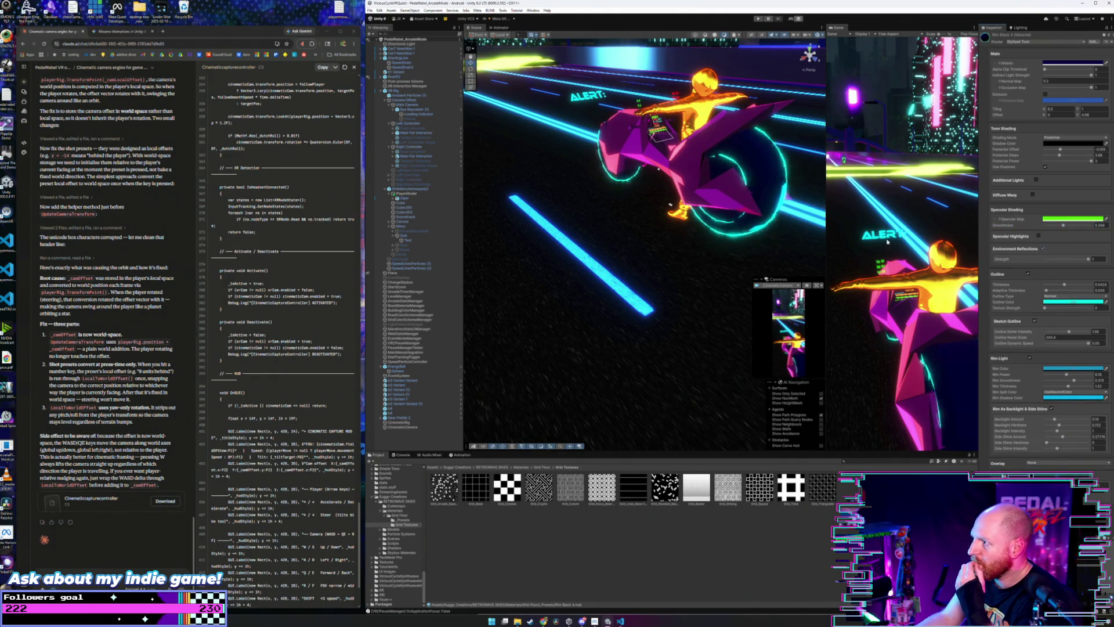
left_click(1043, 250)
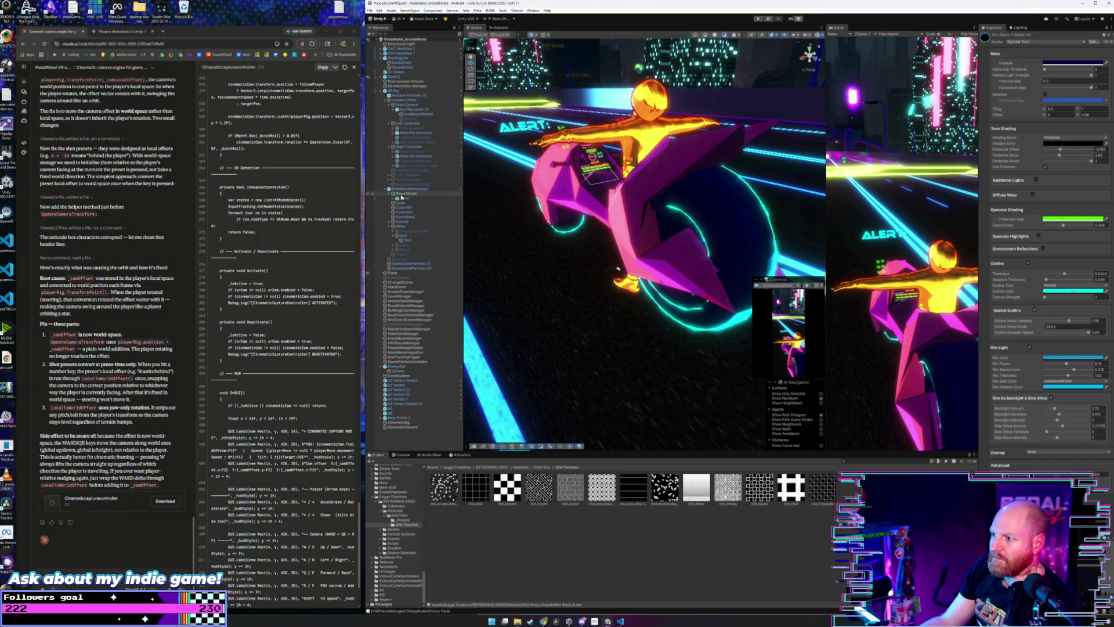
- Inspect the Grid_Cryptic texture and camera, then select the wheel object Cube.001
left_click(536, 493)
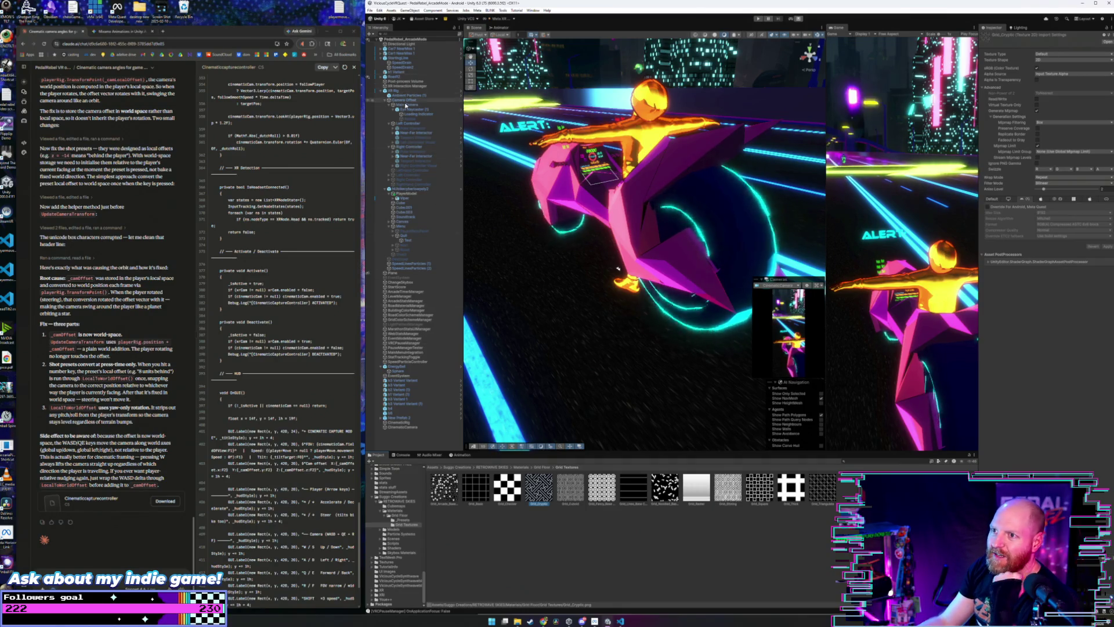
left_click(406, 105)
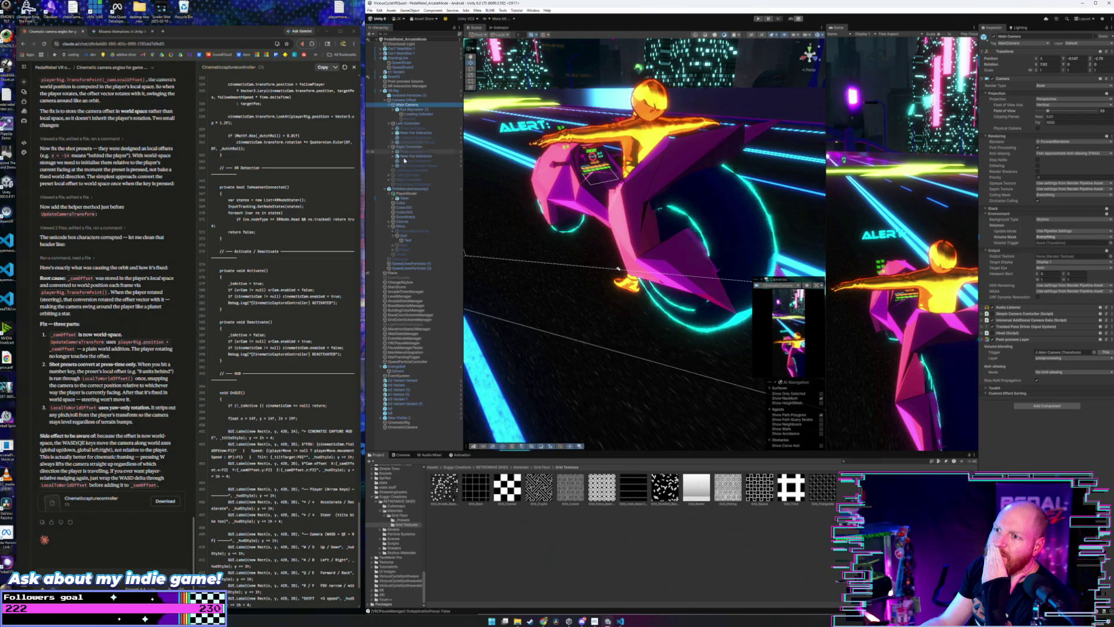
left_click(404, 207)
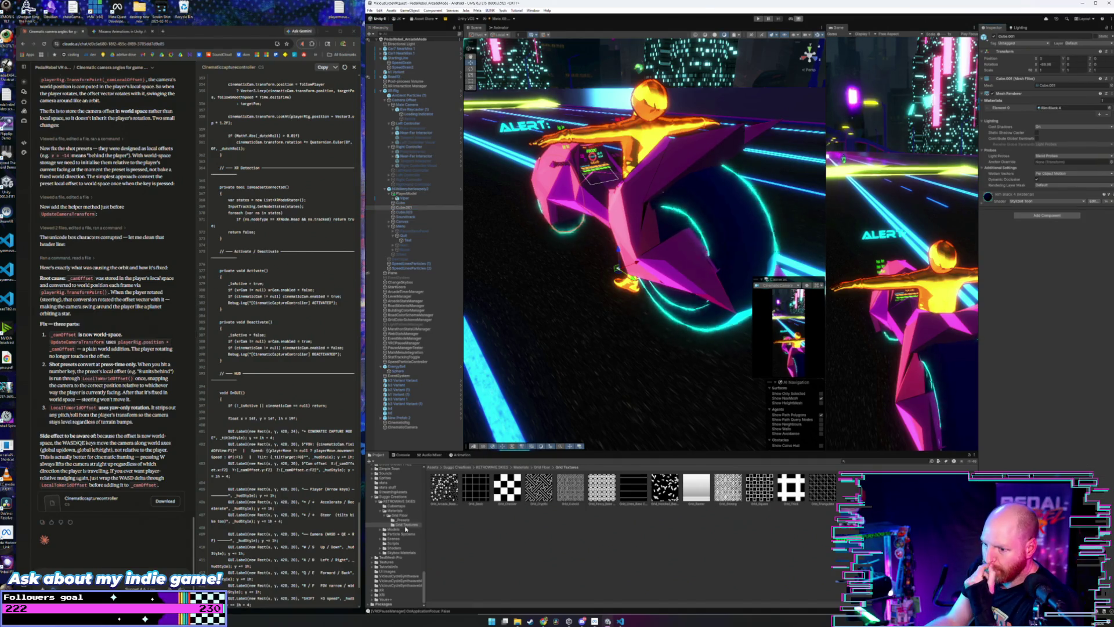
left_click(404, 521)
scroll(737, 530, "down", 3)
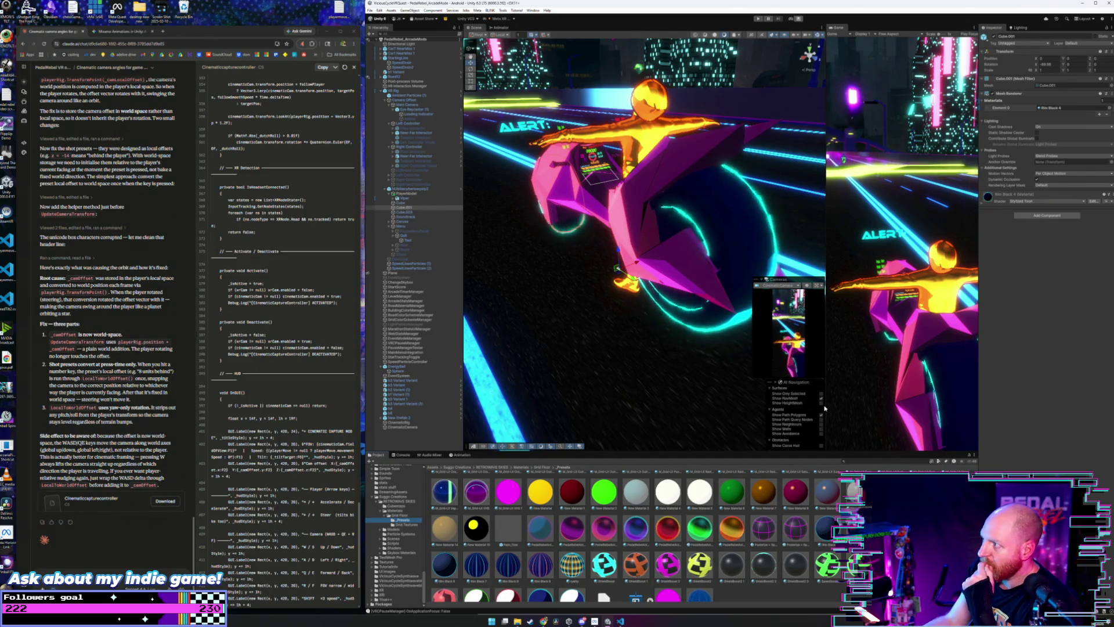
- Enable Emission on Rim Black 4 with the maze grid texture as Emission Map and adjust its tint
left_click(983, 199)
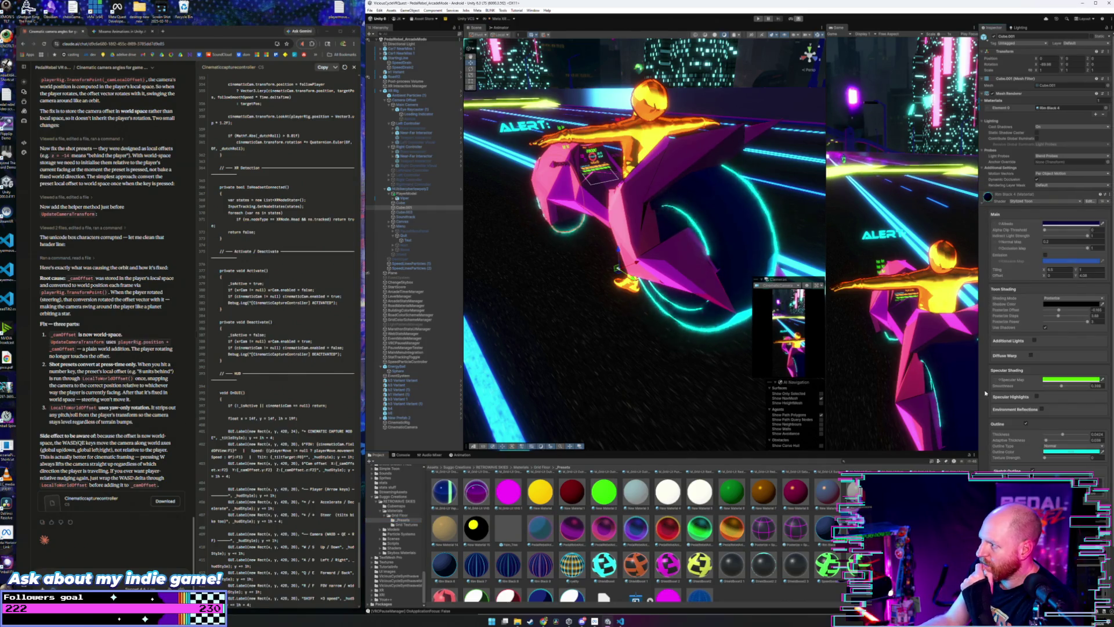
scroll(1010, 383, "down", 3)
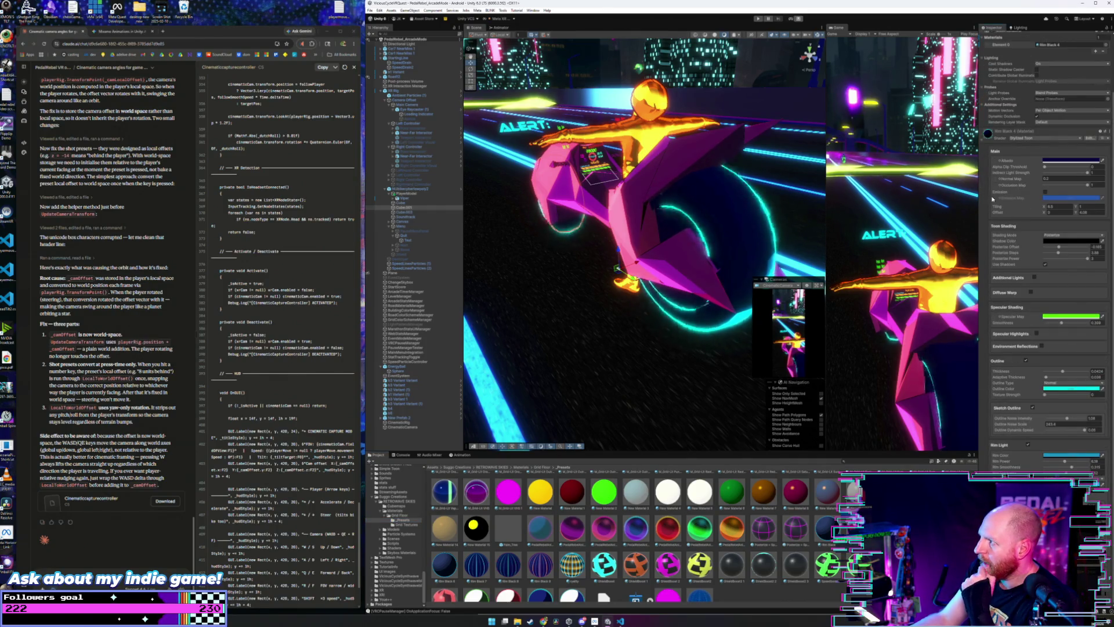
left_click(1046, 193)
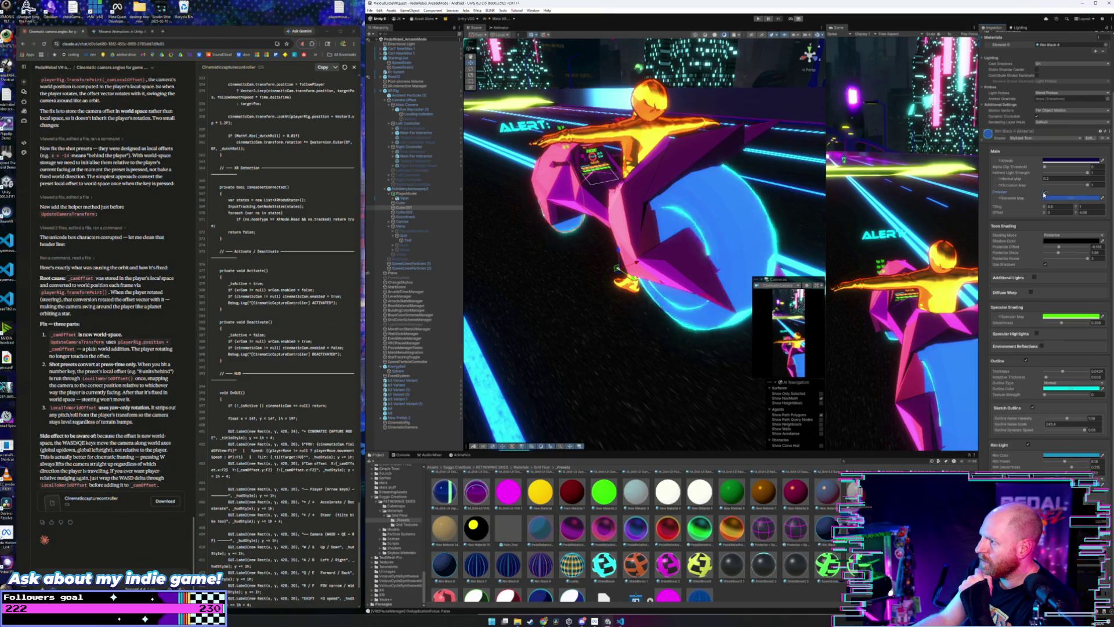
left_click(422, 524)
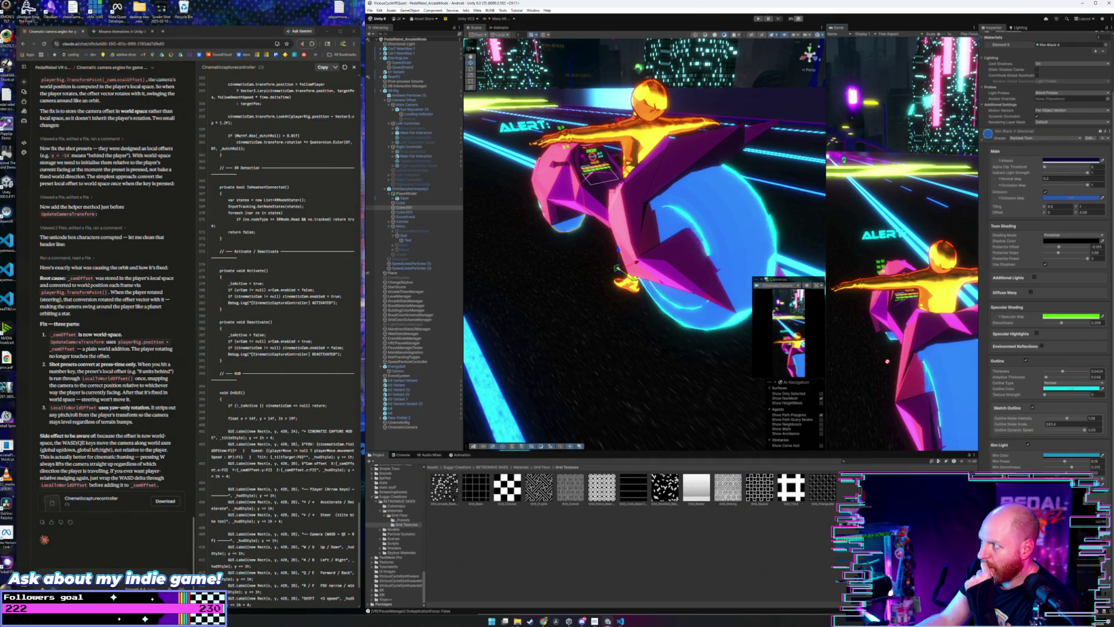
left_click_drag(991, 200, 995, 198)
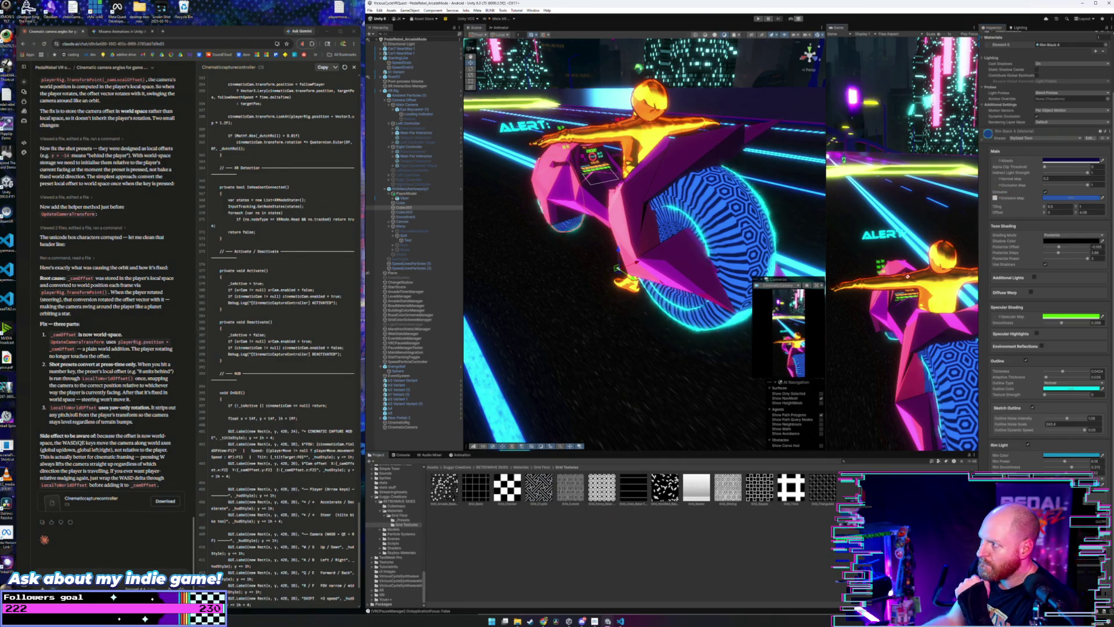
left_click_drag(995, 199, 997, 199)
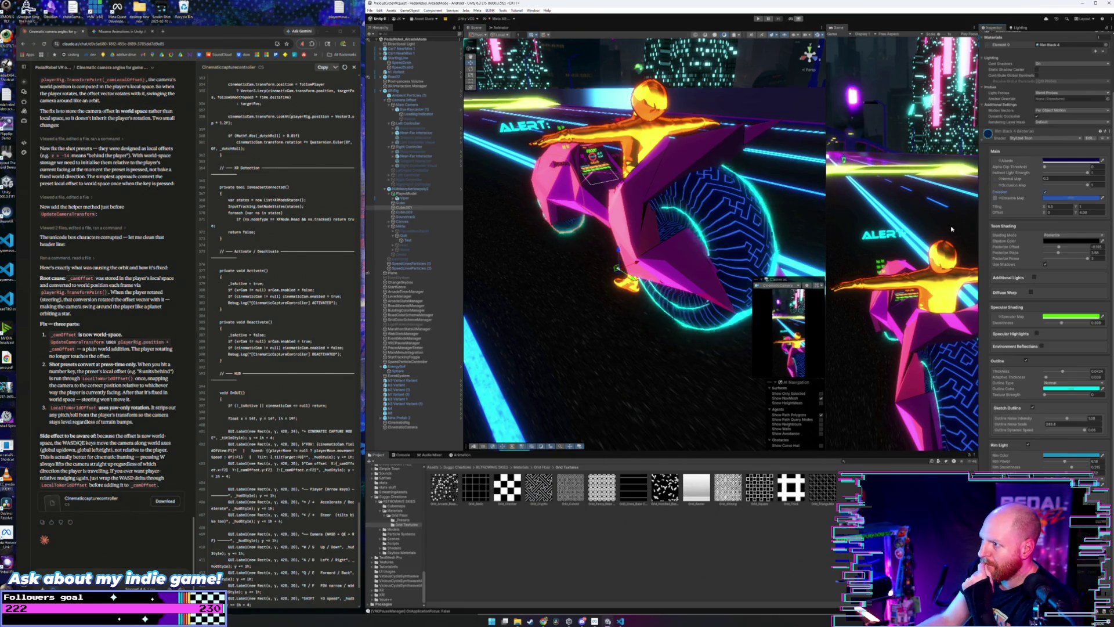
left_click(1063, 199)
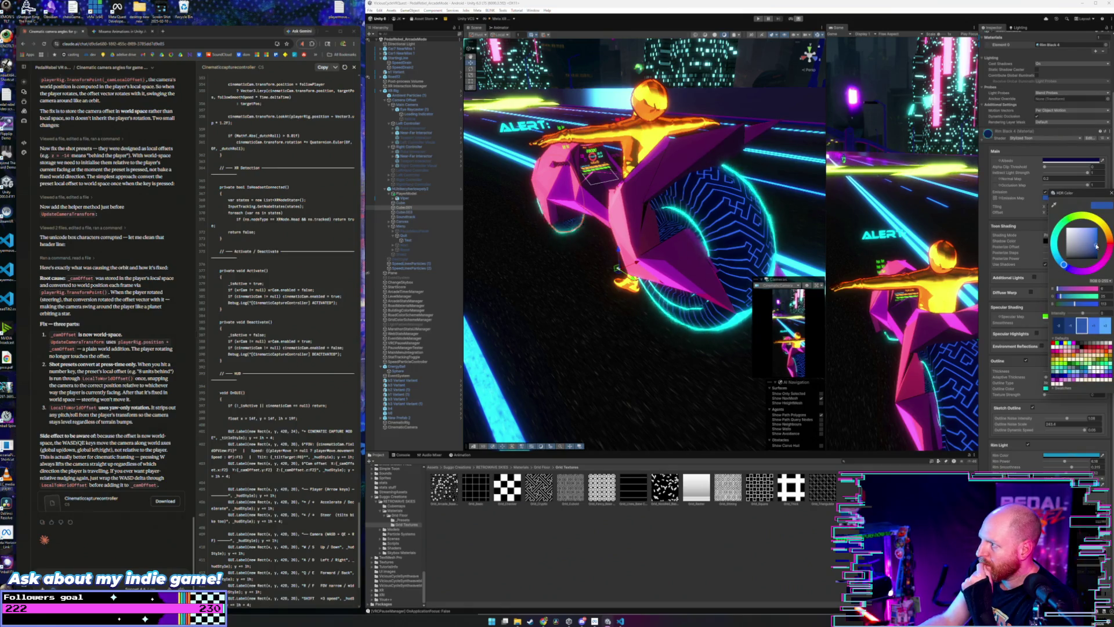
left_click_drag(1098, 242, 1098, 241)
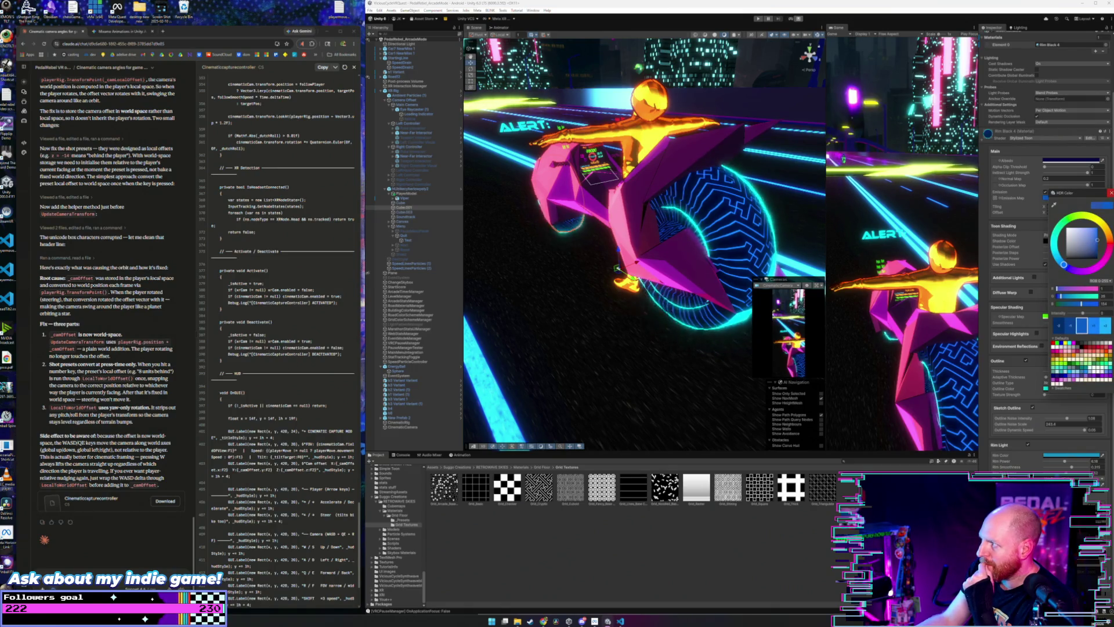
left_click(789, 254)
- Reselect Cube.001 and rotate it around its Y axis
left_click(403, 208)
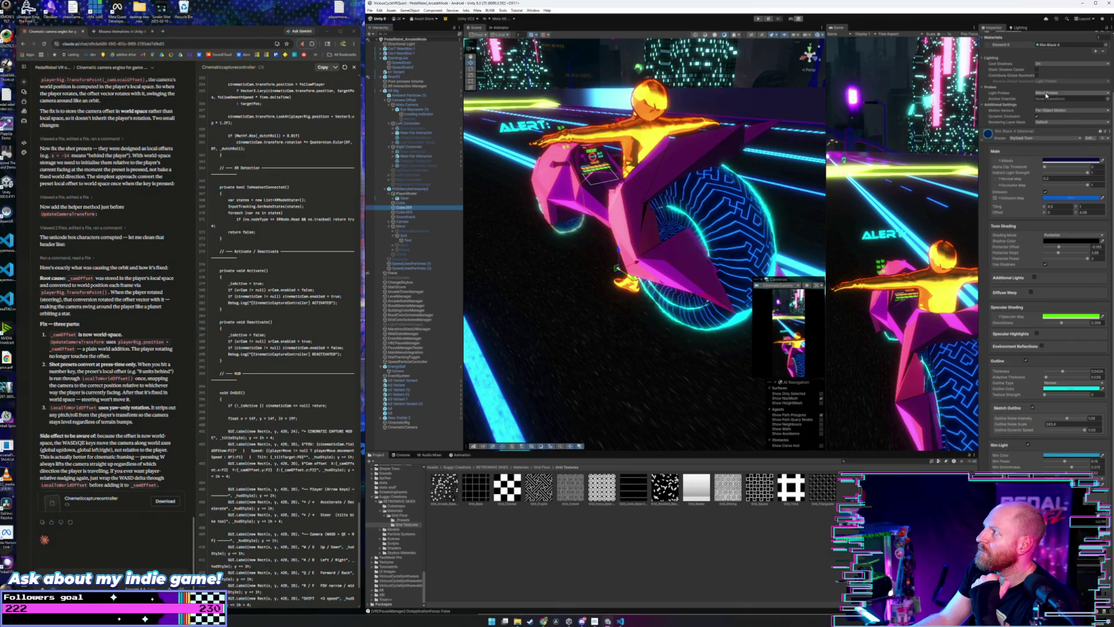
scroll(1046, 95, "up", 2)
left_click_drag(1062, 65, 1077, 65)
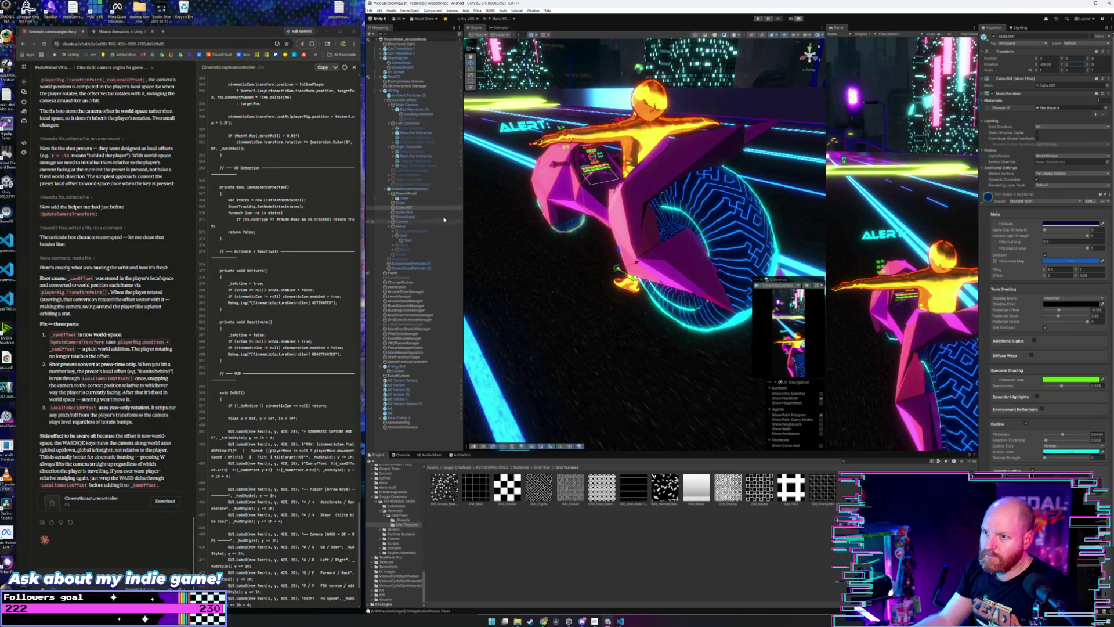
left_click(682, 170)
mouse_move(1066, 65)
left_mouse_down()
mouse_move(1016, 66)
mouse_move(1078, 63)
mouse_move(1041, 67)
left_mouse_up()
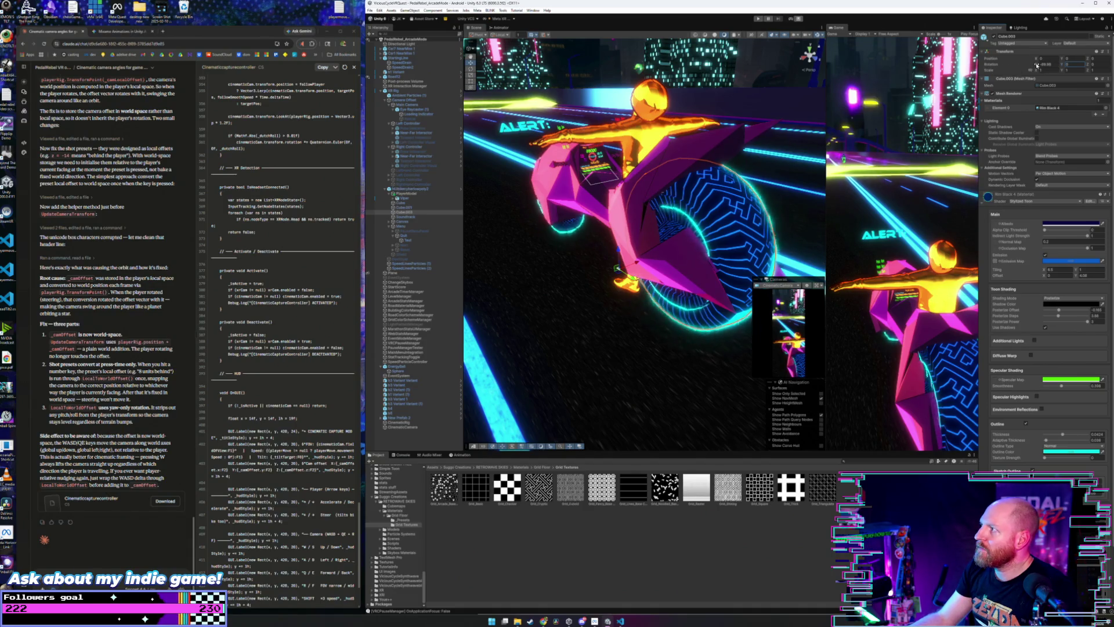
left_click_drag(1038, 65, 1059, 66)
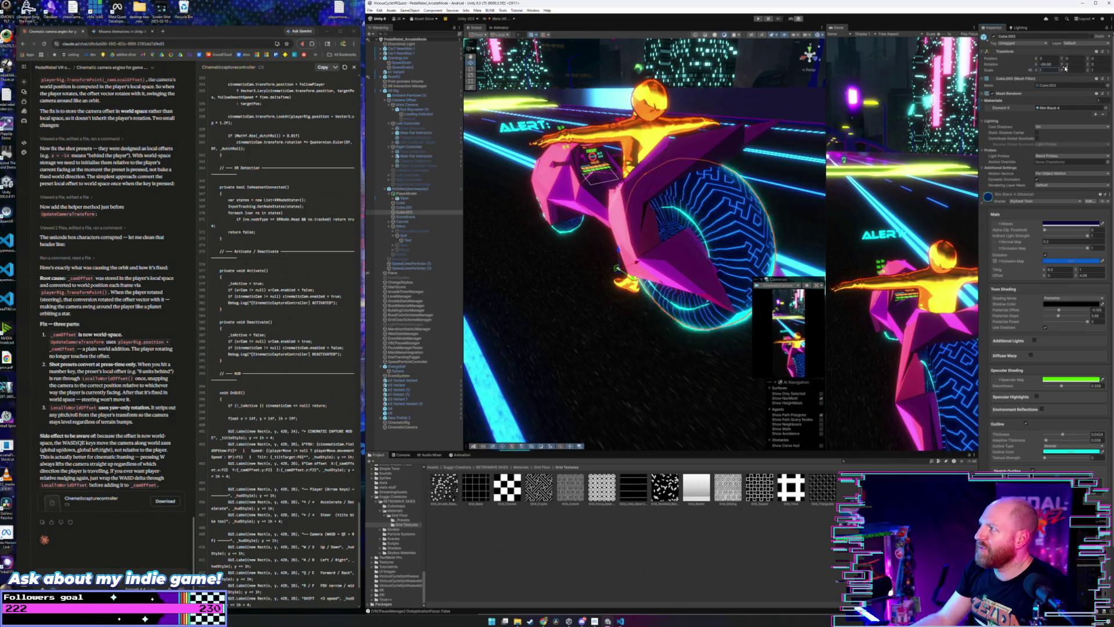
left_click(1064, 71)
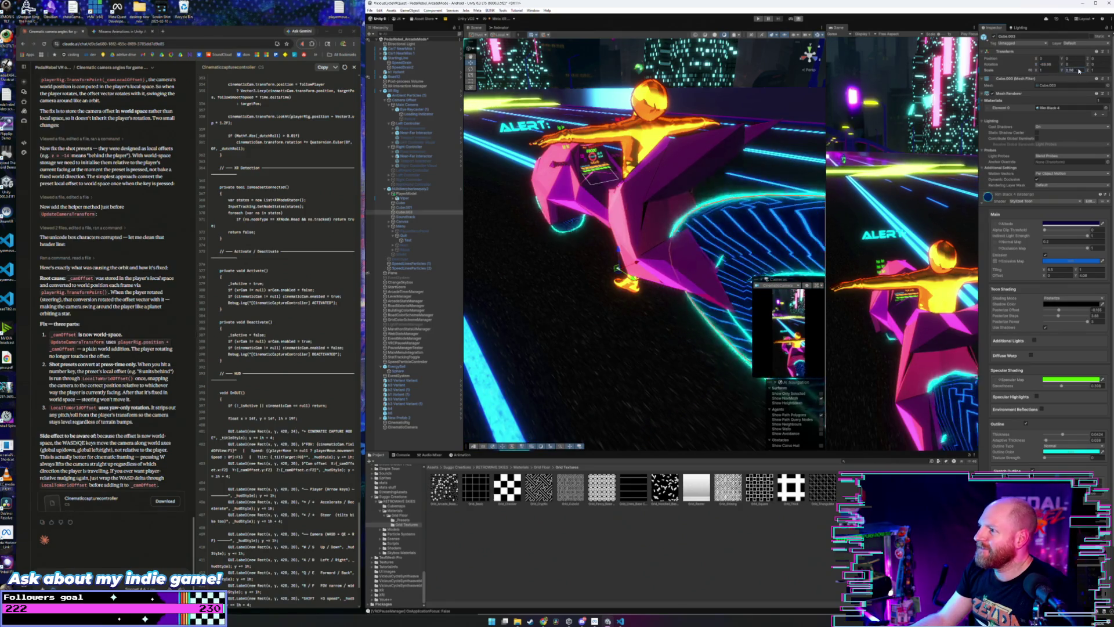
left_click(1051, 64)
type("90")
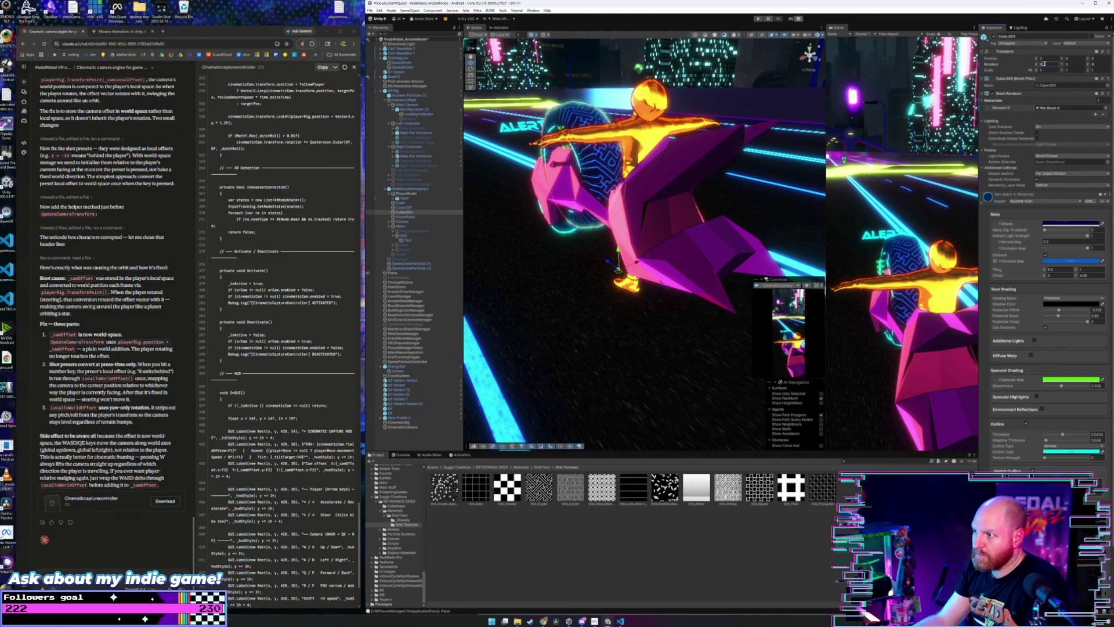
key("Return")
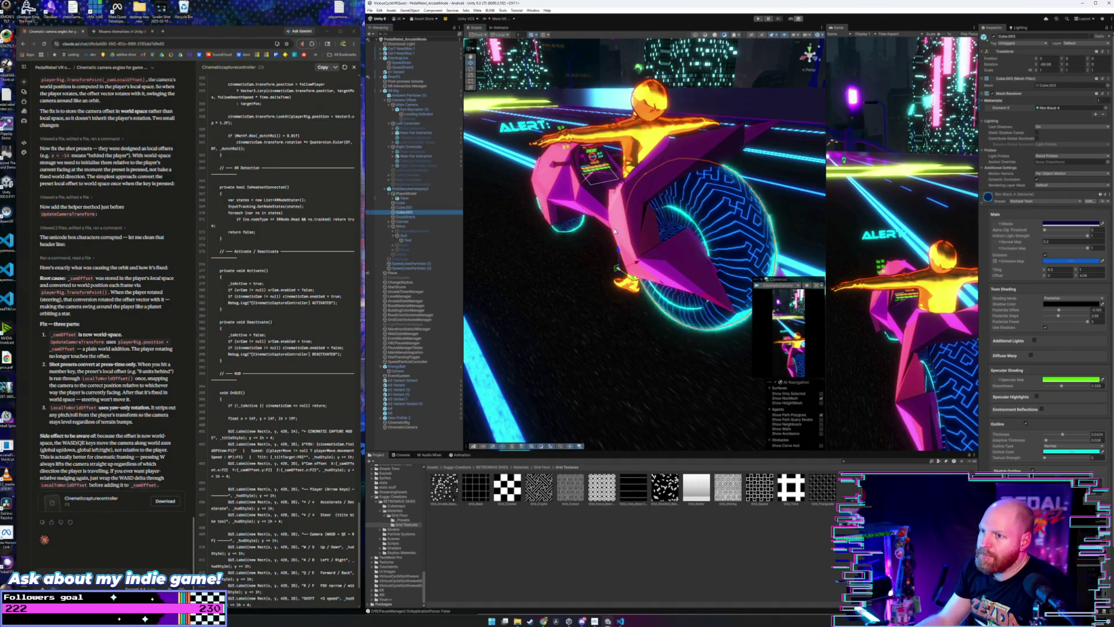
left_click_drag(588, 221, 671, 221)
scroll(671, 221, "up", 3)
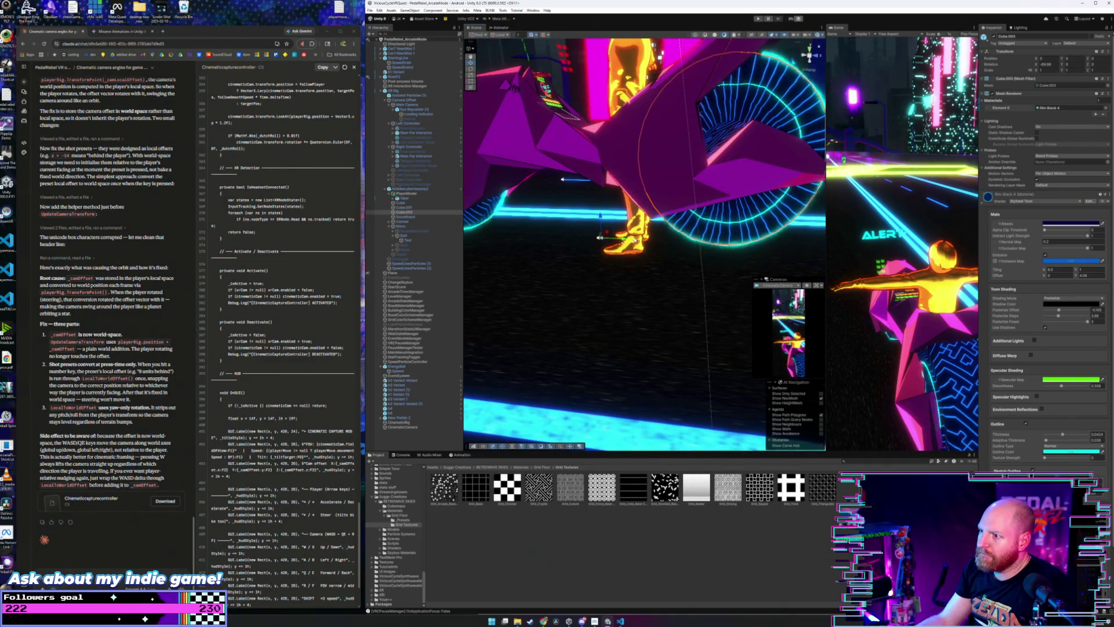
scroll(668, 227, "down", 5)
scroll(667, 227, "up", 5)
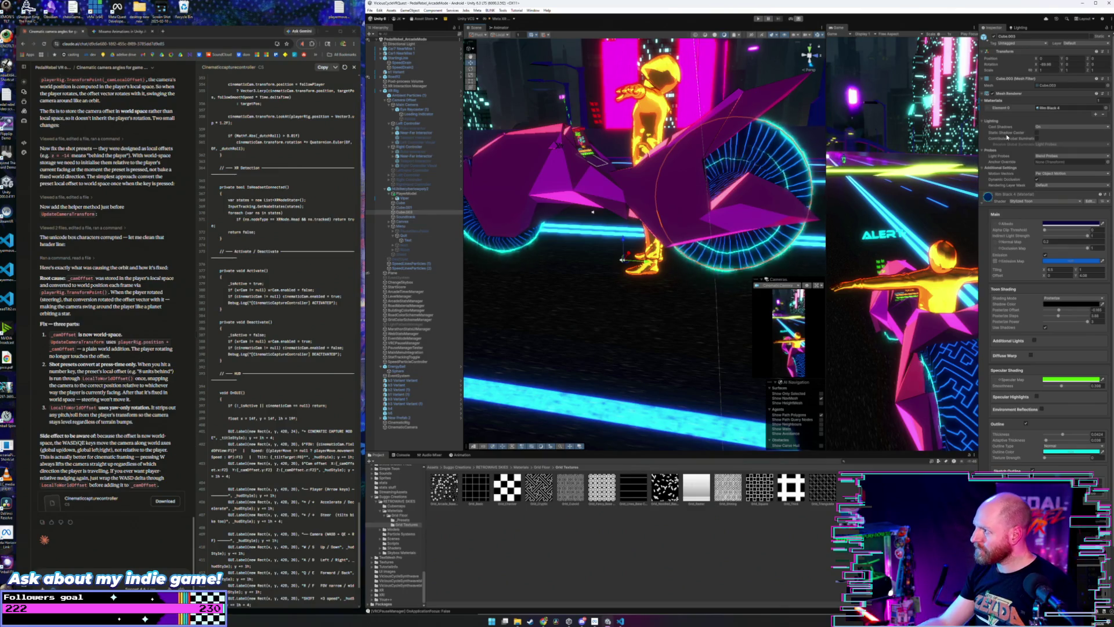
left_click(985, 199)
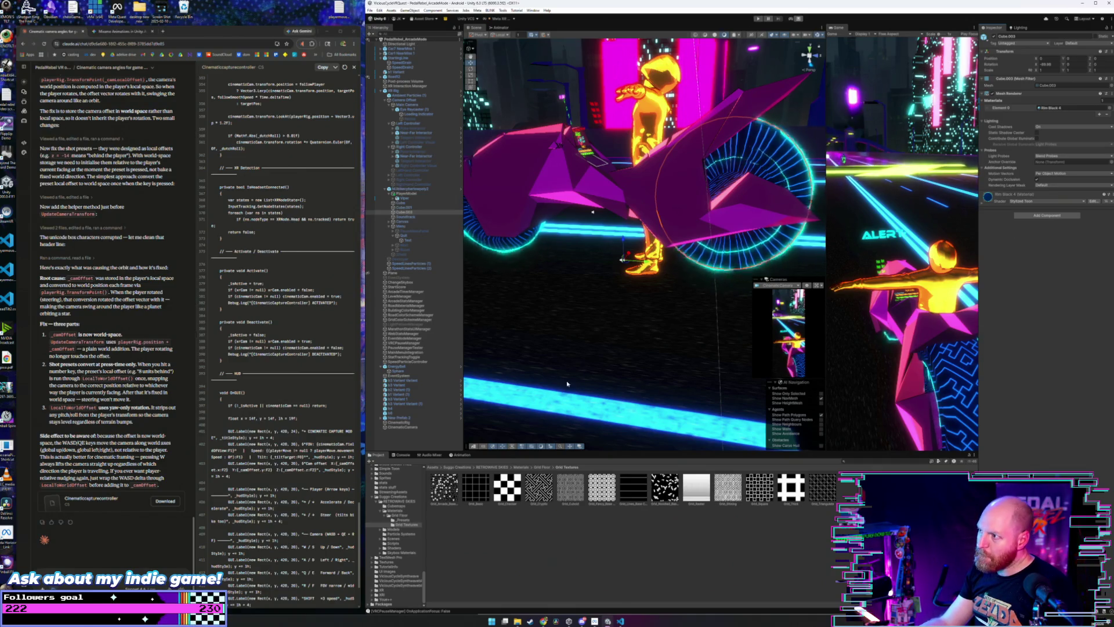
left_click_drag(568, 384, 535, 266)
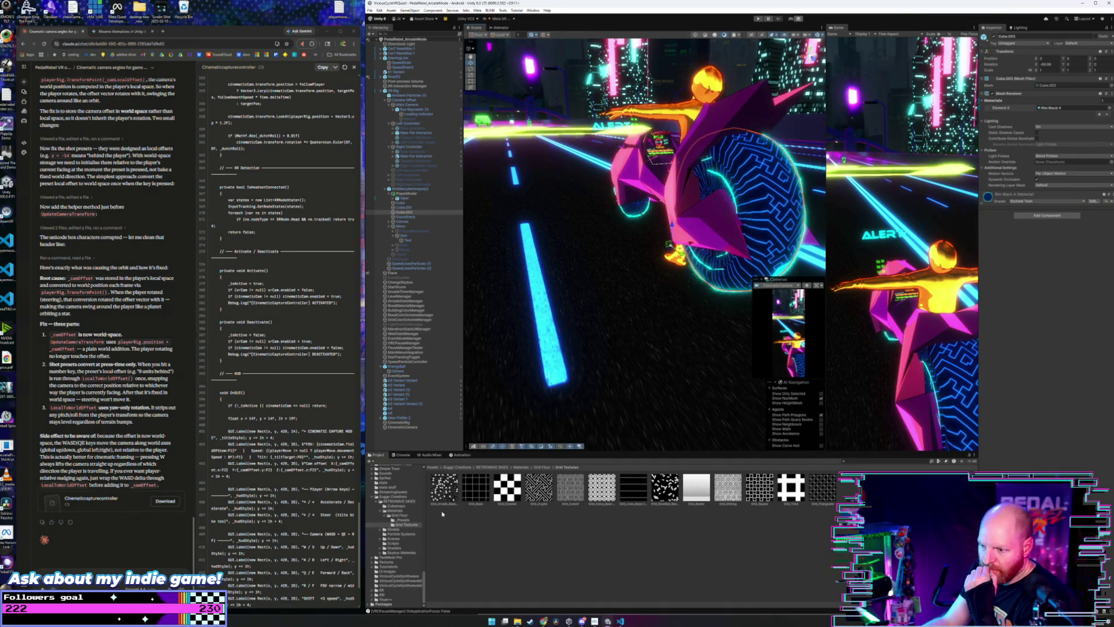
left_click(401, 520)
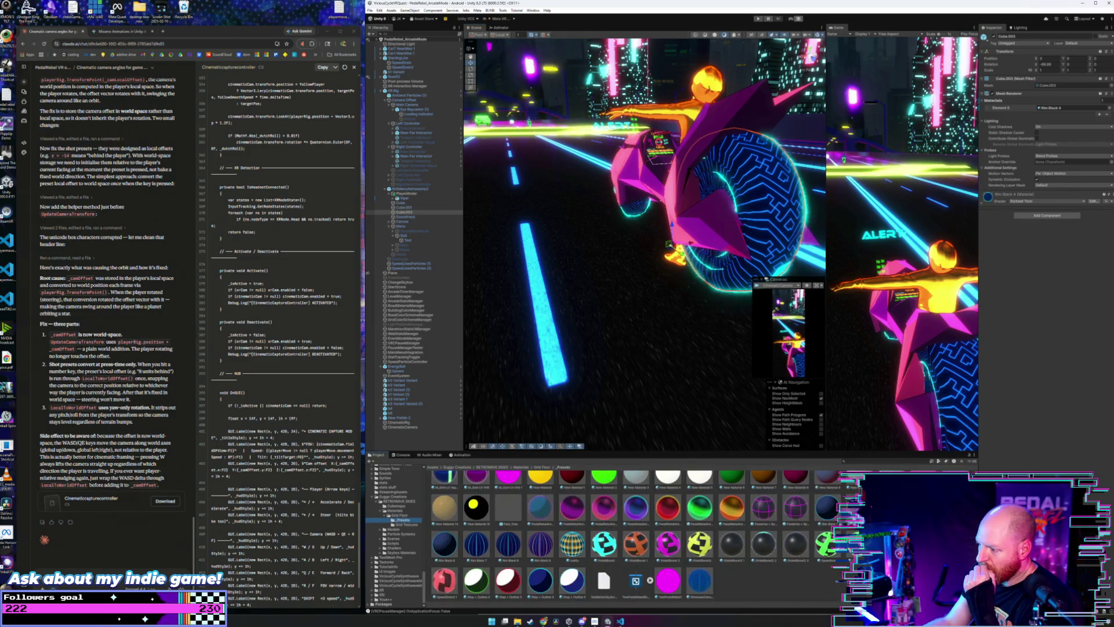
- Untick Emission on Rim Black 4.mat, then select Cube.001 and Cube.002
left_click(445, 544)
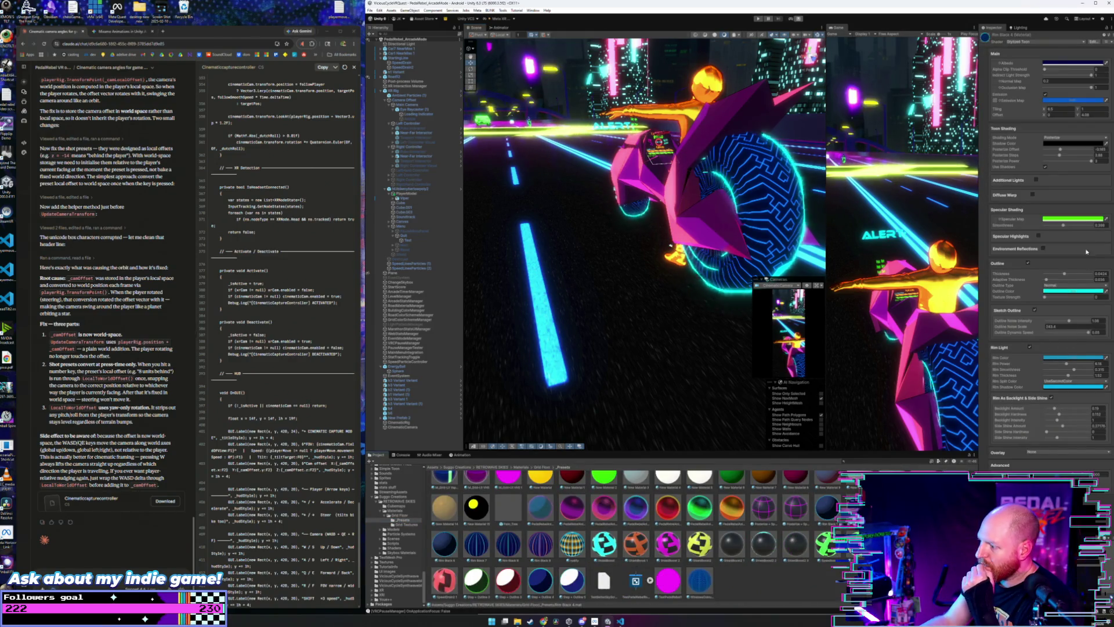
left_click(1047, 97)
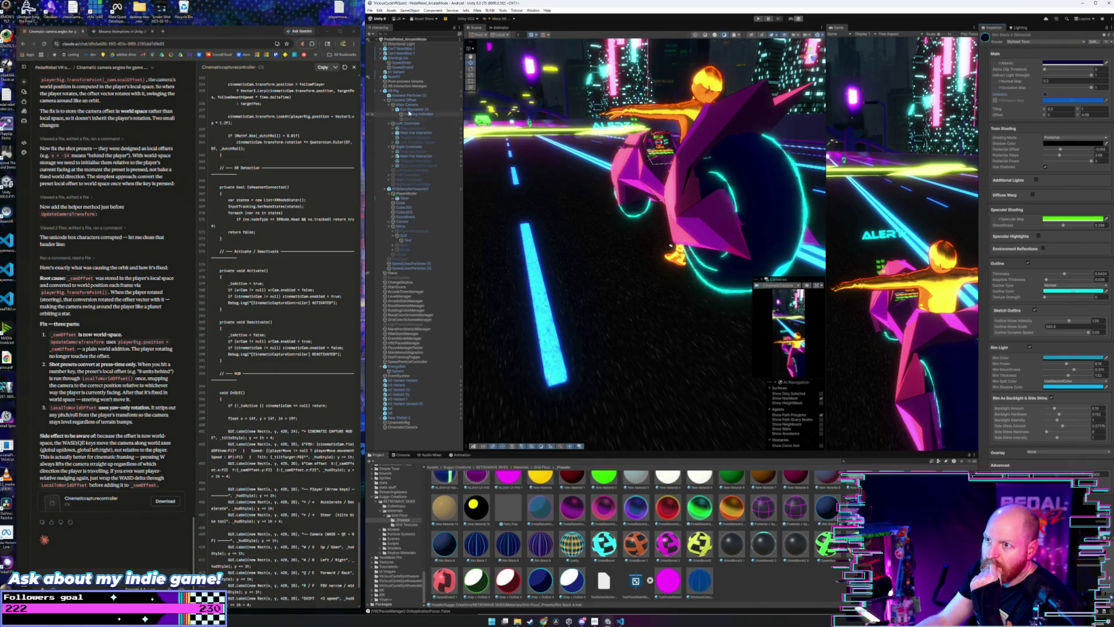
left_click(404, 208)
left_click(404, 213)
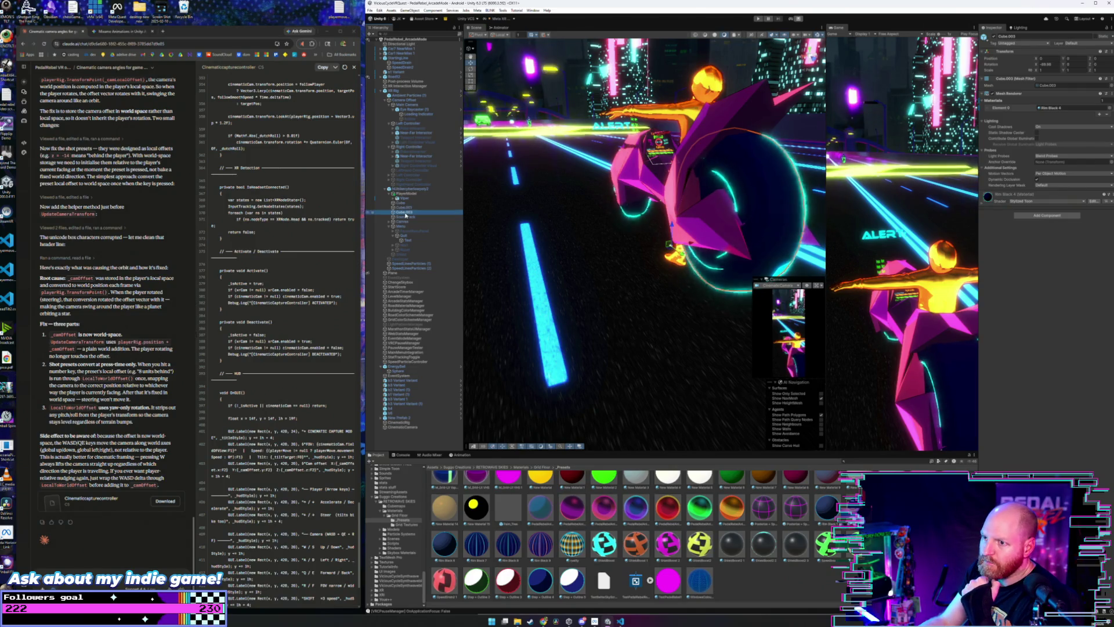
- Duplicate Cube.003 and shift the copy's Position Z to about -0.3, then -0.51
right_click(405, 213)
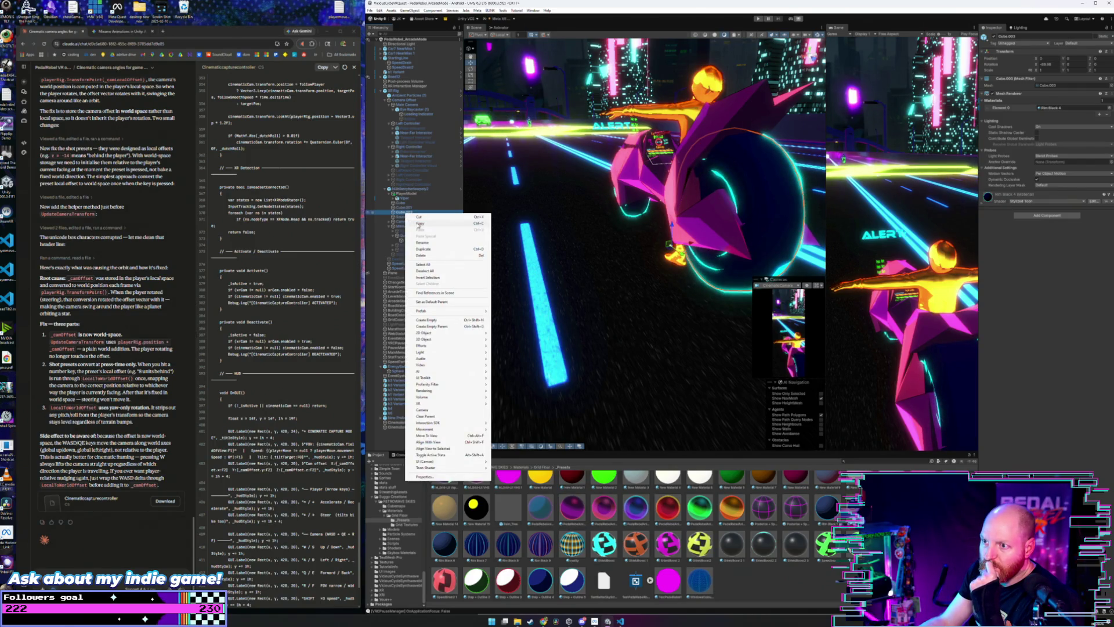
left_click(424, 249)
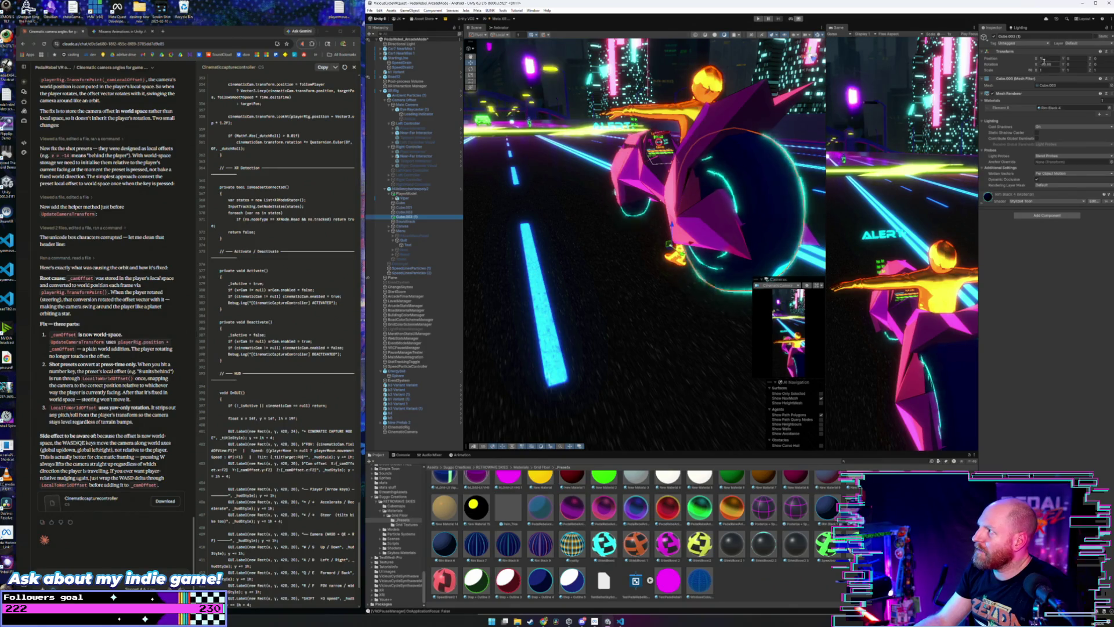
left_click_drag(1091, 59, 1040, 69)
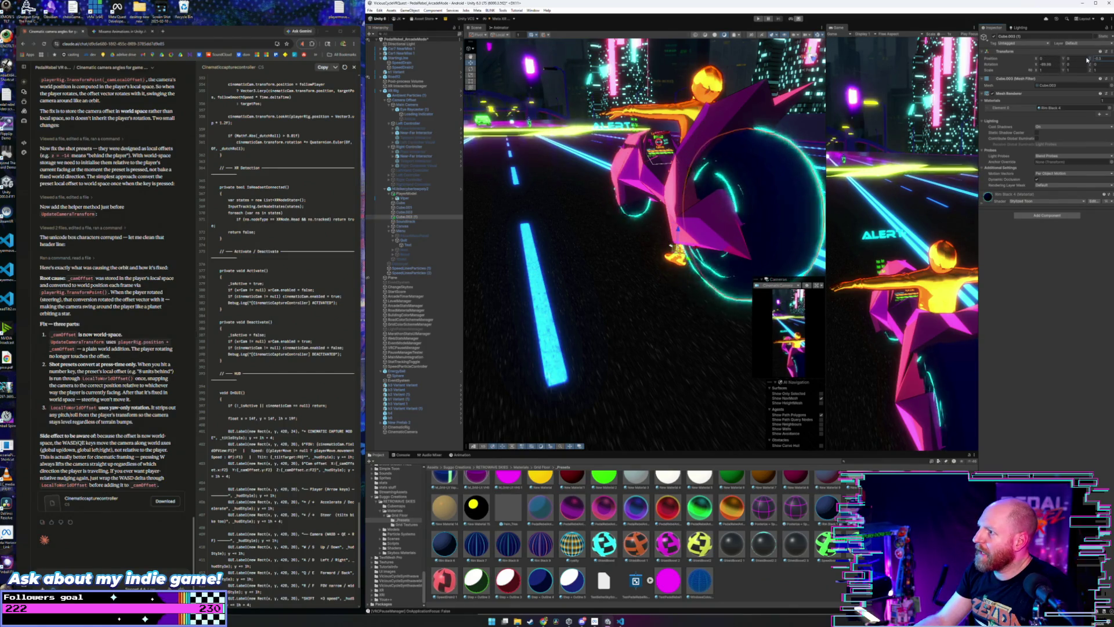
left_click(1038, 70)
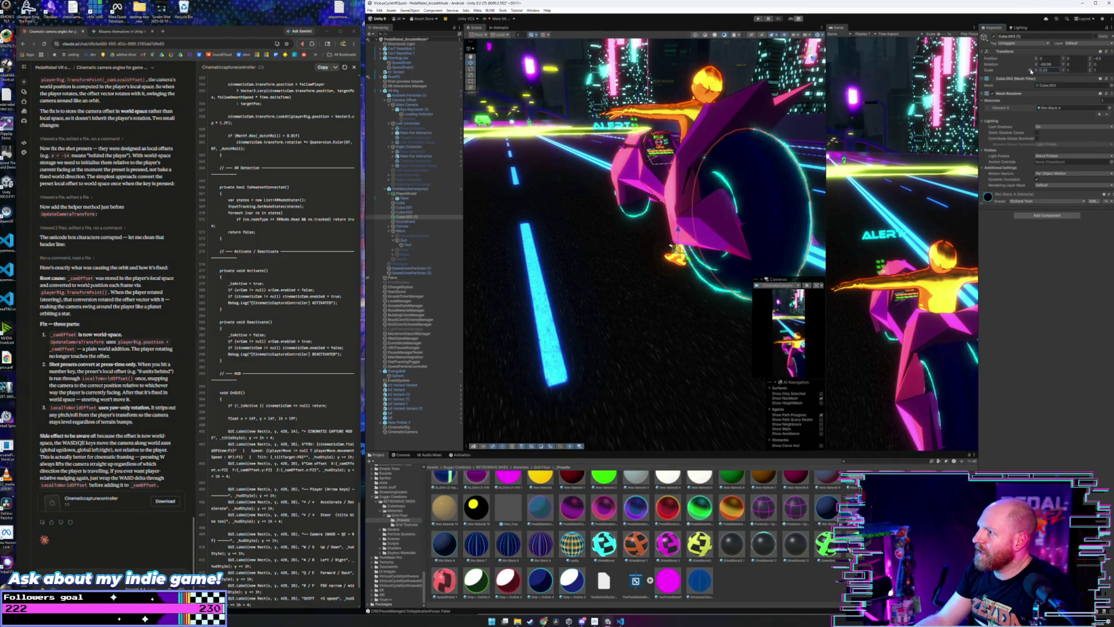
mouse_move(777, 176)
left_mouse_down()
mouse_move(714, 185)
mouse_move(680, 177)
mouse_move(830, 193)
left_mouse_up()
left_click_drag(1091, 58, 1092, 62)
mouse_move(667, 174)
left_mouse_down()
mouse_move(697, 163)
mouse_move(808, 50)
mouse_move(654, 156)
mouse_move(810, 47)
mouse_move(645, 172)
mouse_move(692, 166)
mouse_move(563, 150)
mouse_move(662, 169)
left_mouse_up()
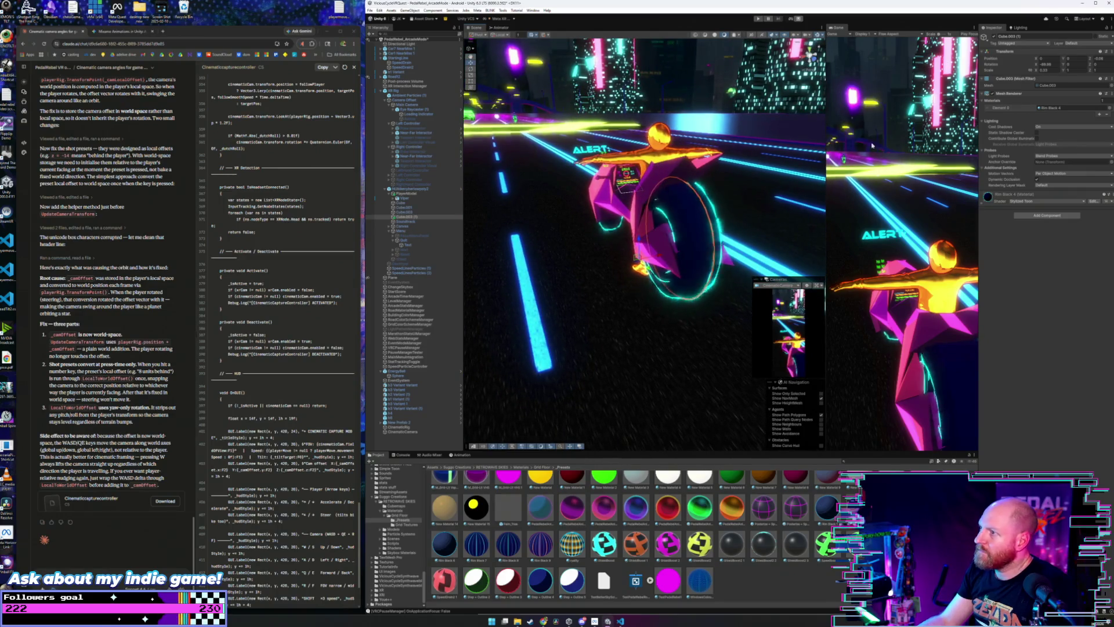
- Duplicate Cube.003 (1) with Ctrl+D into Cube.003 (2), then select the XR Rig and Canvas
left_click(408, 217)
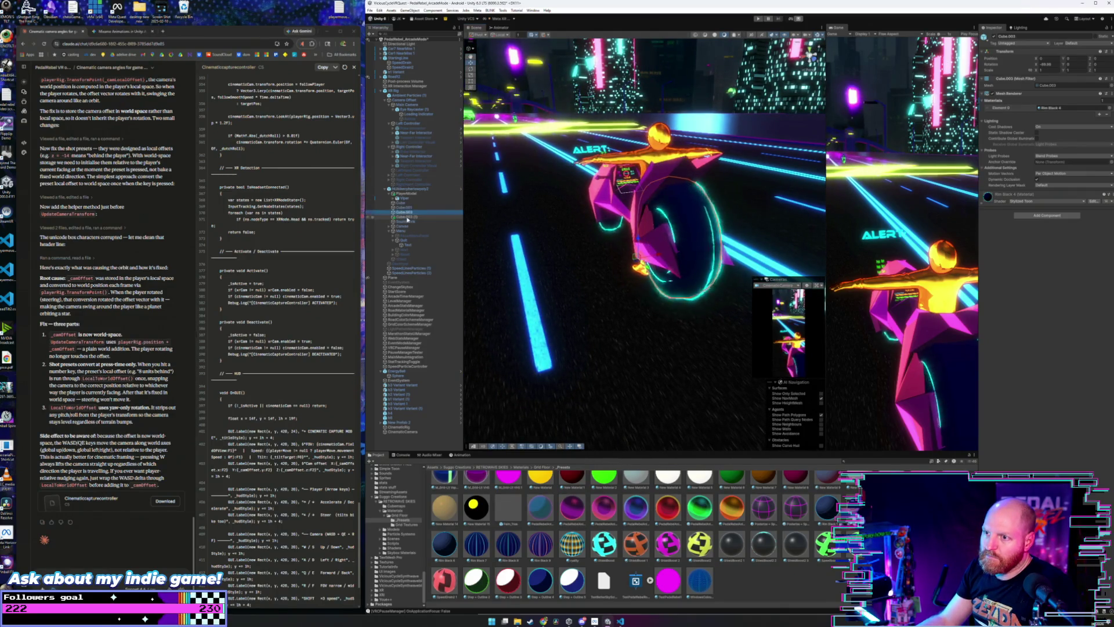
key("ctrl+d")
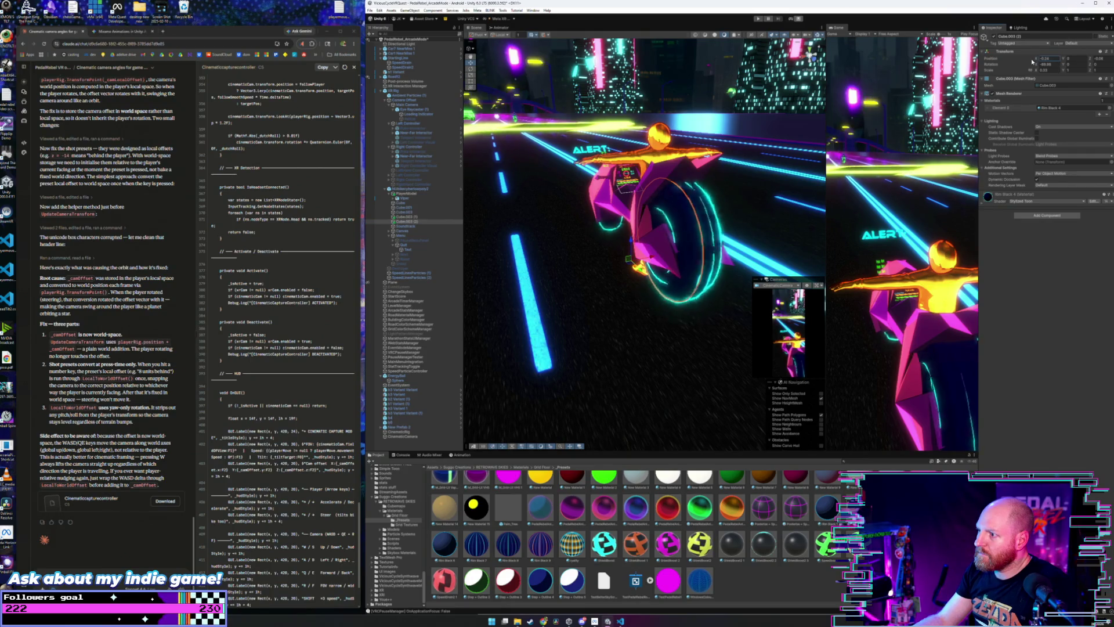
left_click_drag(743, 223, 782, 110)
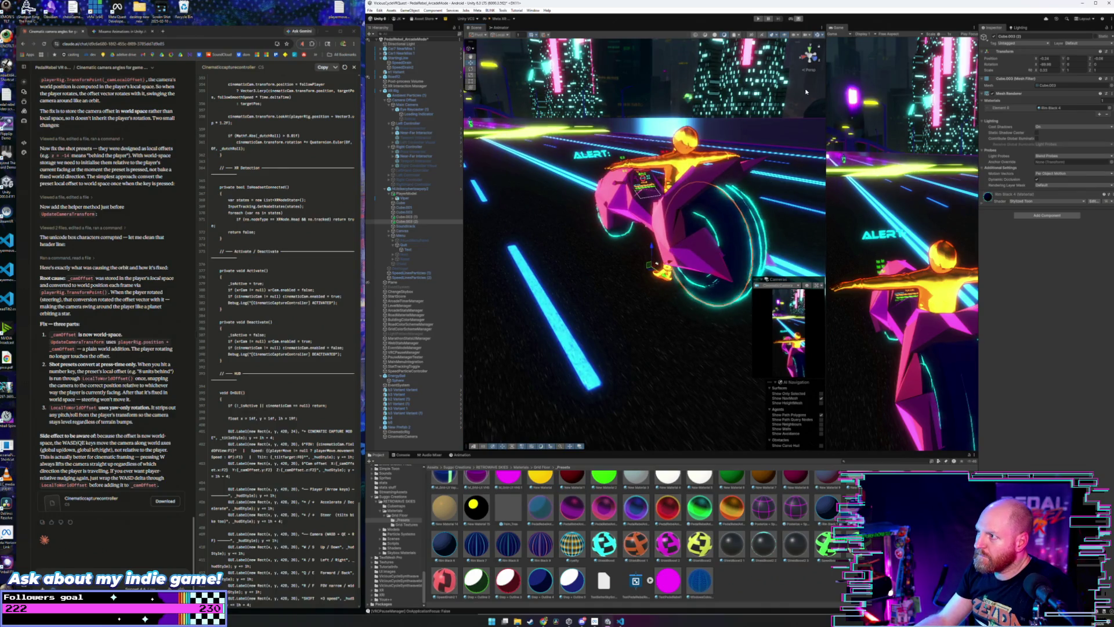
left_click(784, 121)
right_click(784, 120)
left_click(797, 105)
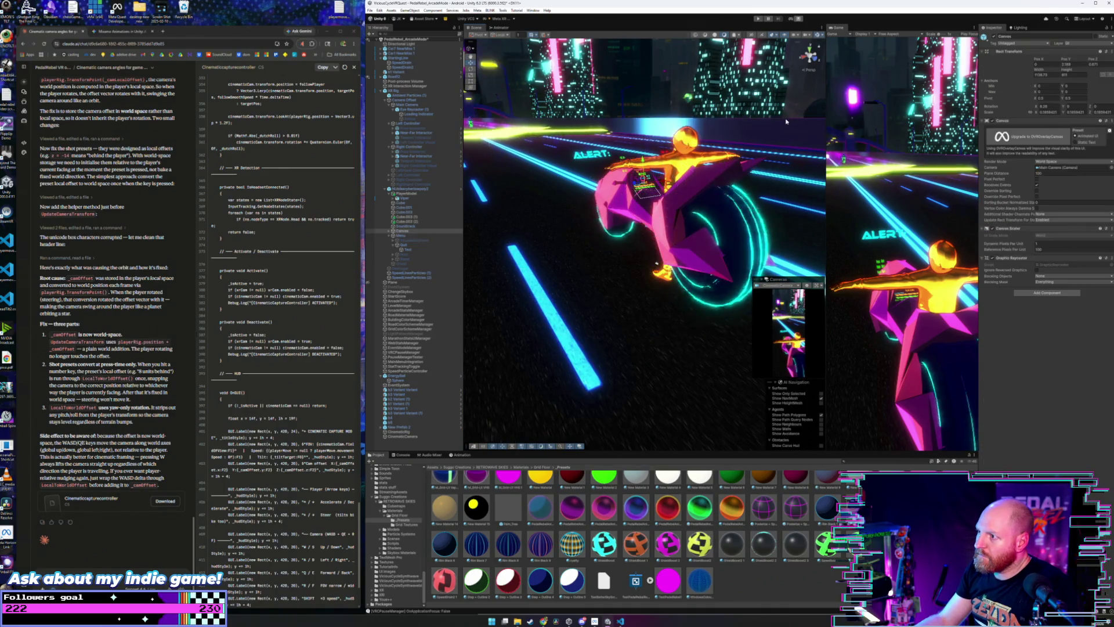
- Rotate Cube.003 (2) to X -89.52, Y 4.2 and move it to Position X 0.028
mouse_move(797, 105)
left_mouse_down()
mouse_move(806, 118)
mouse_move(1007, 129)
mouse_move(1009, 114)
left_mouse_up()
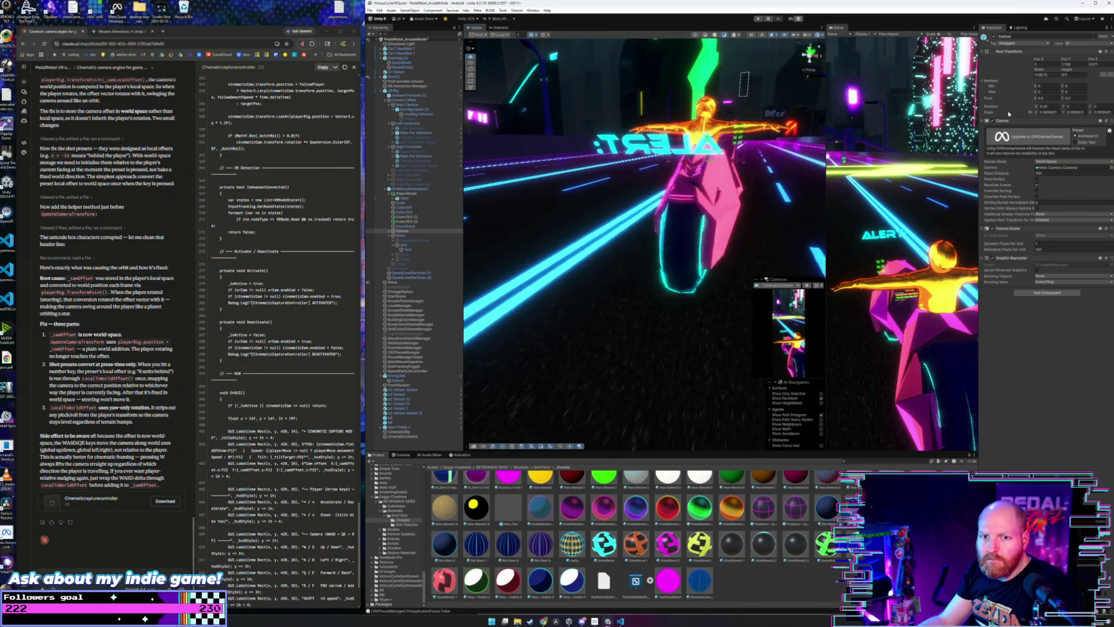
mouse_move(1002, 114)
left_mouse_down()
mouse_move(831, 99)
mouse_move(767, 108)
mouse_move(806, 123)
mouse_move(737, 251)
mouse_move(729, 213)
left_mouse_up()
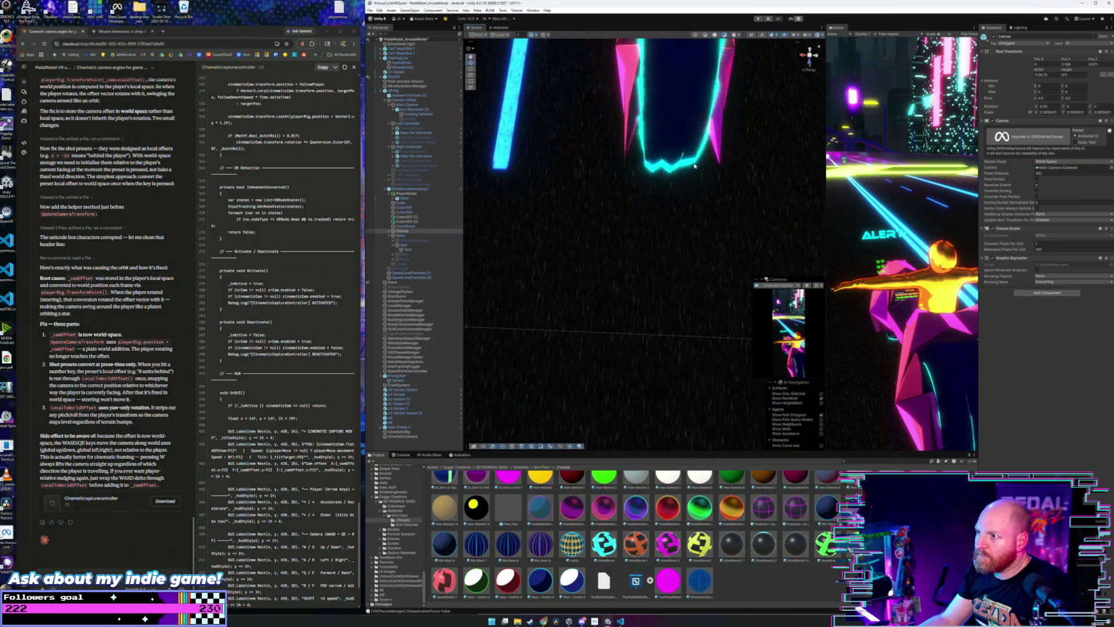
left_click(604, 221)
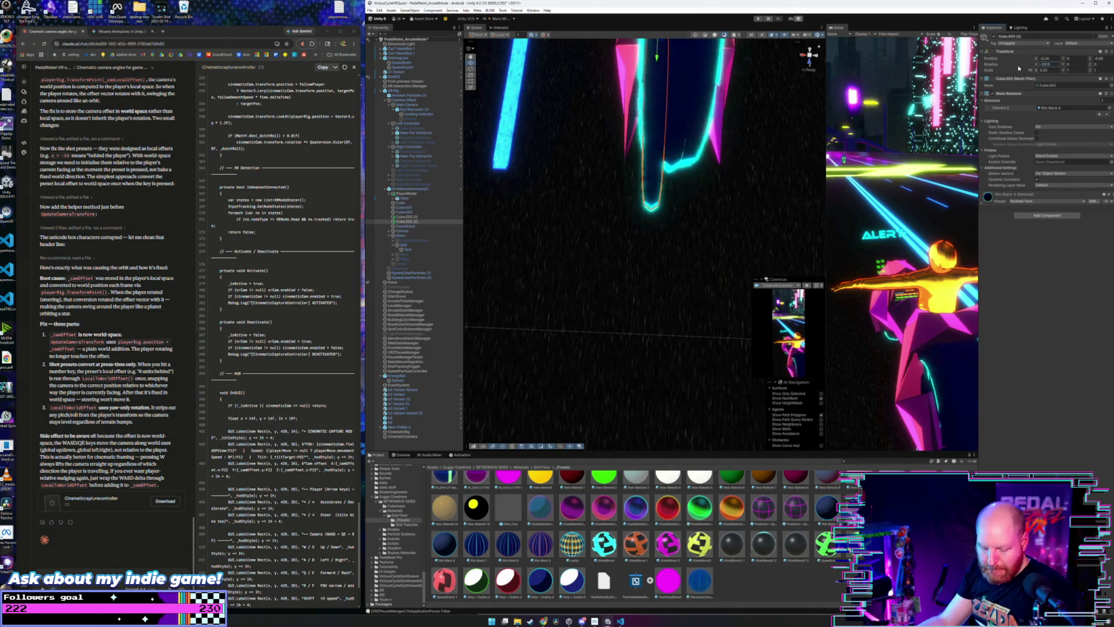
left_click_drag(1018, 65, 1057, 66)
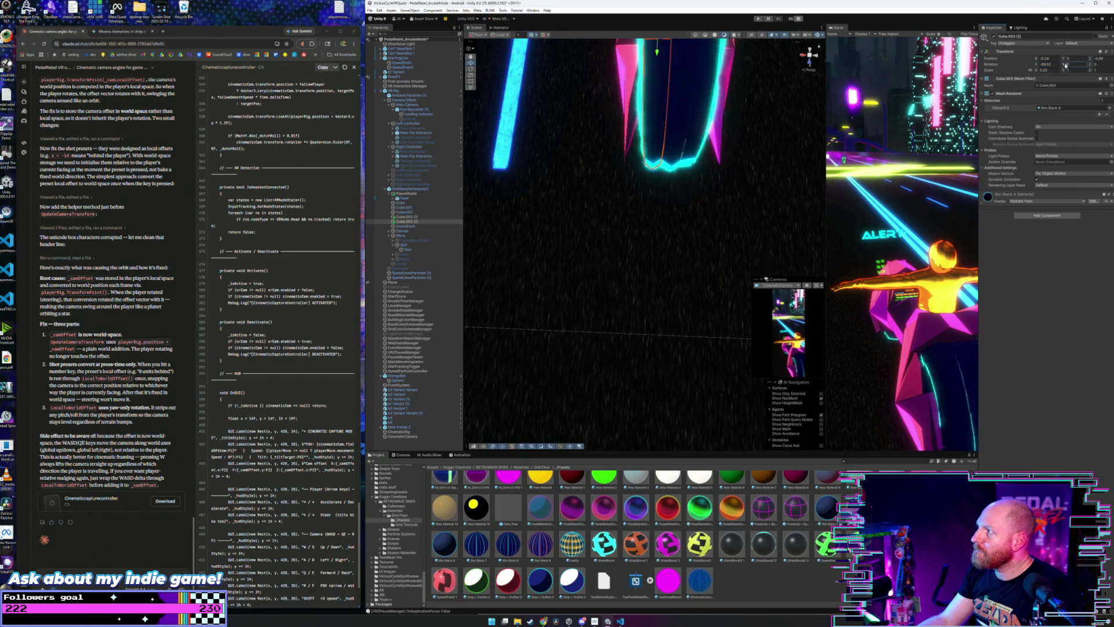
type("4.2")
scroll(777, 84, "down", 3)
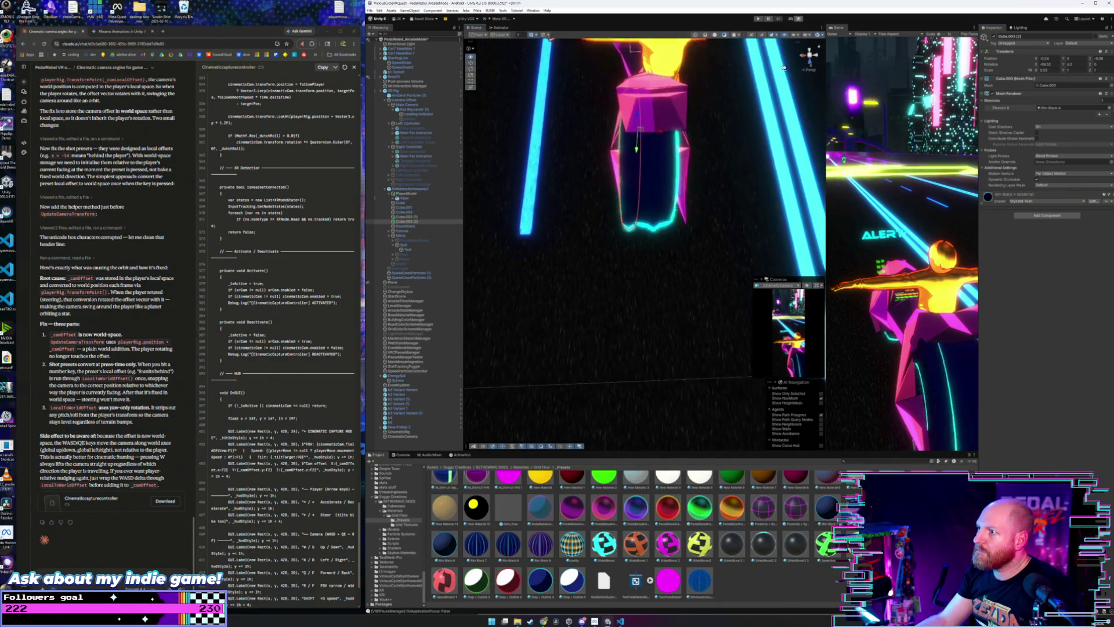
mouse_move(659, 155)
left_mouse_down()
mouse_move(760, 153)
mouse_move(744, 203)
mouse_move(749, 139)
mouse_move(736, 141)
left_mouse_up()
scroll(761, 153, "up", 3)
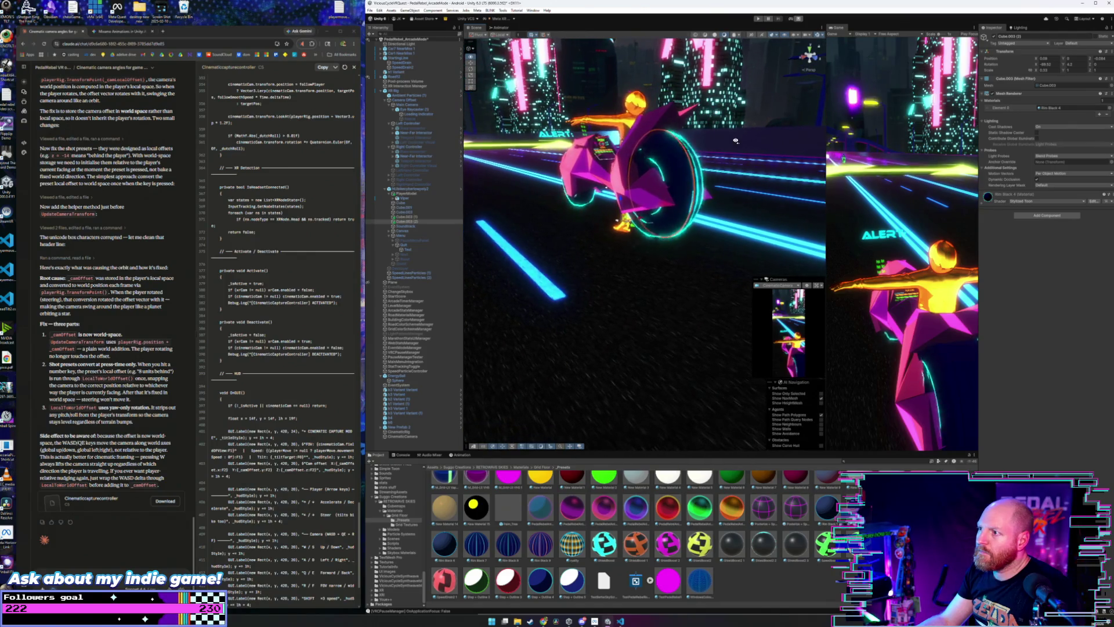
- Turn Cube.003 (2) to about -3.8 Y rotation and shift its Position X to -0.27
left_click(780, 91)
left_click(783, 95)
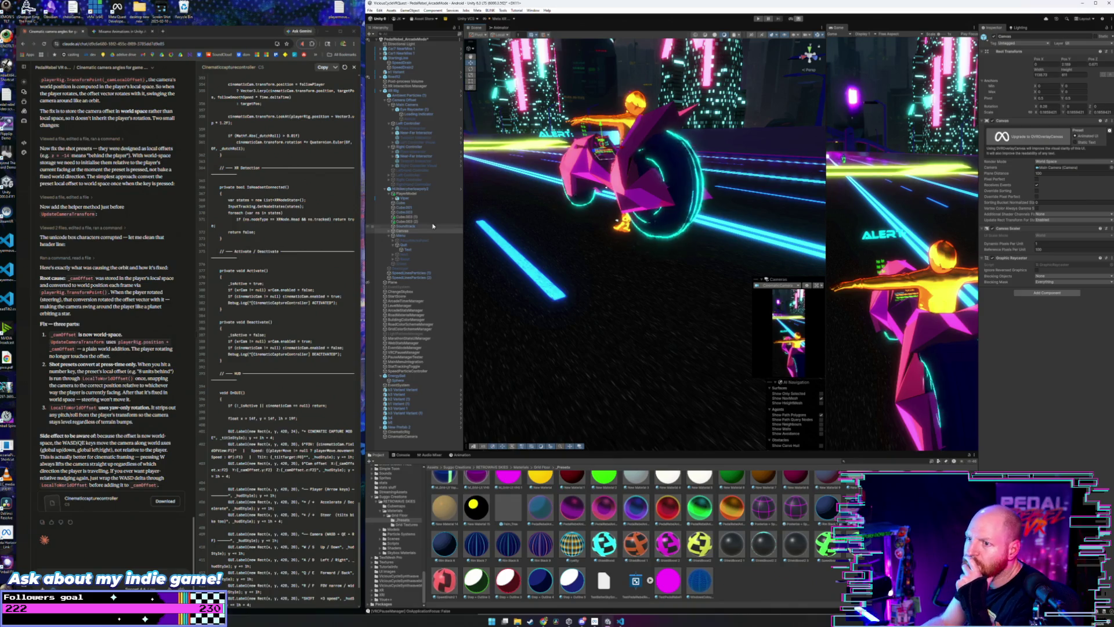
left_click(564, 199)
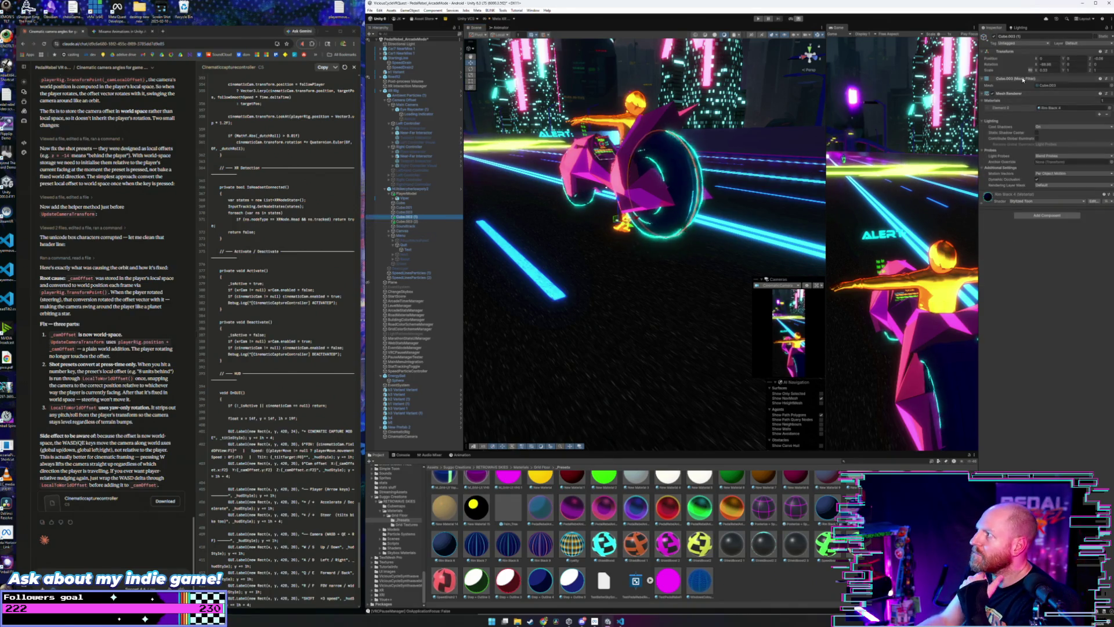
left_click(424, 221)
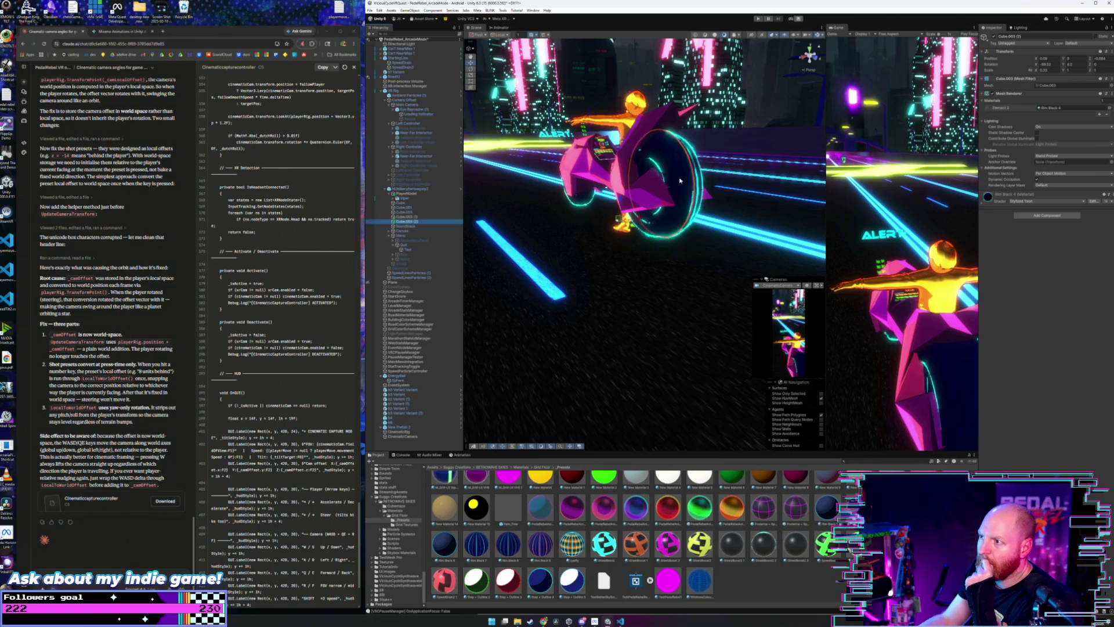
left_click(1064, 65)
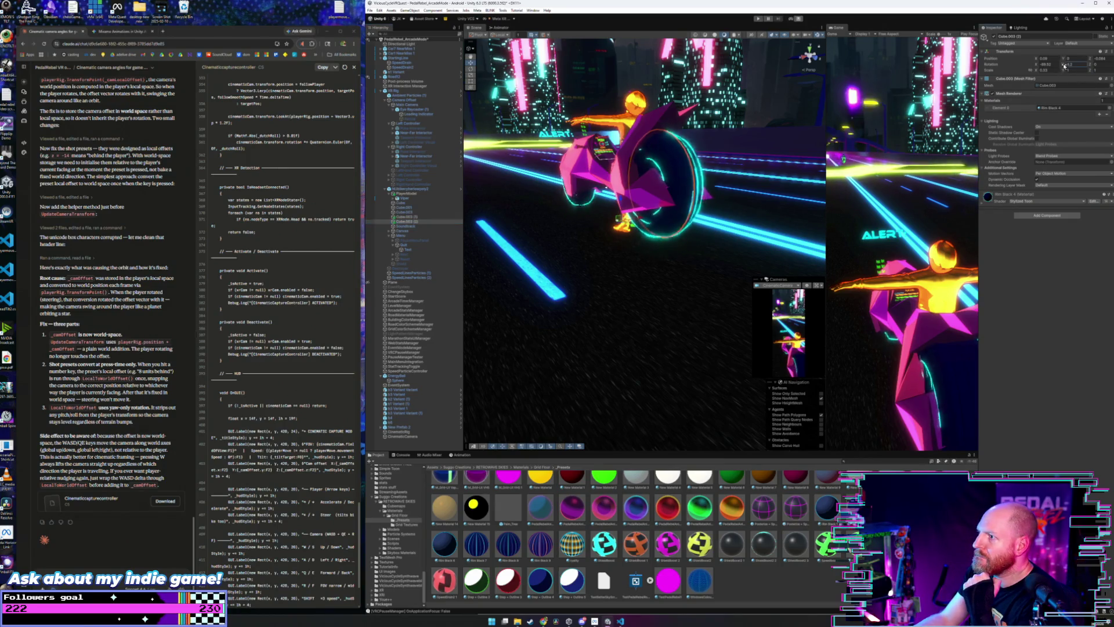
left_click_drag(1062, 65, 1015, 74)
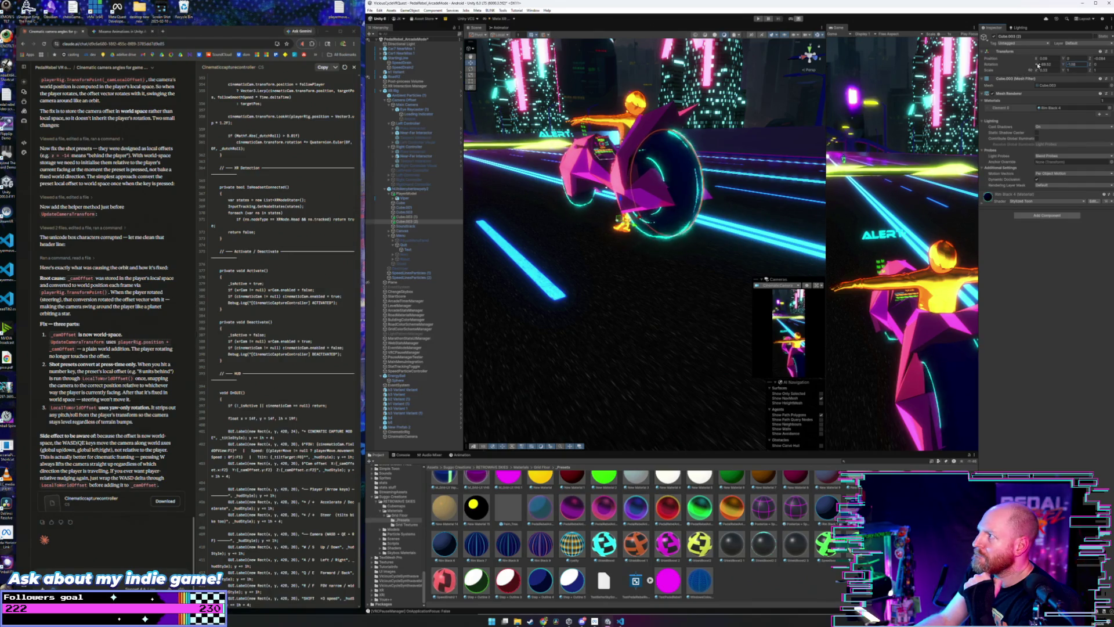
left_click(1035, 58)
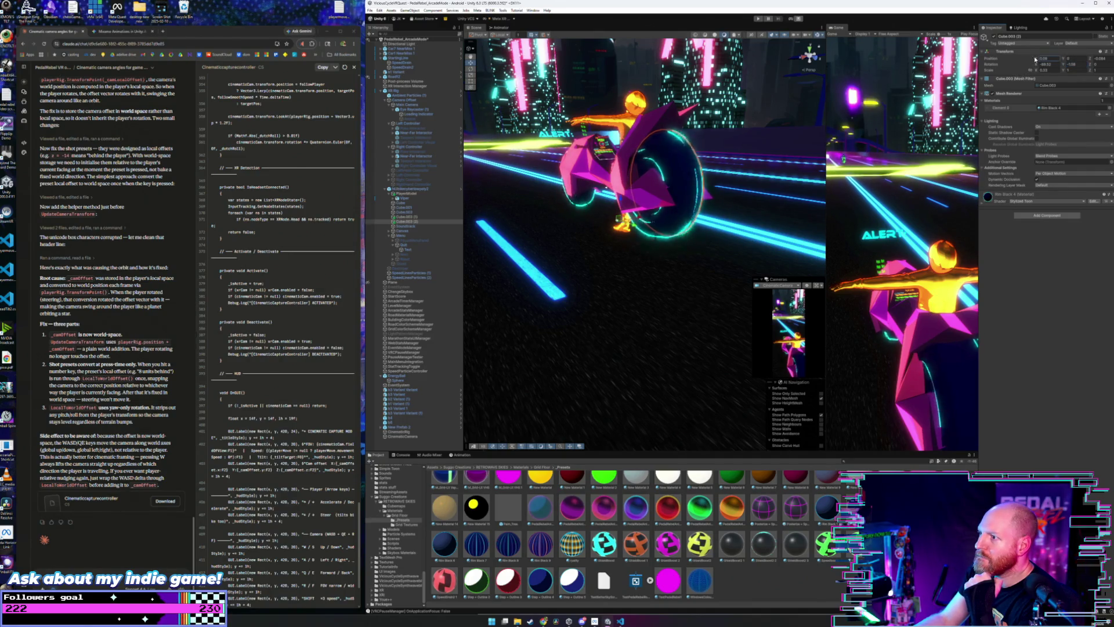
left_click_drag(1034, 57, 1033, 59)
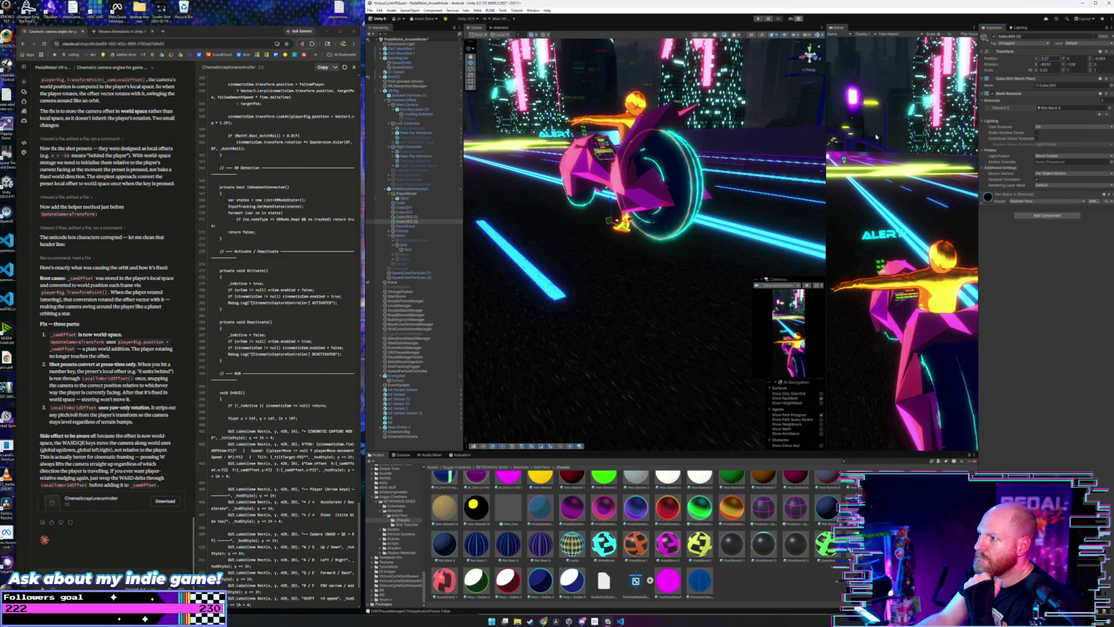
- Turn Cube.003 (1) slightly around Y and move its Position X to -0.23
left_click(770, 105)
left_click(780, 105)
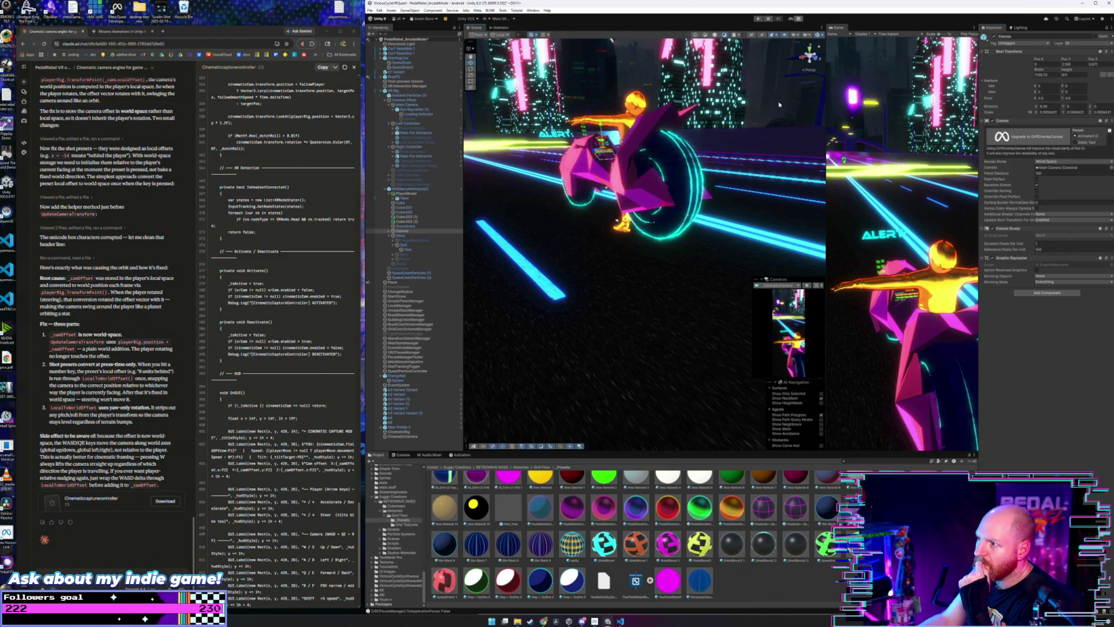
mouse_move(781, 105)
left_mouse_down()
mouse_move(751, 129)
mouse_move(746, 158)
mouse_move(638, 111)
mouse_move(832, 135)
left_mouse_up()
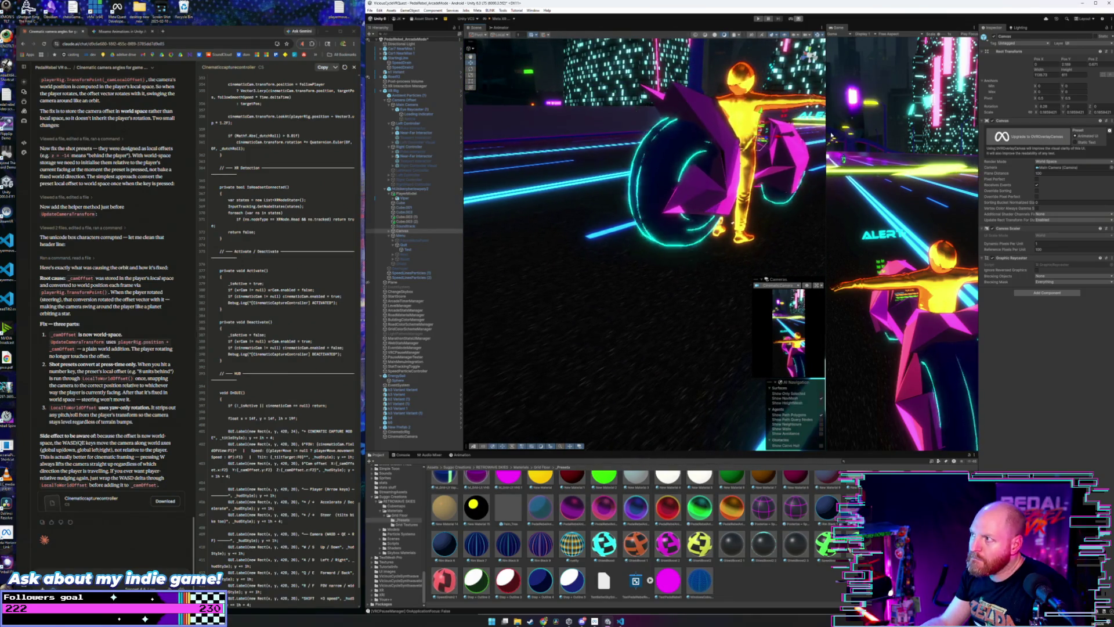
left_click(413, 221)
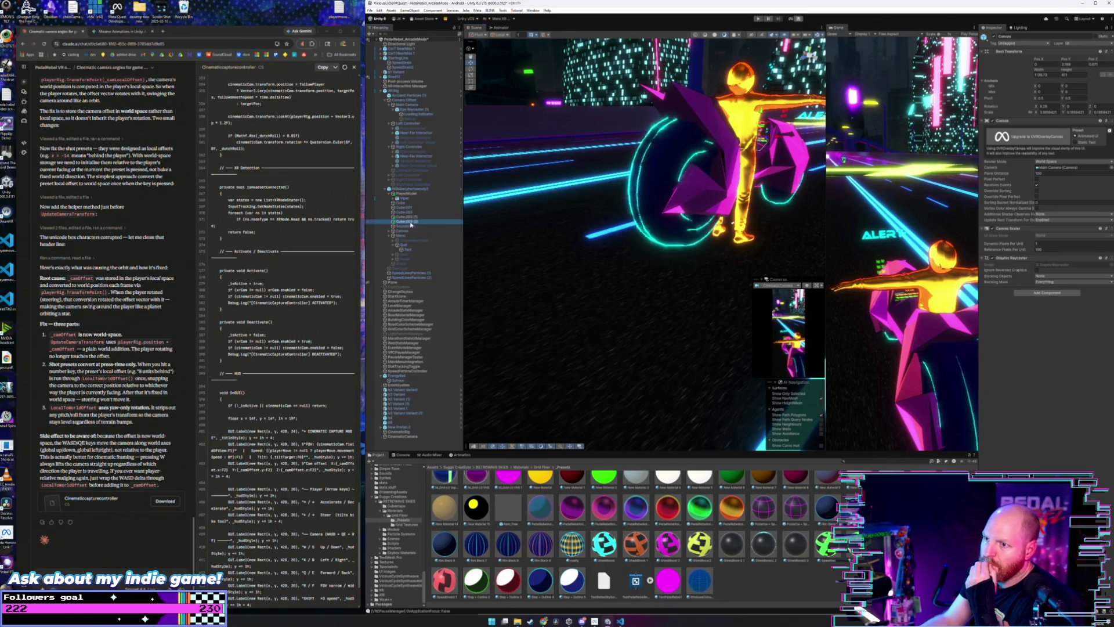
left_click(414, 216)
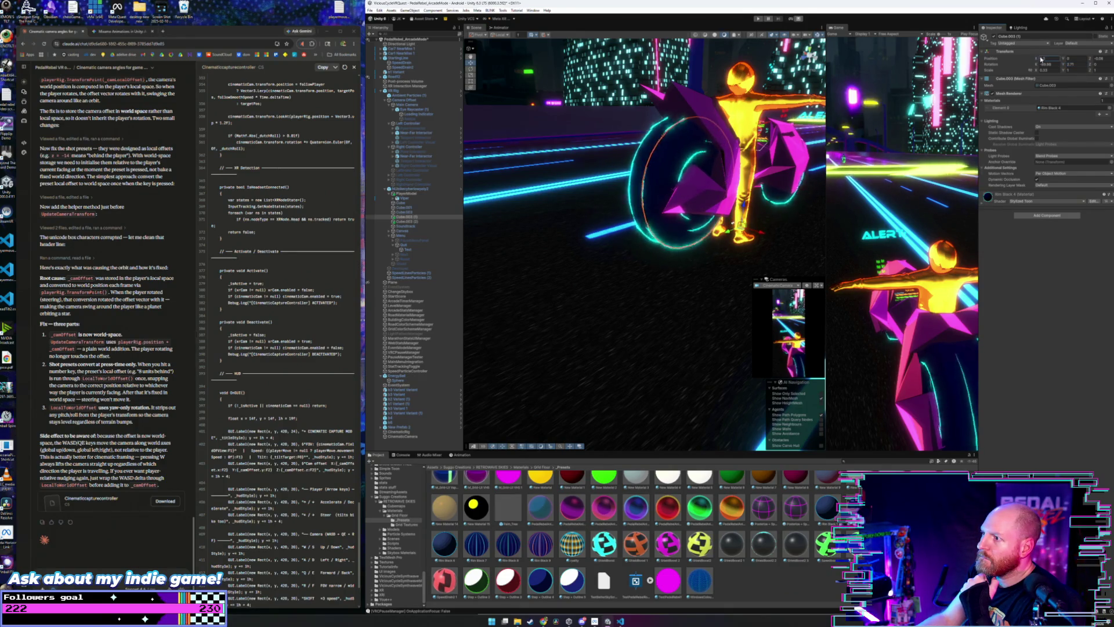
left_click_drag(1064, 66, 1066, 66)
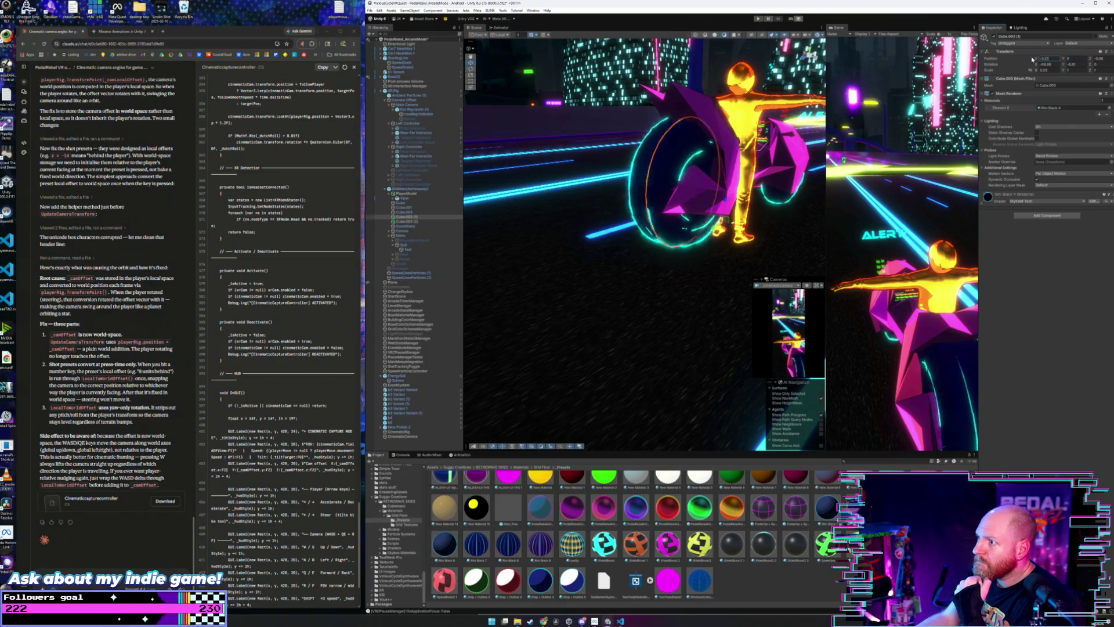
left_click_drag(1031, 58, 1032, 59)
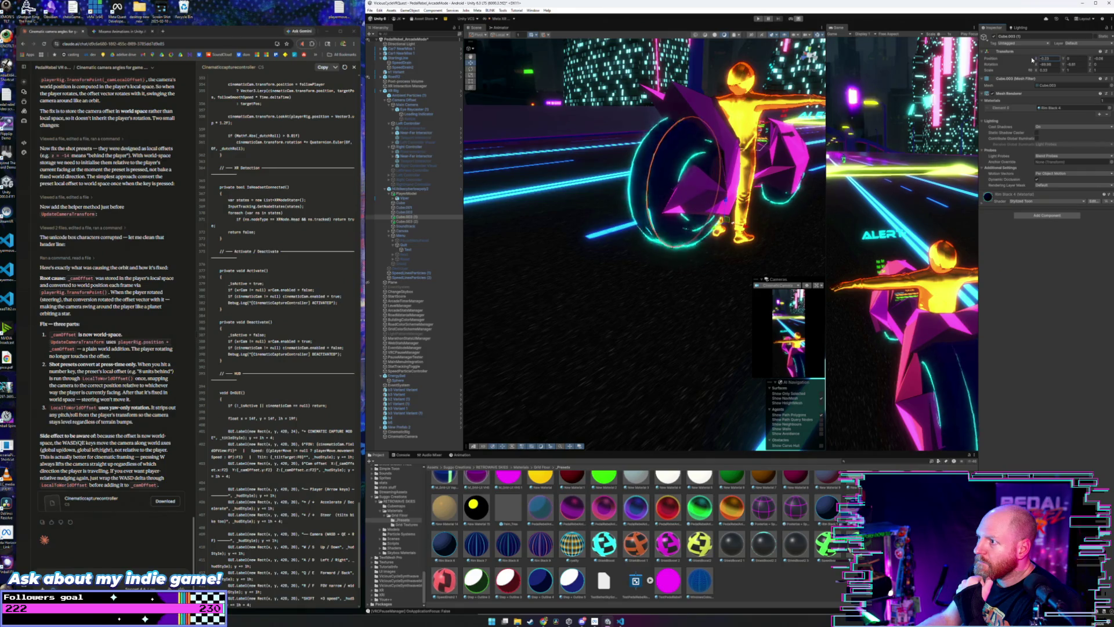
left_click(768, 74)
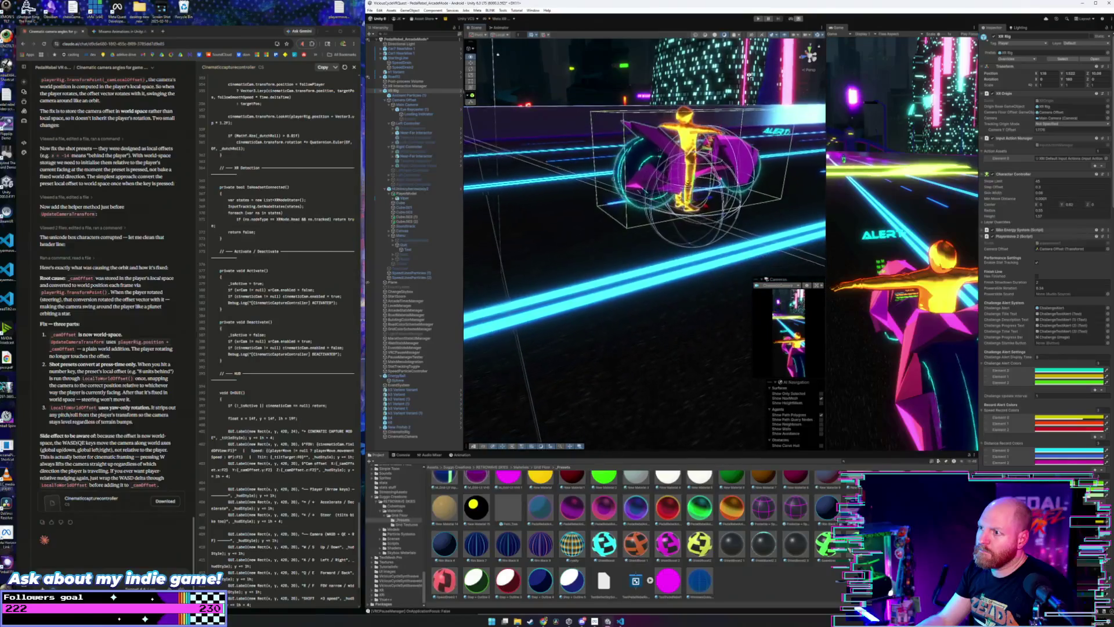
- Slide the Cube.003 (1) wheel disc's Position Z until it lines up with the bike wheel
left_click(616, 66)
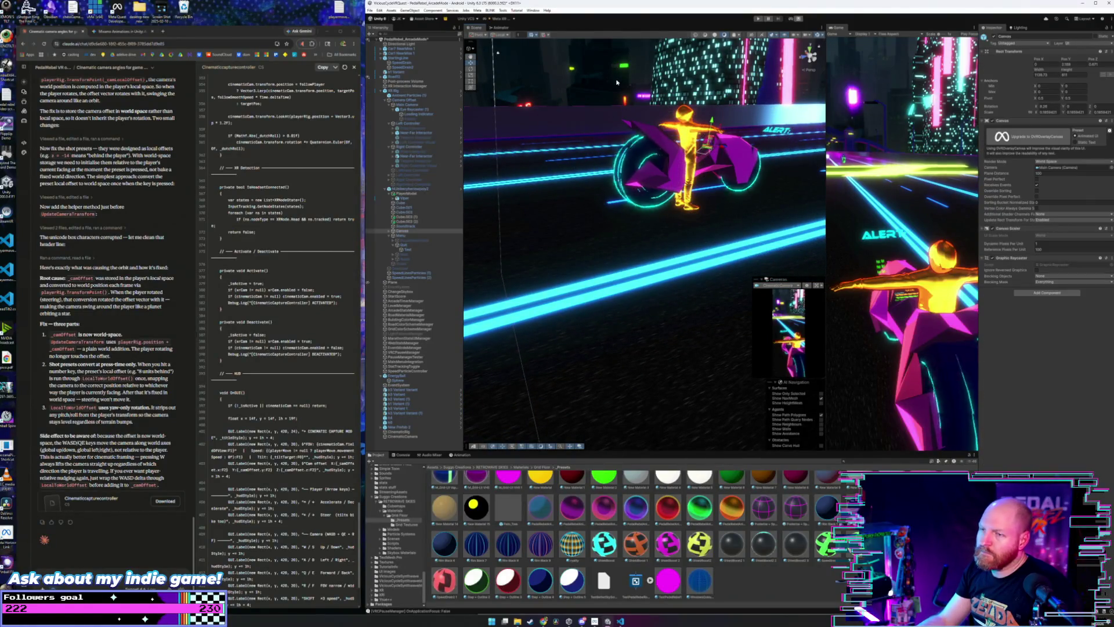
mouse_move(615, 67)
left_mouse_down()
mouse_move(688, 90)
mouse_move(781, 76)
mouse_move(785, 95)
mouse_move(741, 206)
left_mouse_up()
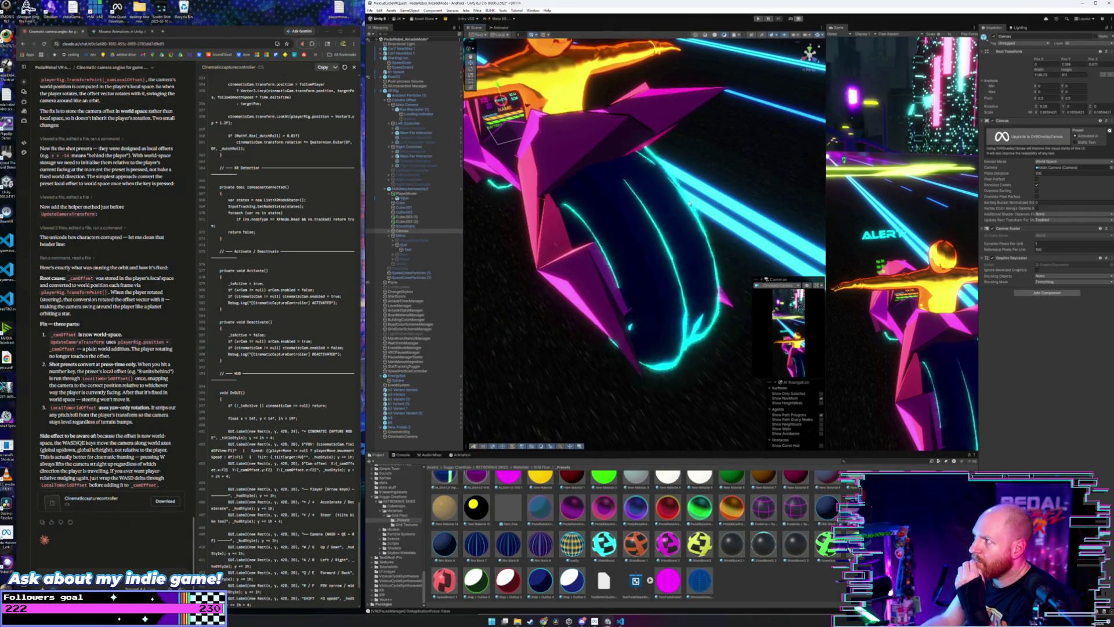
left_click(720, 214)
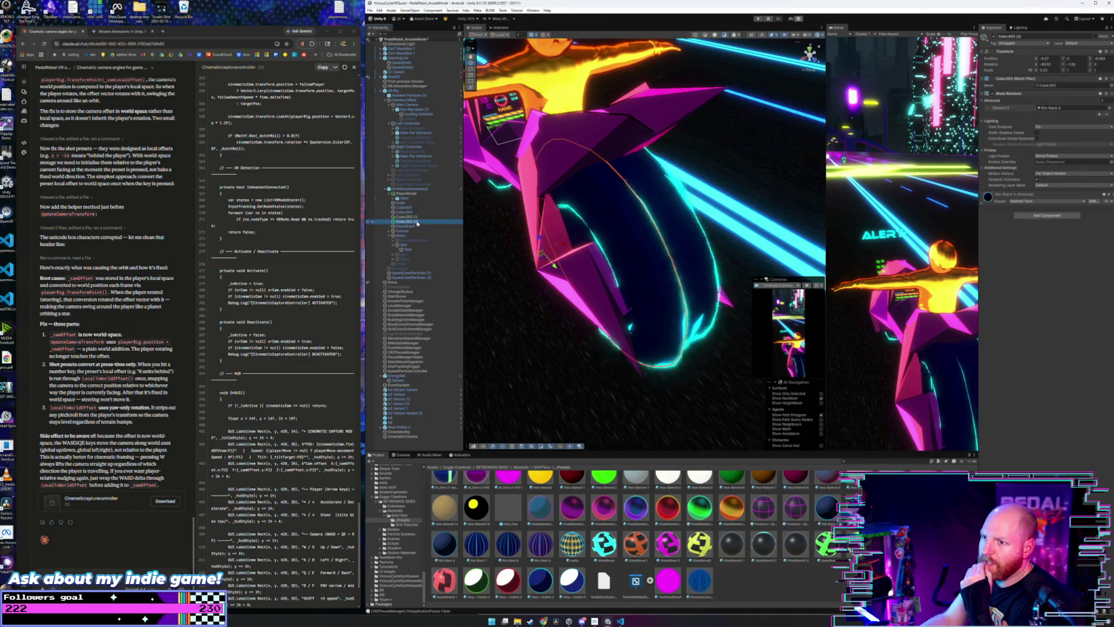
left_click(586, 203)
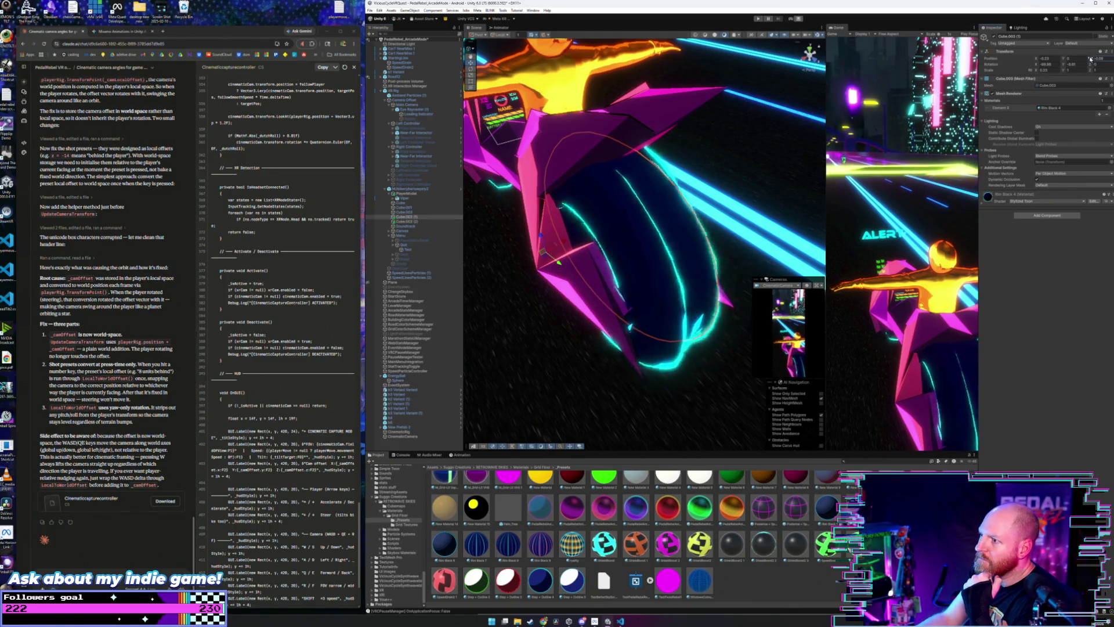
left_click_drag(1090, 59, 1033, 59)
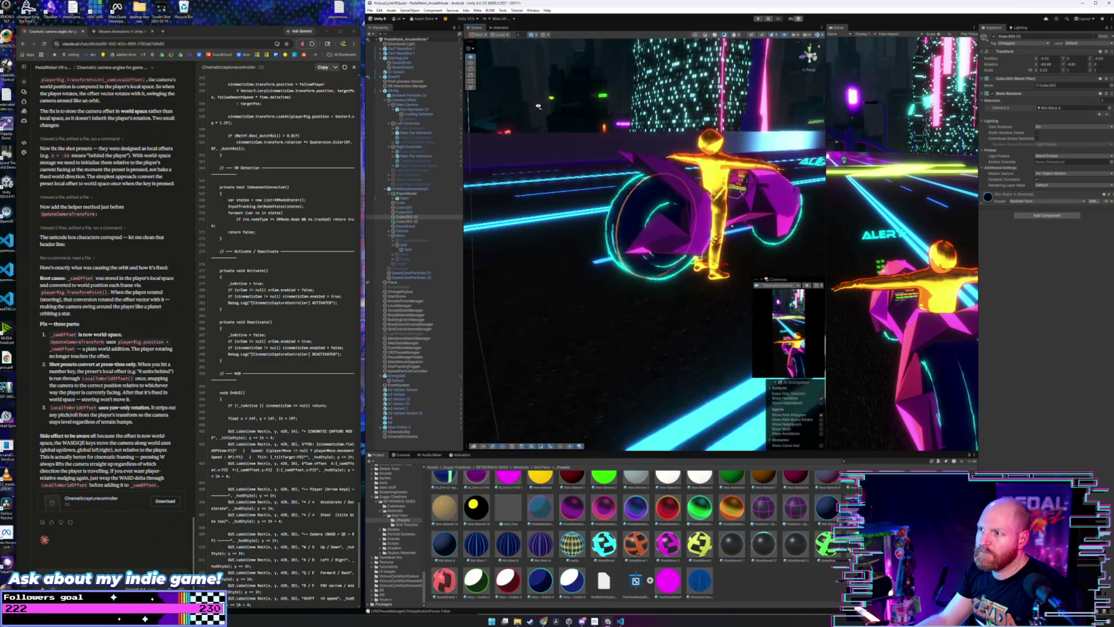
left_click(596, 96)
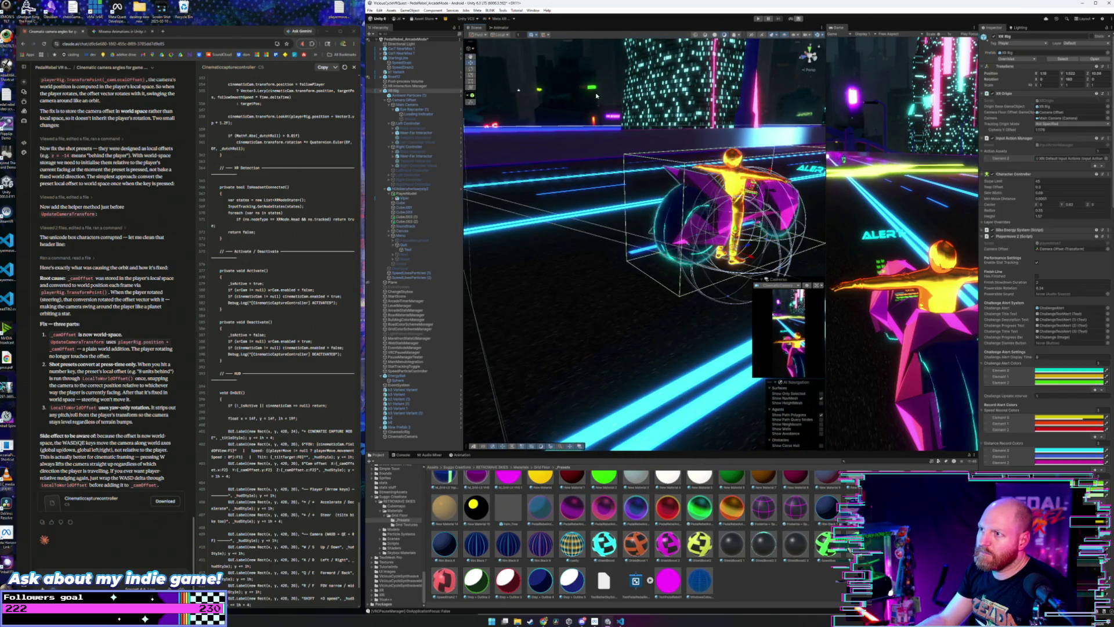
left_click(599, 104)
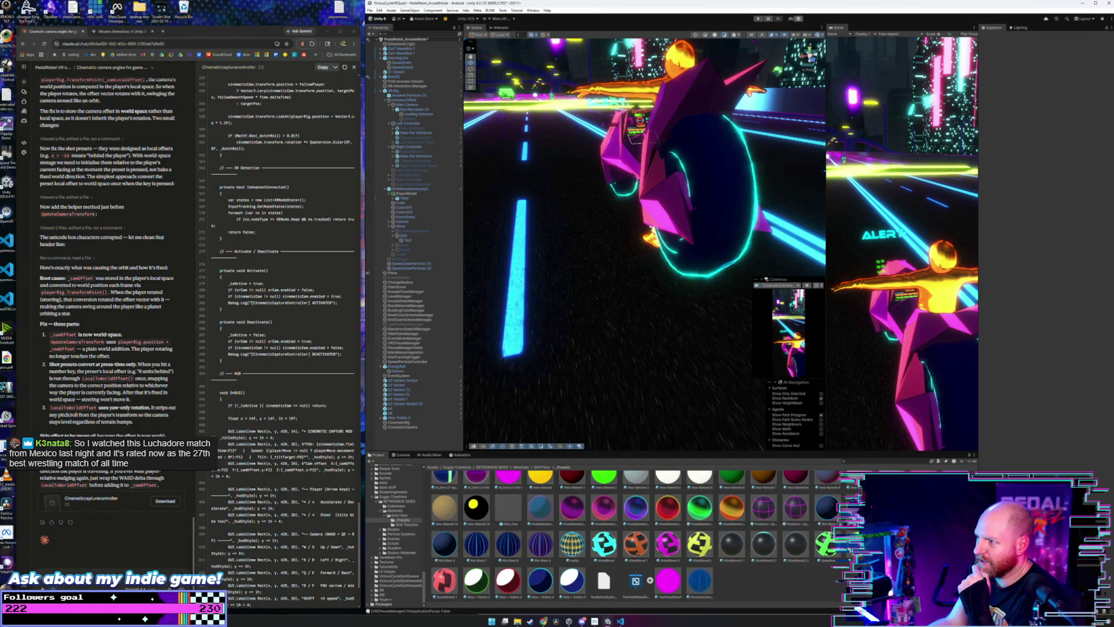
- Duplicate Cube.003 into Cube.003 (1) and drop the cyan ShieldBoost material onto the copy
left_click(445, 544)
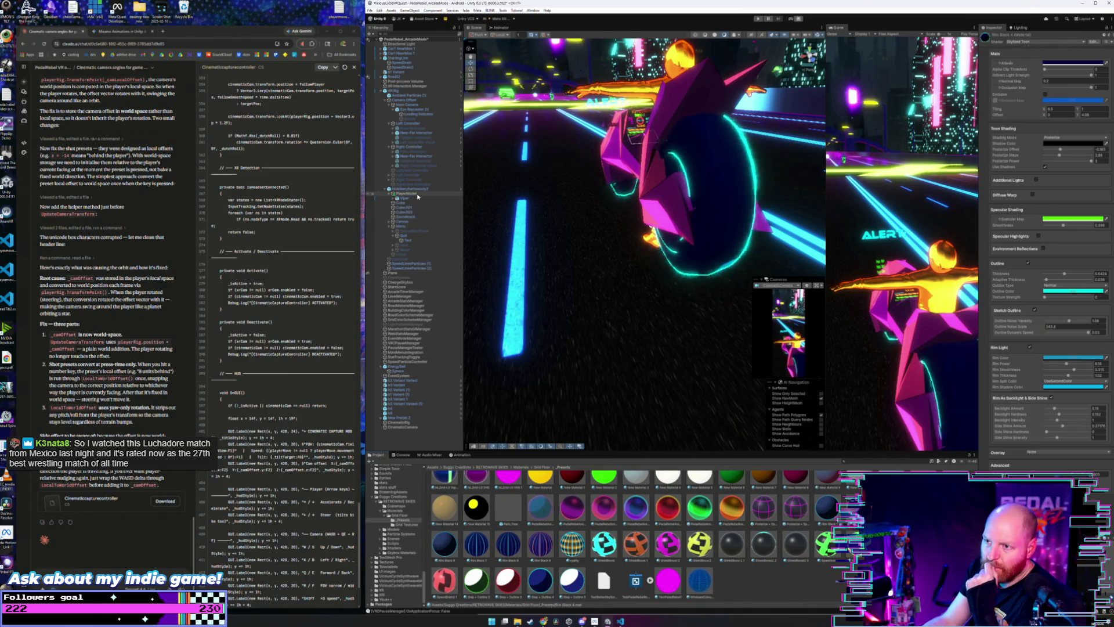
left_click(406, 208)
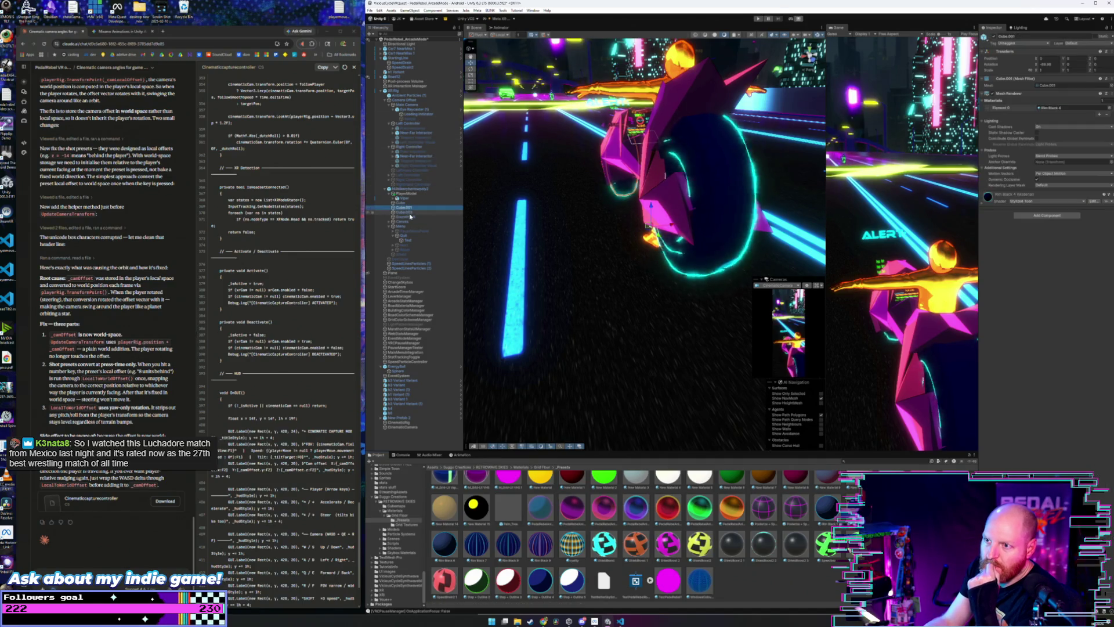
left_click(411, 212)
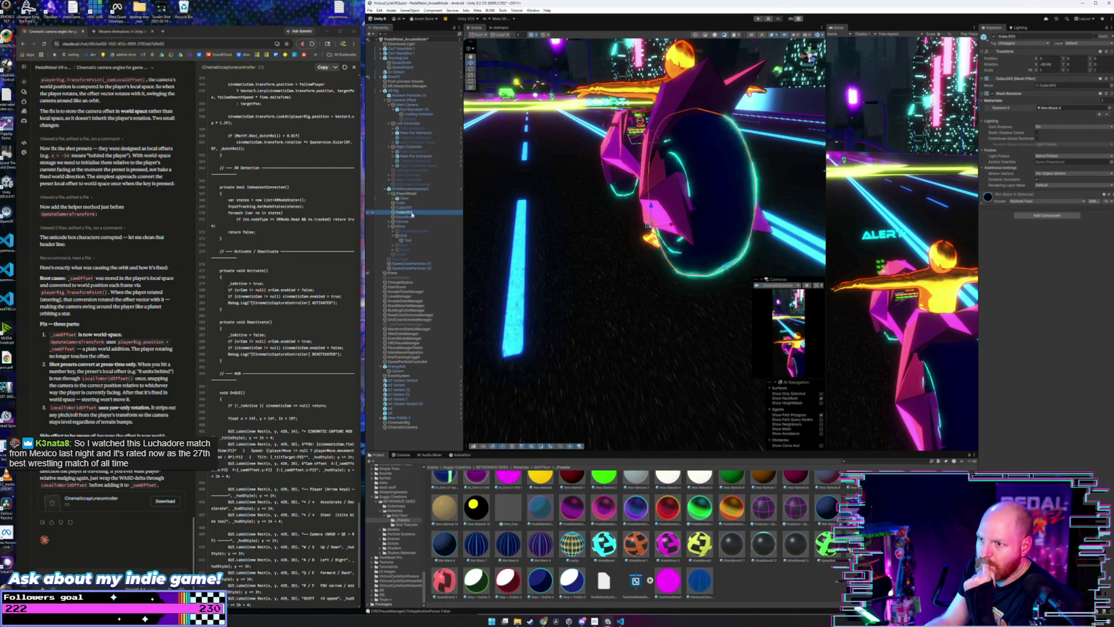
key("ctrl+d")
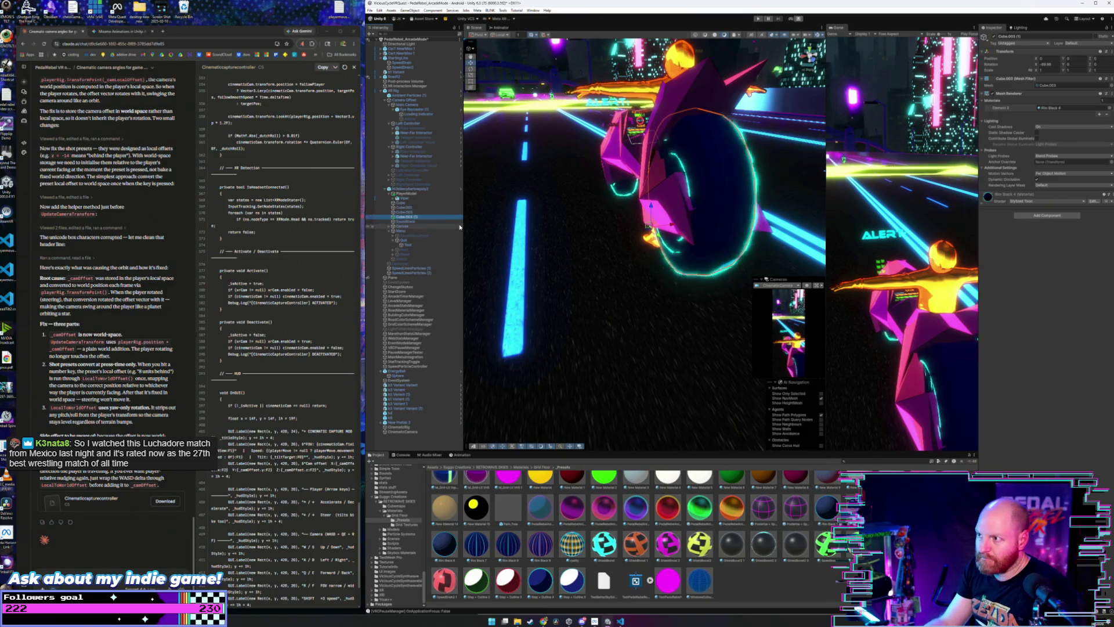
left_click(1090, 60)
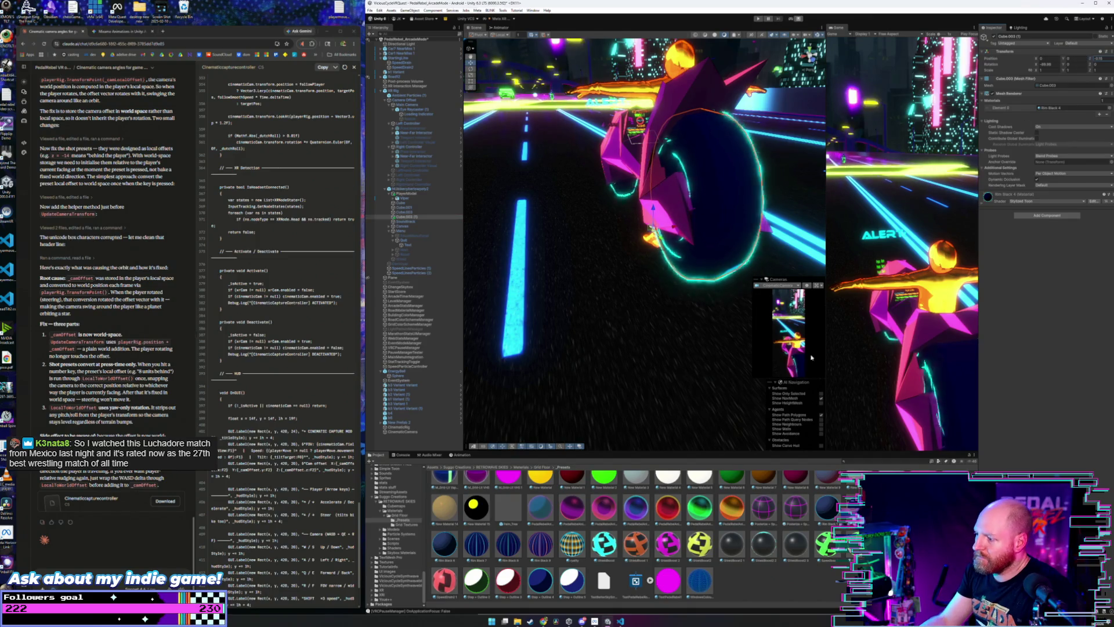
scroll(770, 570, "up", 3)
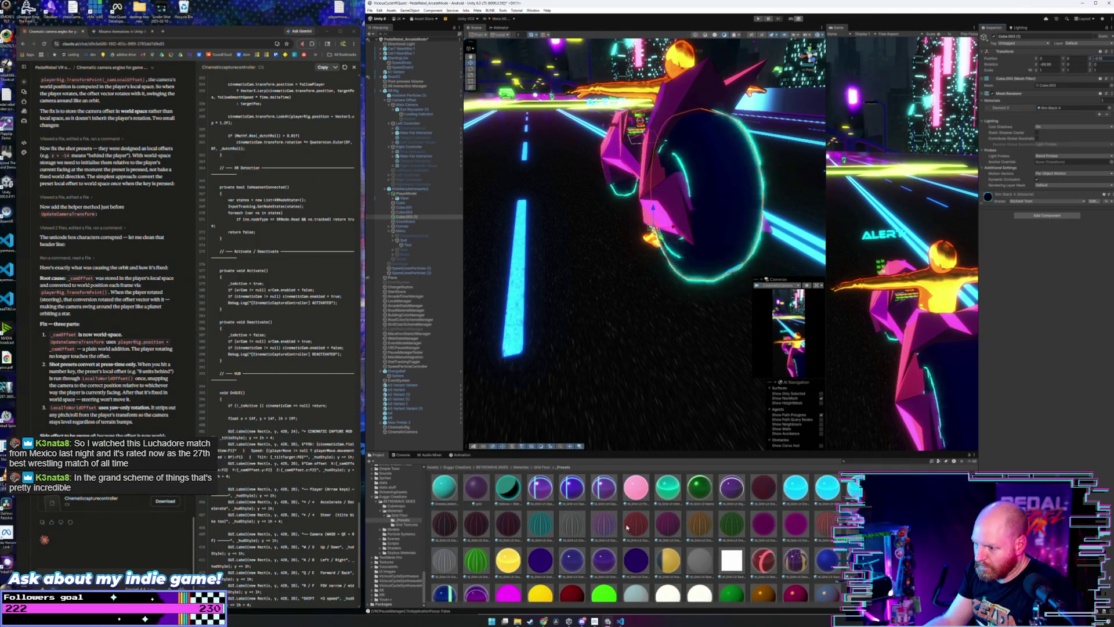
scroll(720, 508, "down", 3)
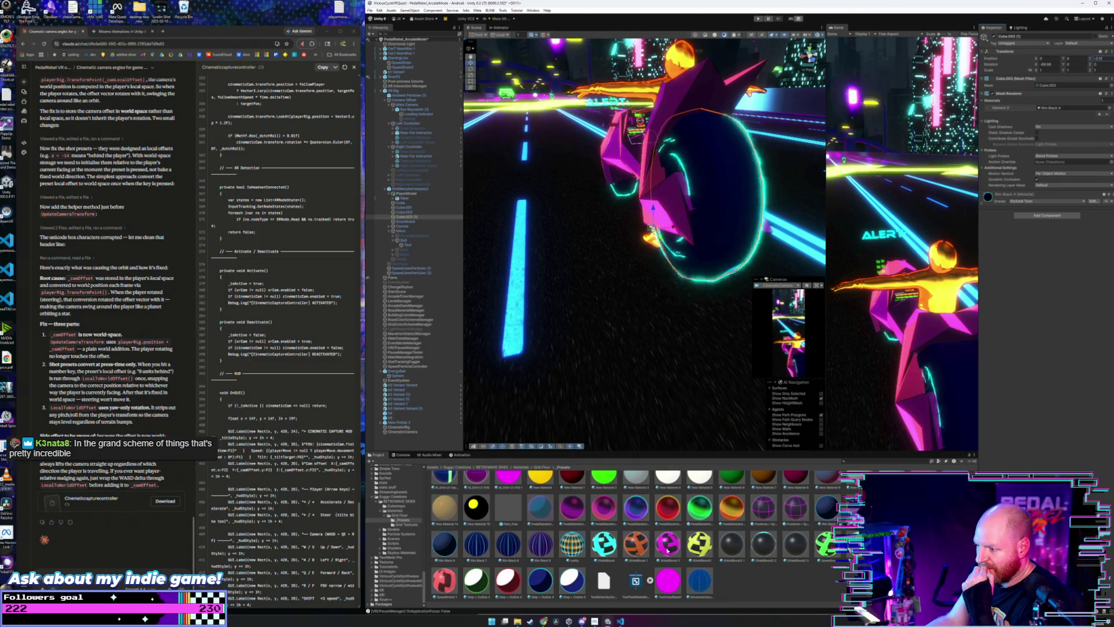
left_click(429, 272)
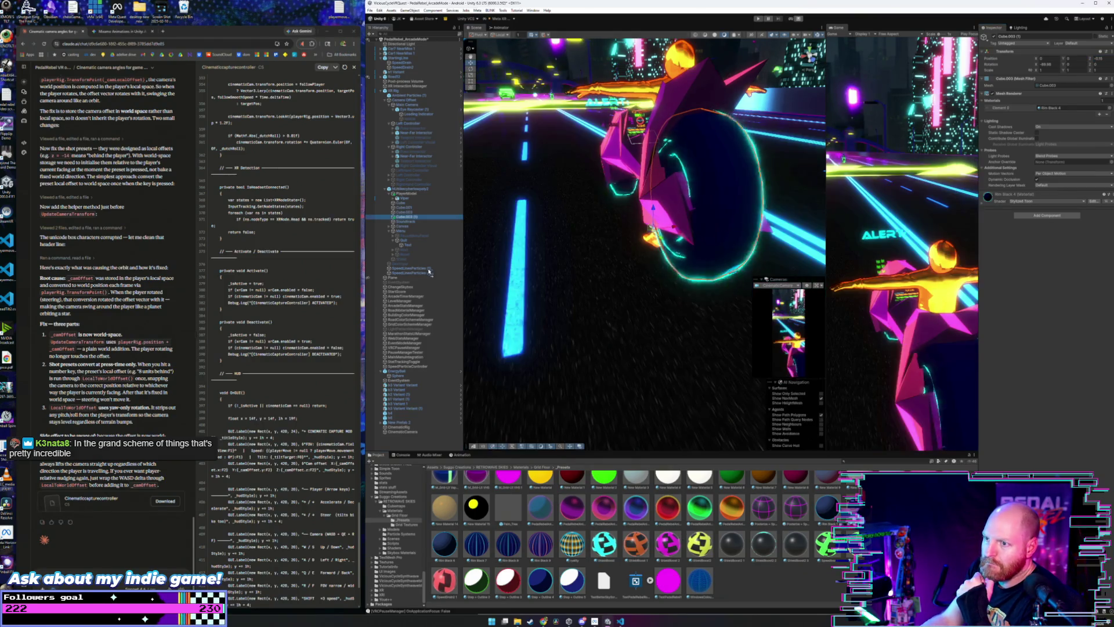
left_click_drag(410, 219, 409, 220)
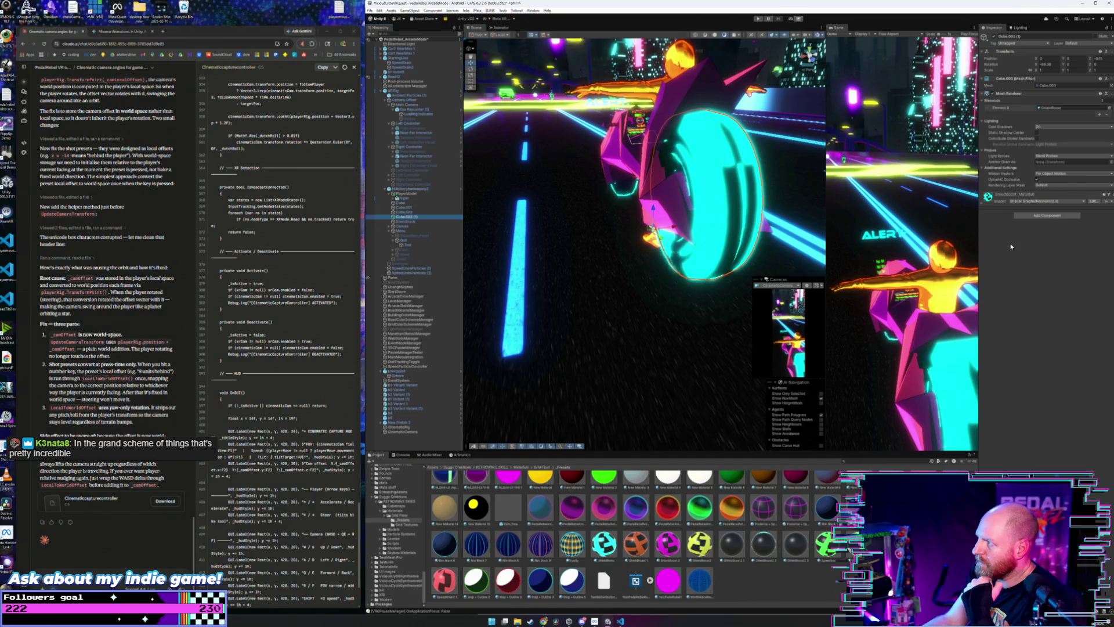
- Try the Summer 3 and Classic 1 grid materials on the wheel, settling on dark M_Grid-Lit Classic
left_click(982, 204)
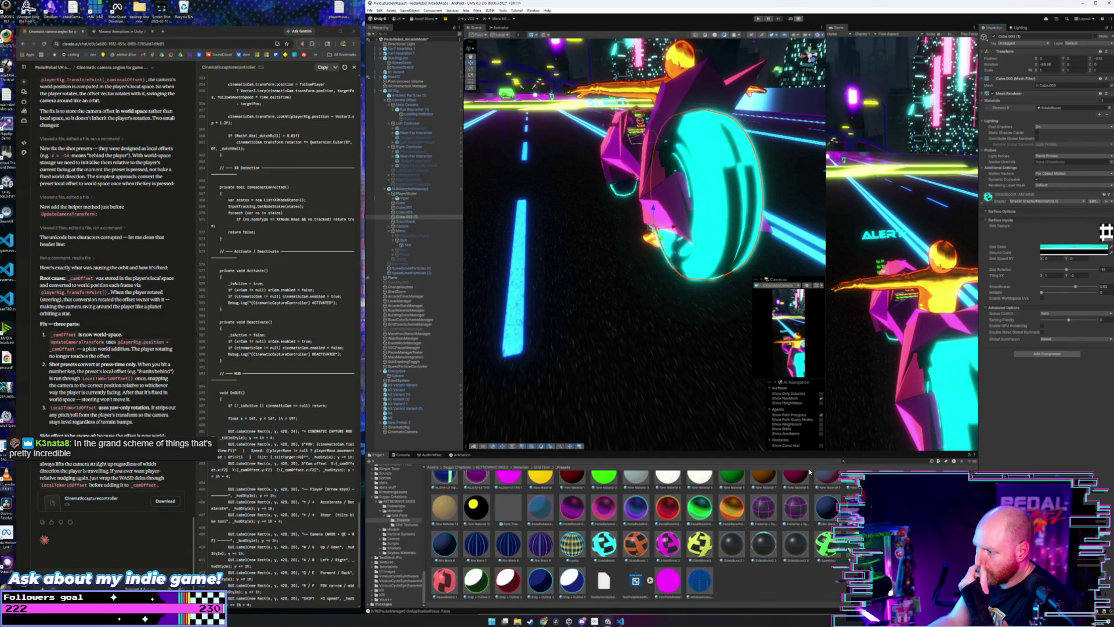
scroll(784, 516, "up", 1)
left_click_drag(768, 544, 714, 191)
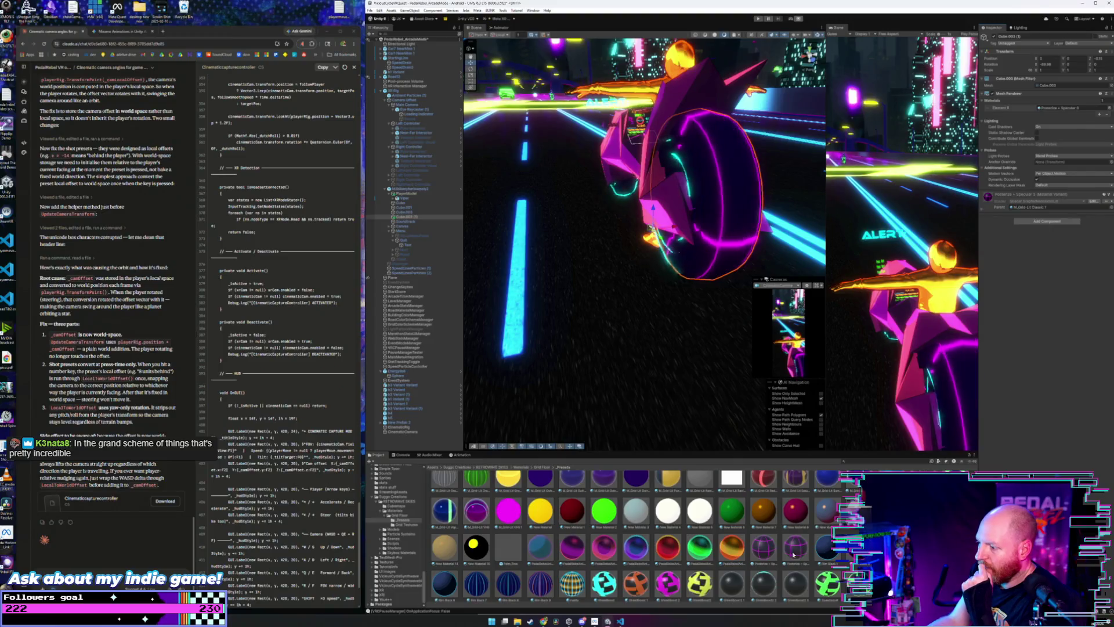
scroll(544, 550, "down", 1)
scroll(544, 549, "up", 2)
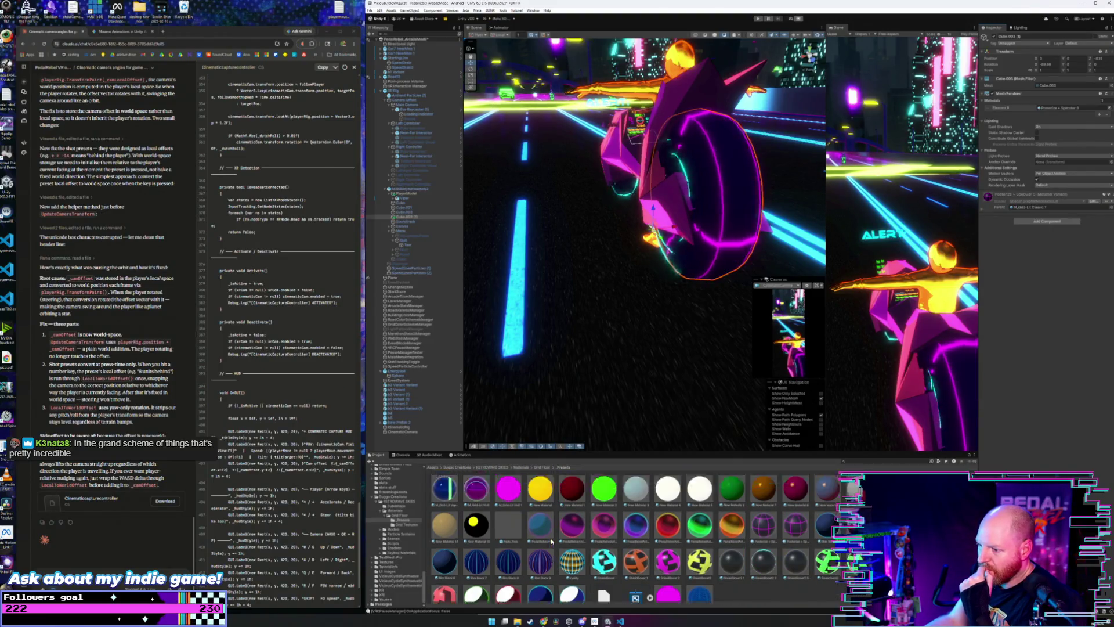
key("ctrl+z")
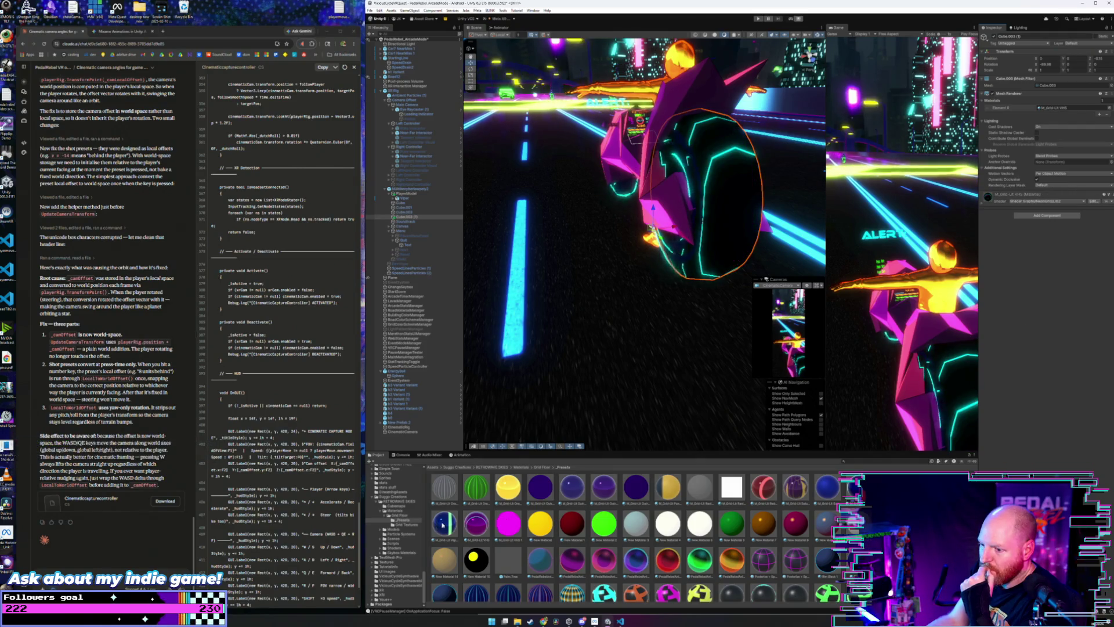
left_click_drag(844, 461, 705, 200)
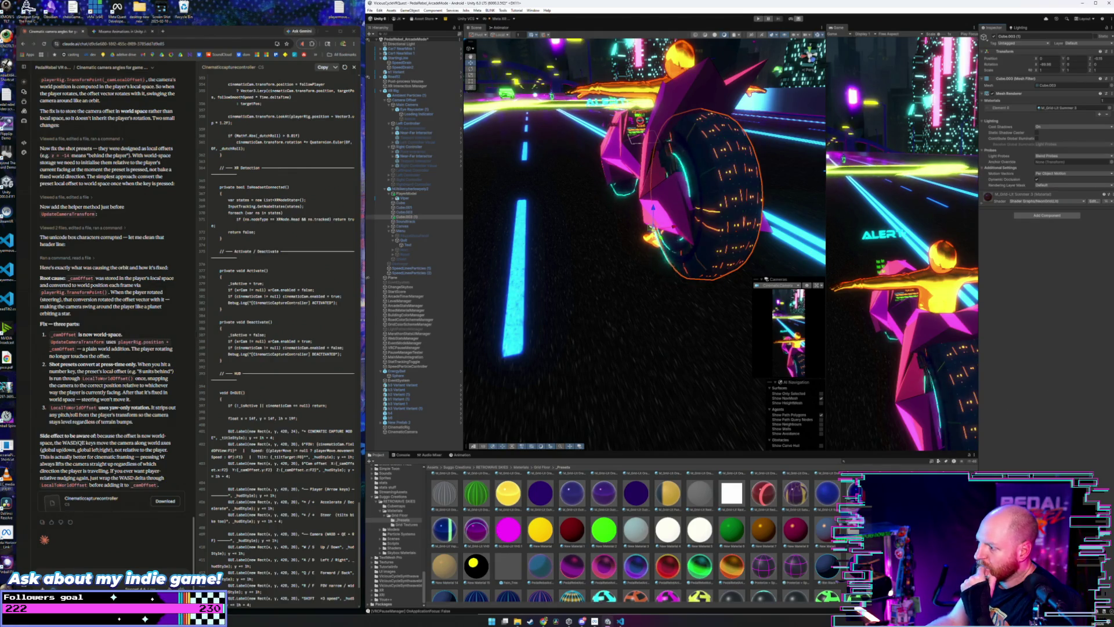
key("ctrl+z")
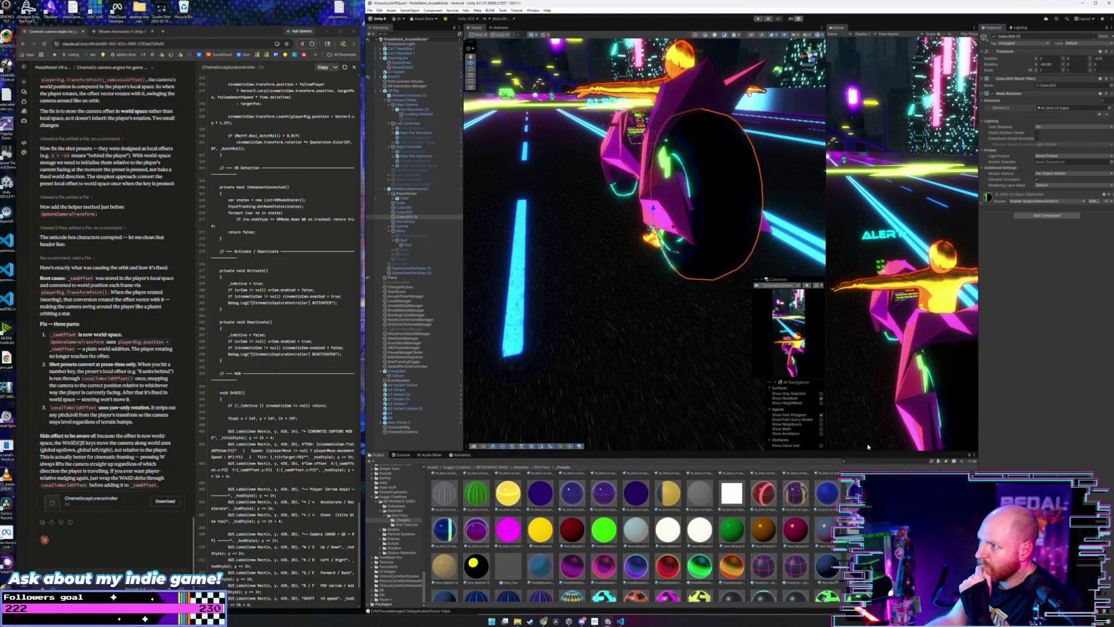
scroll(633, 504, "up", 3)
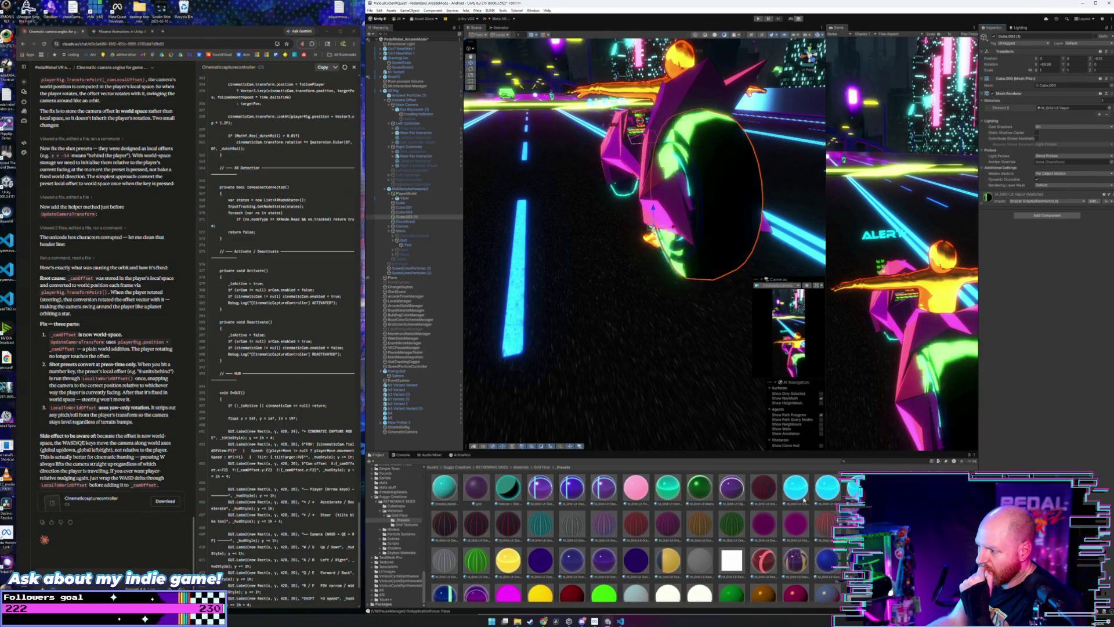
left_click_drag(571, 486, 714, 192)
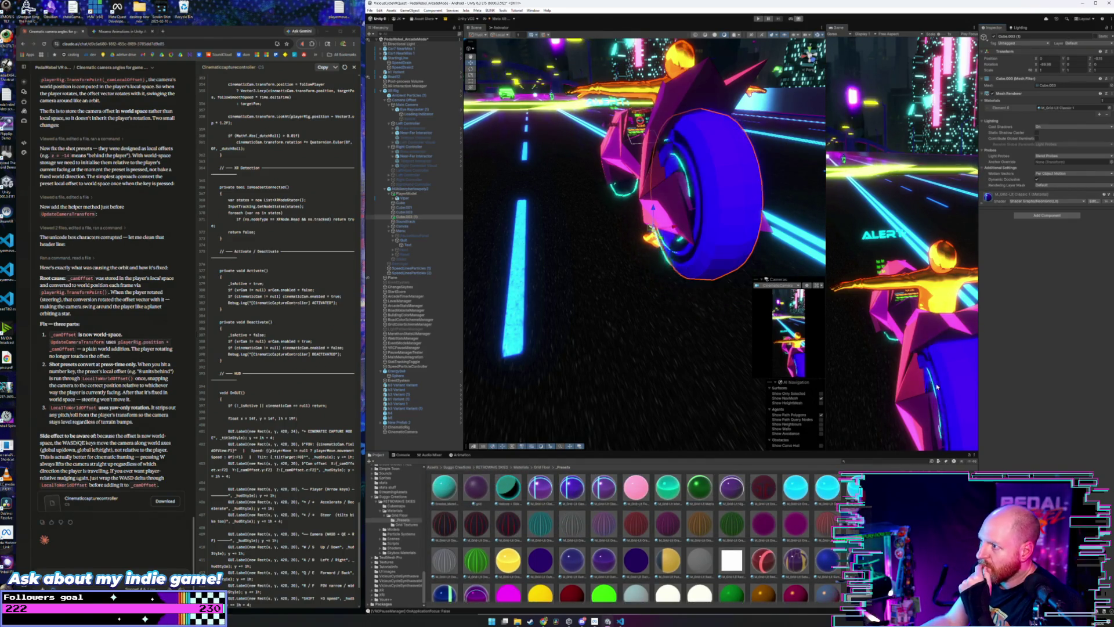
key("ctrl+z")
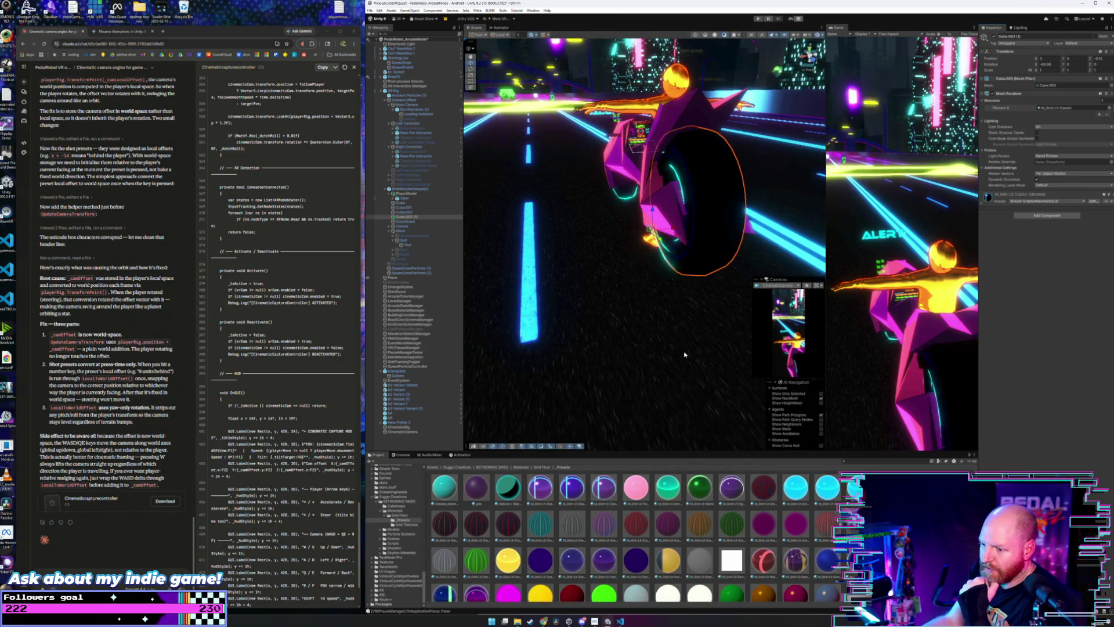
mouse_move(682, 333)
left_mouse_down()
mouse_move(710, 281)
mouse_move(676, 312)
mouse_move(532, 310)
left_mouse_up()
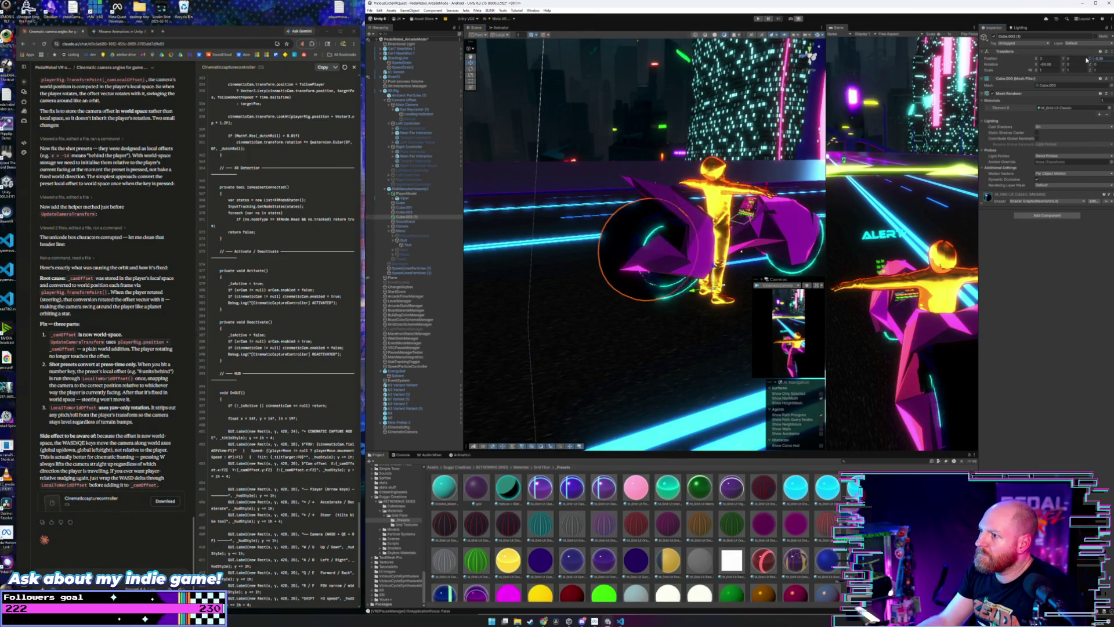
- Nudge the dark wheel disc's Position Z and check its fit against the neon ring from behind
left_click_drag(1087, 59, 1092, 59)
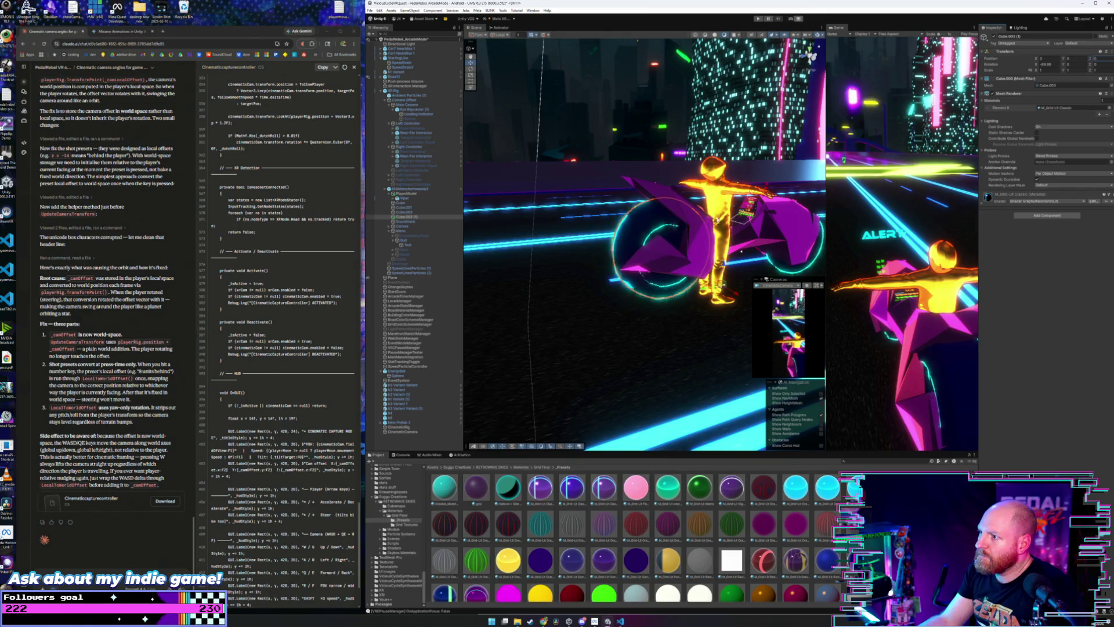
left_click_drag(741, 251, 786, 271)
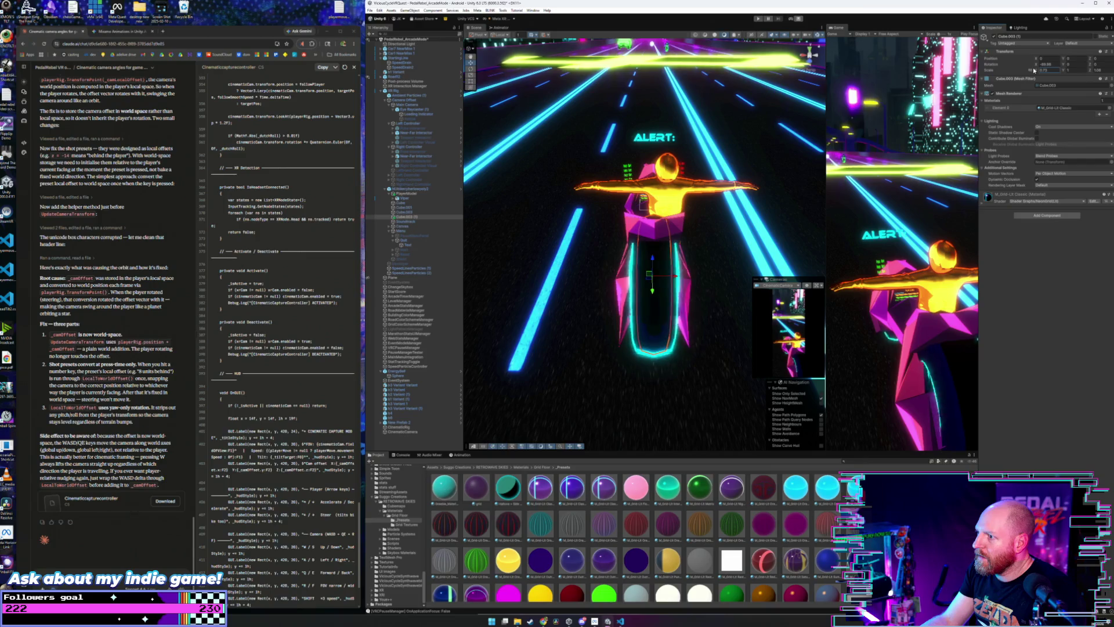
left_click_drag(707, 208, 588, 196)
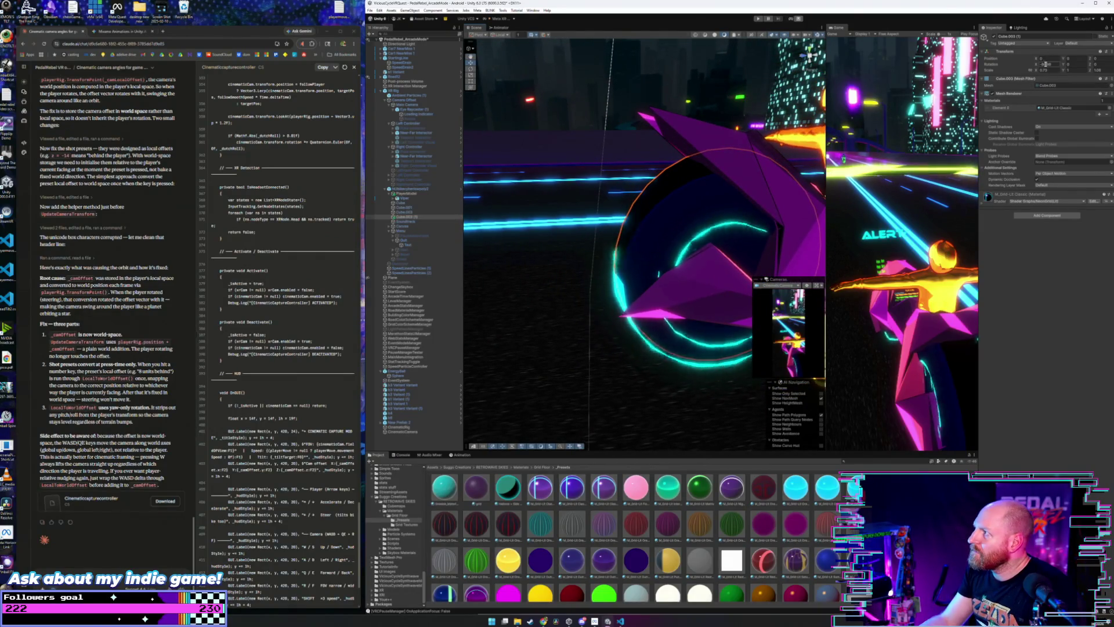
- Enter new scale values for the wheel disc, starting with Z scale 0.4
left_click(1097, 70)
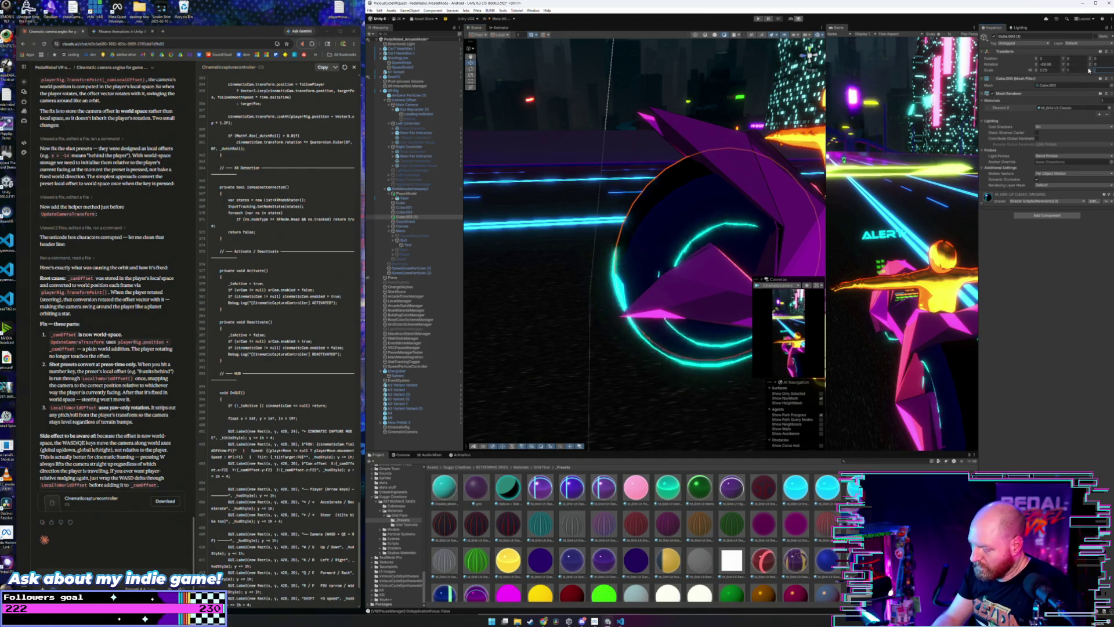
type("0.4")
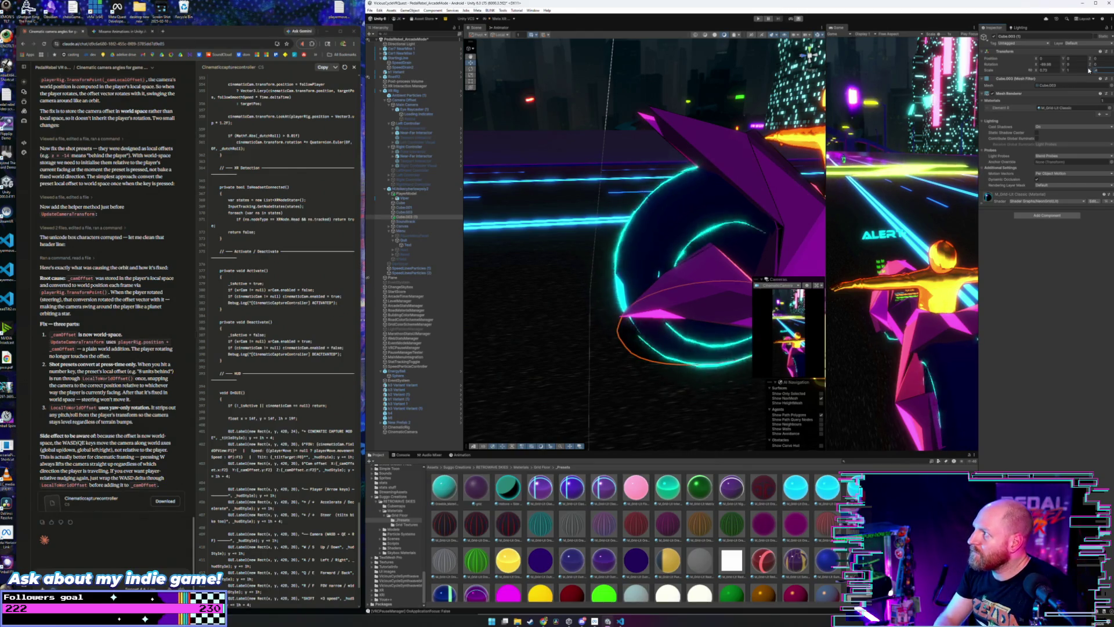
key("Return")
key("Return")
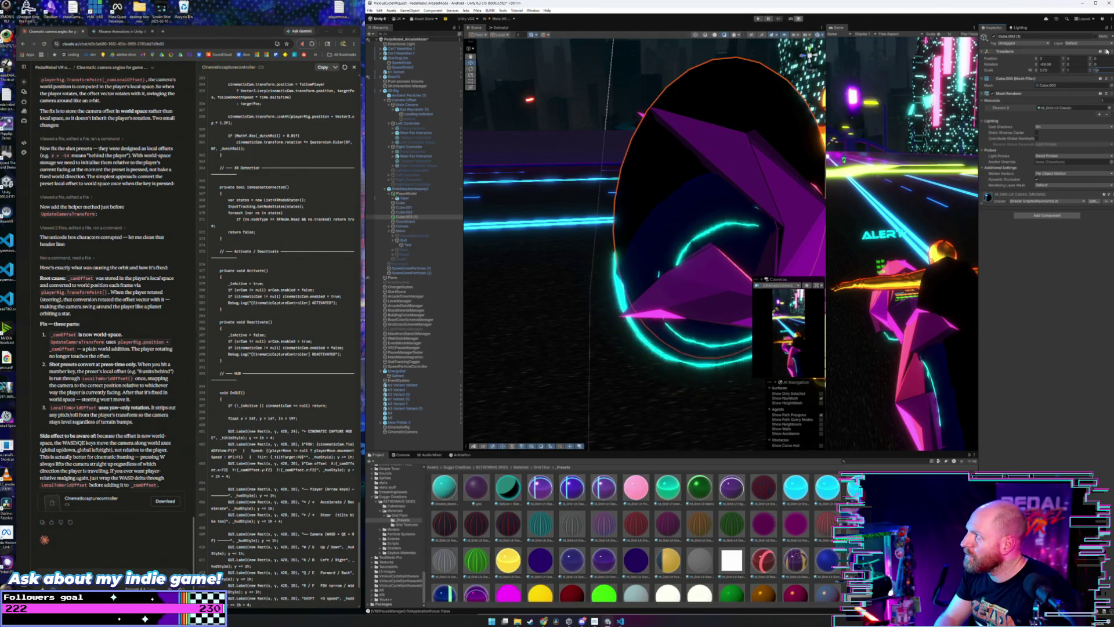
type("04")
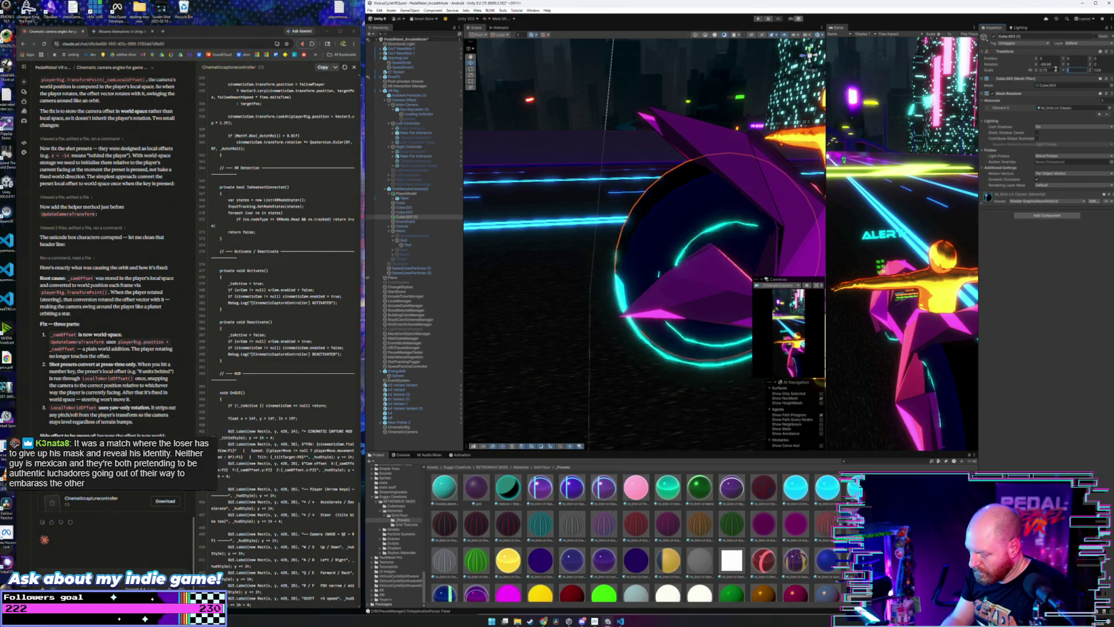
type(".04")
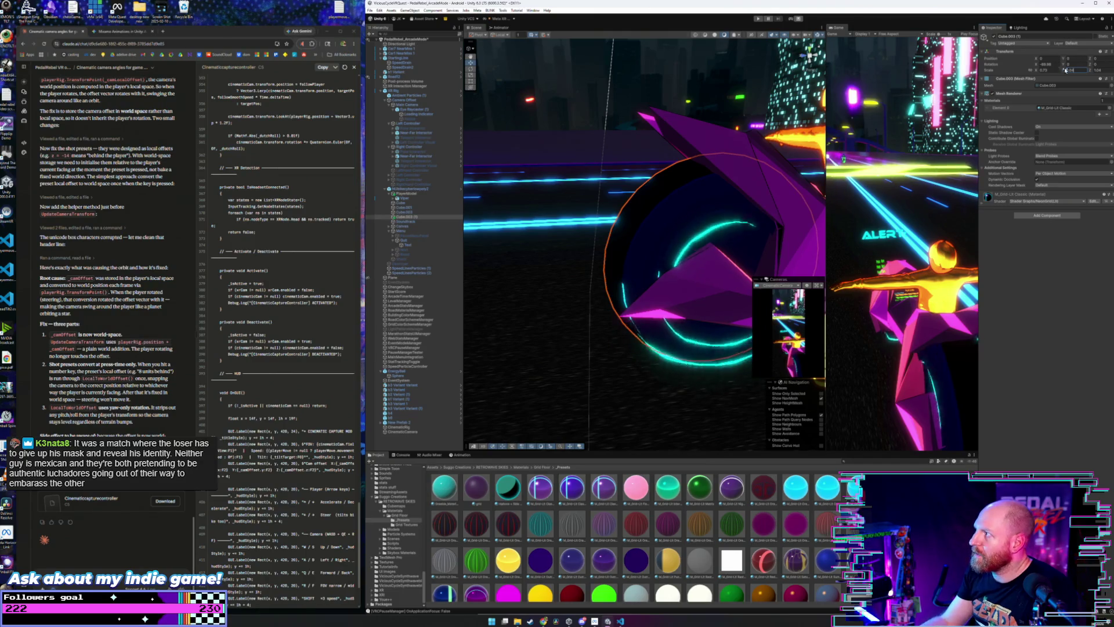
type("1.04")
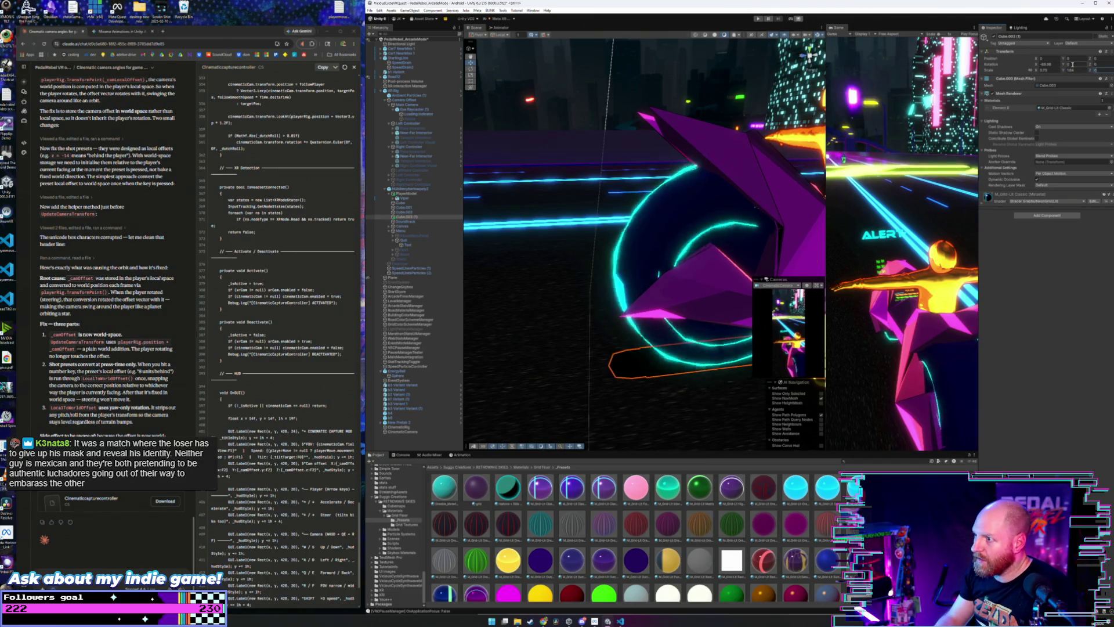
- Adjust the wheel disc's X scale to -0.5 and frame the wheel close up
mouse_move(728, 195)
left_mouse_down()
mouse_move(935, 197)
mouse_move(753, 184)
left_mouse_up()
scroll(753, 185, "down", 4)
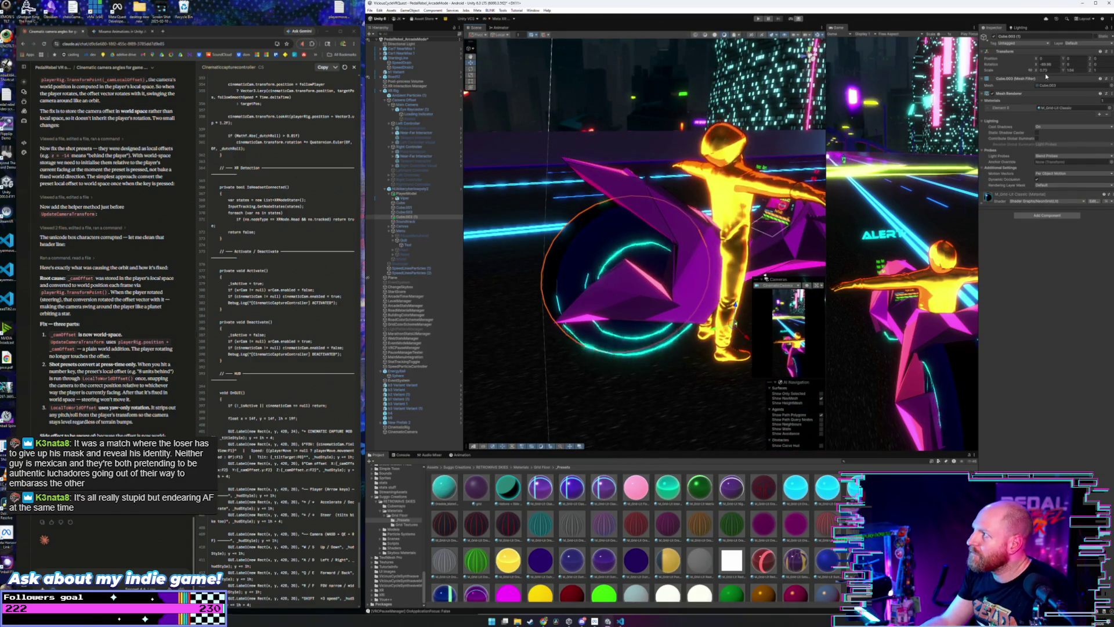
left_click_drag(1043, 69, 1037, 72)
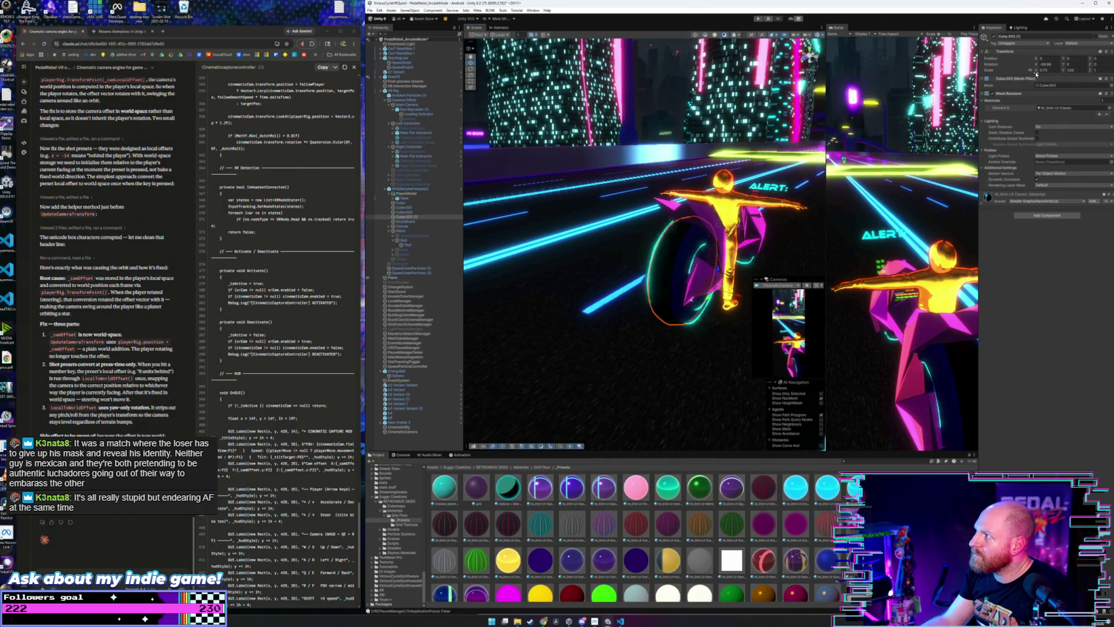
left_click_drag(1037, 73, 1025, 72)
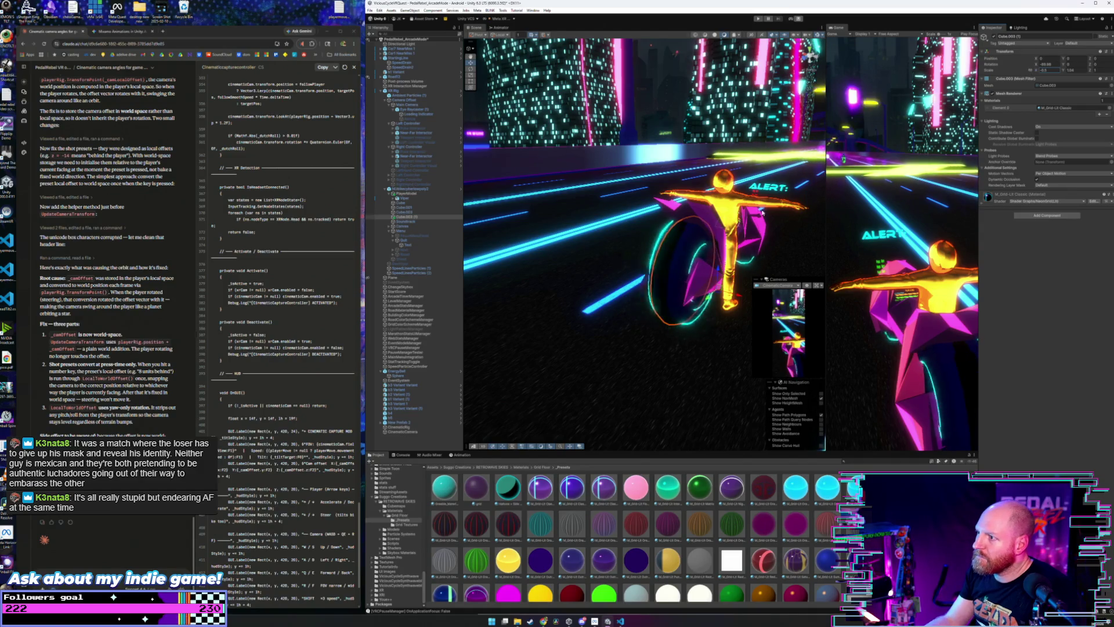
left_click_drag(1026, 69, 748, 240)
key("f")
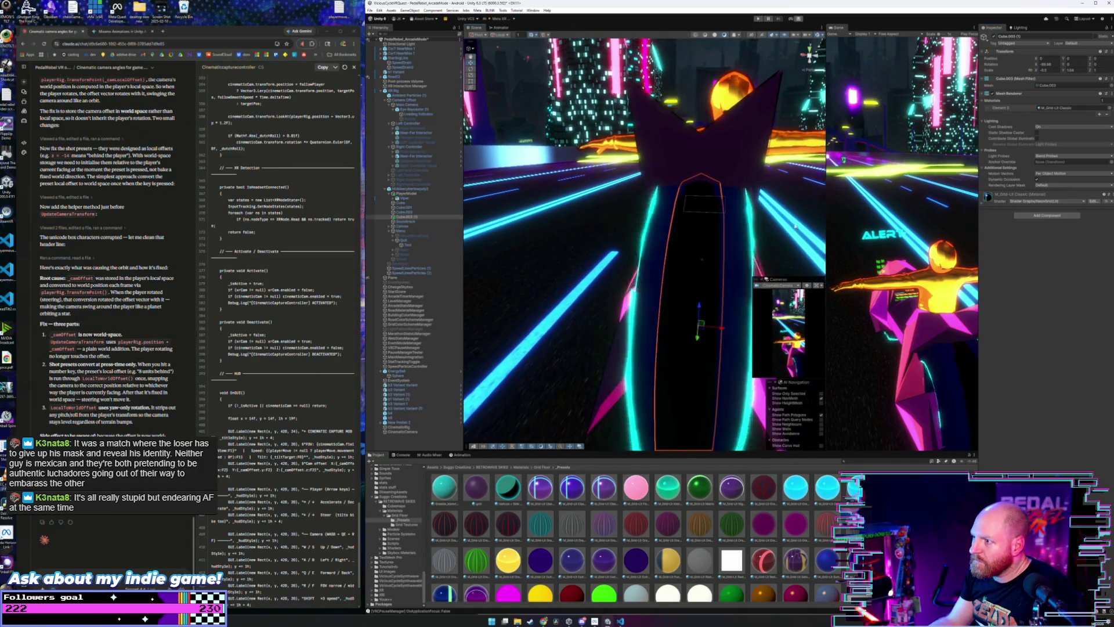
left_click(1067, 70)
left_click_drag(772, 209, 720, 209)
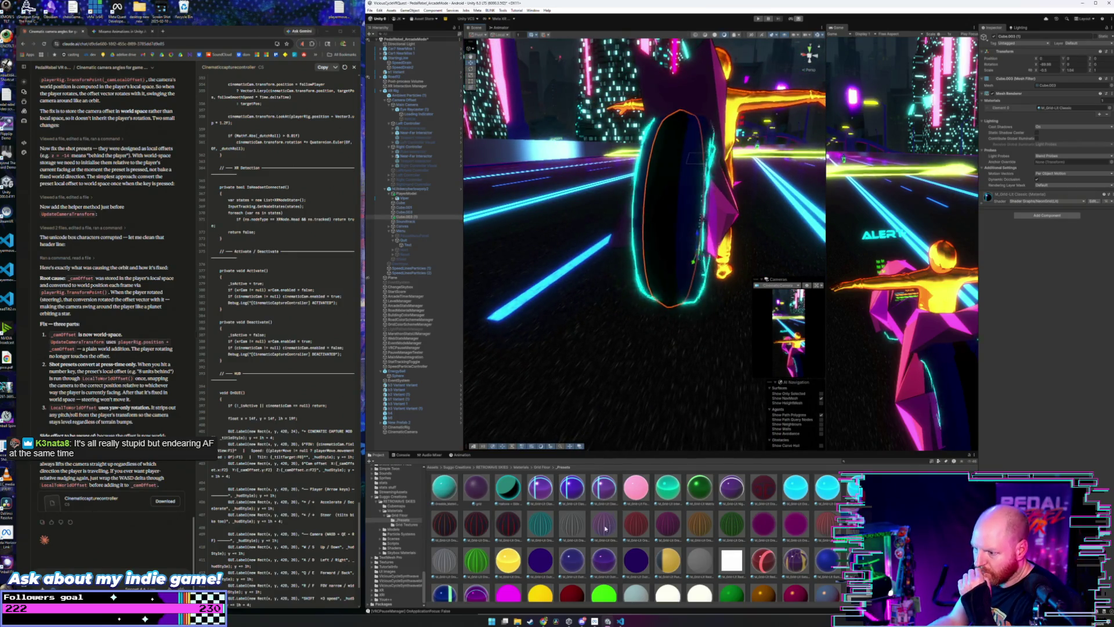
- Apply the red M_Grid-Lit Orange 13 material and fine-tune the disc's X scale and Z position
left_click_drag(636, 525, 673, 215)
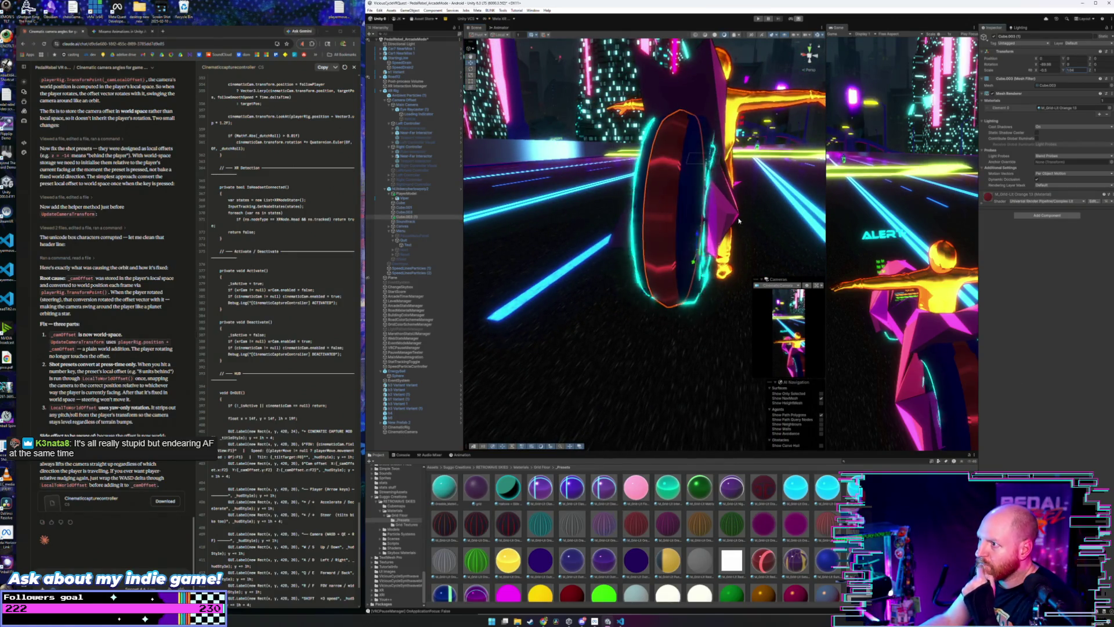
mouse_move(745, 217)
left_mouse_down()
mouse_move(712, 231)
mouse_move(720, 236)
mouse_move(758, 181)
left_mouse_up()
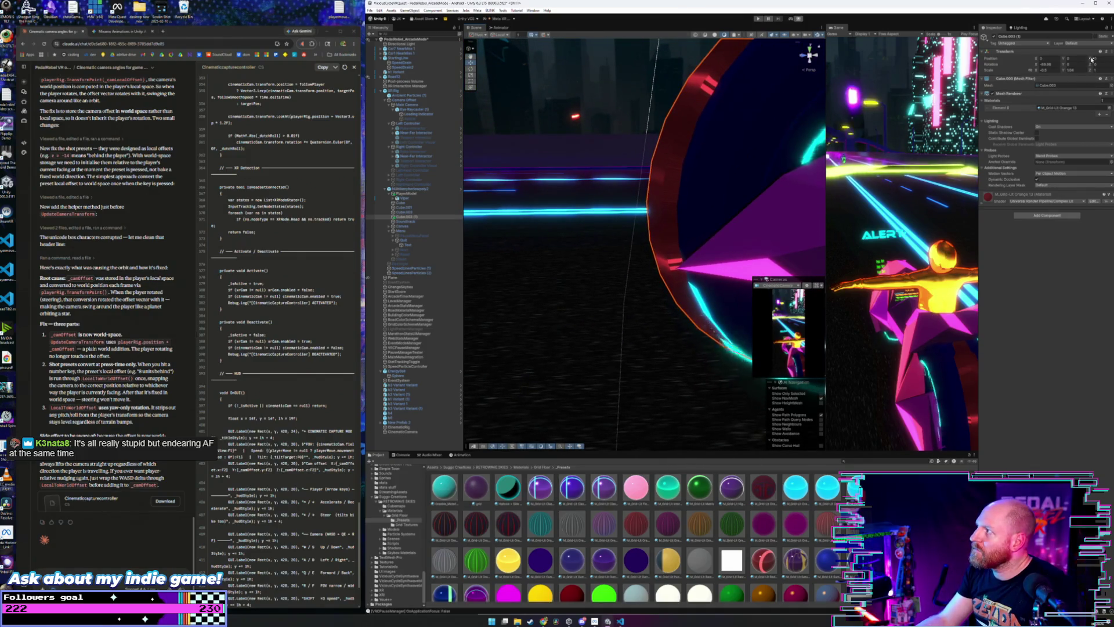
left_click_drag(1091, 59, 1092, 59)
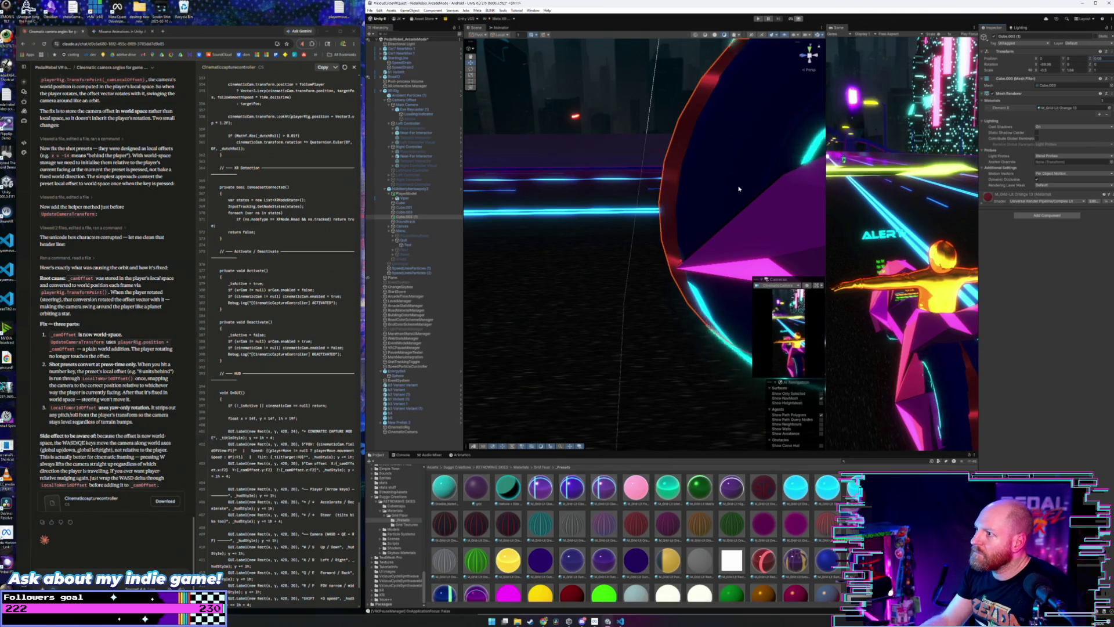
left_click_drag(789, 203, 874, 216)
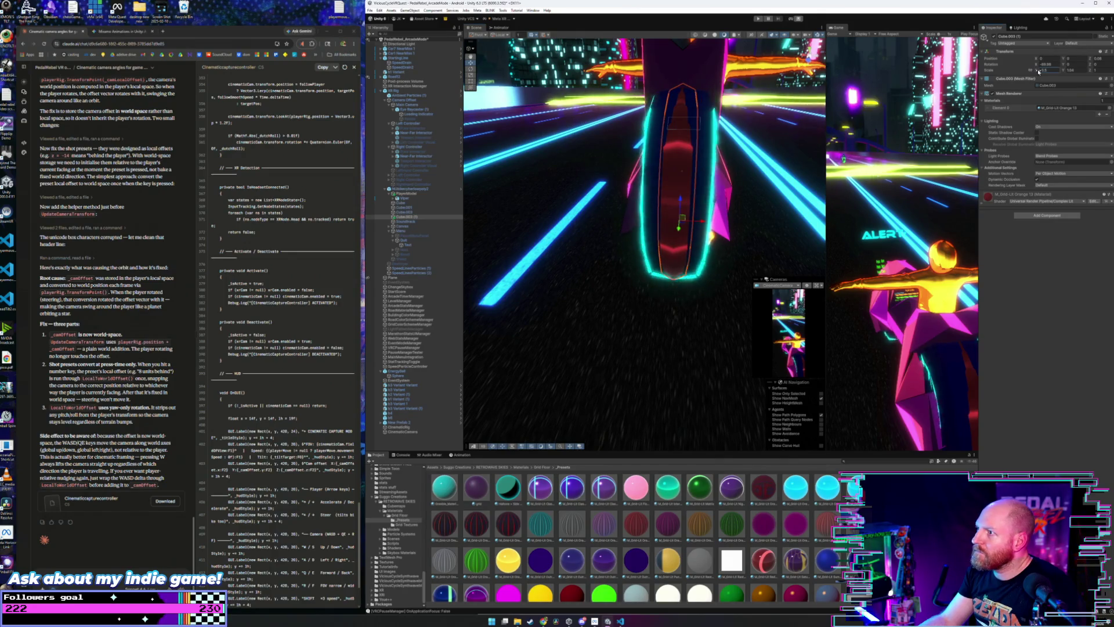
left_click_drag(1040, 70, 1037, 70)
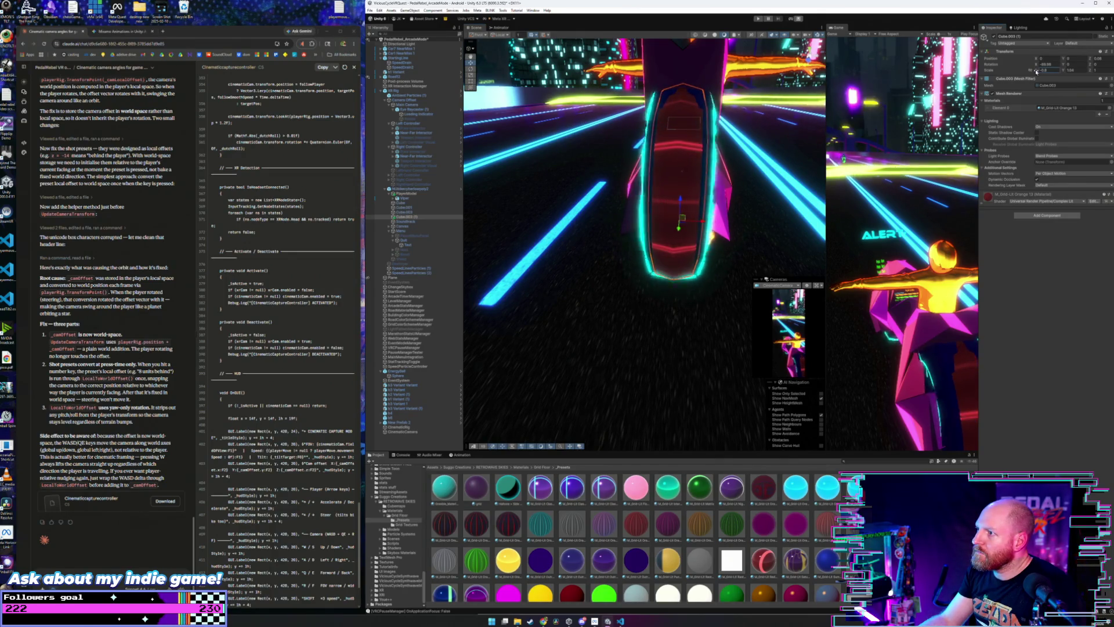
mouse_move(586, 175)
left_mouse_down()
mouse_move(640, 162)
mouse_move(620, 160)
left_mouse_up()
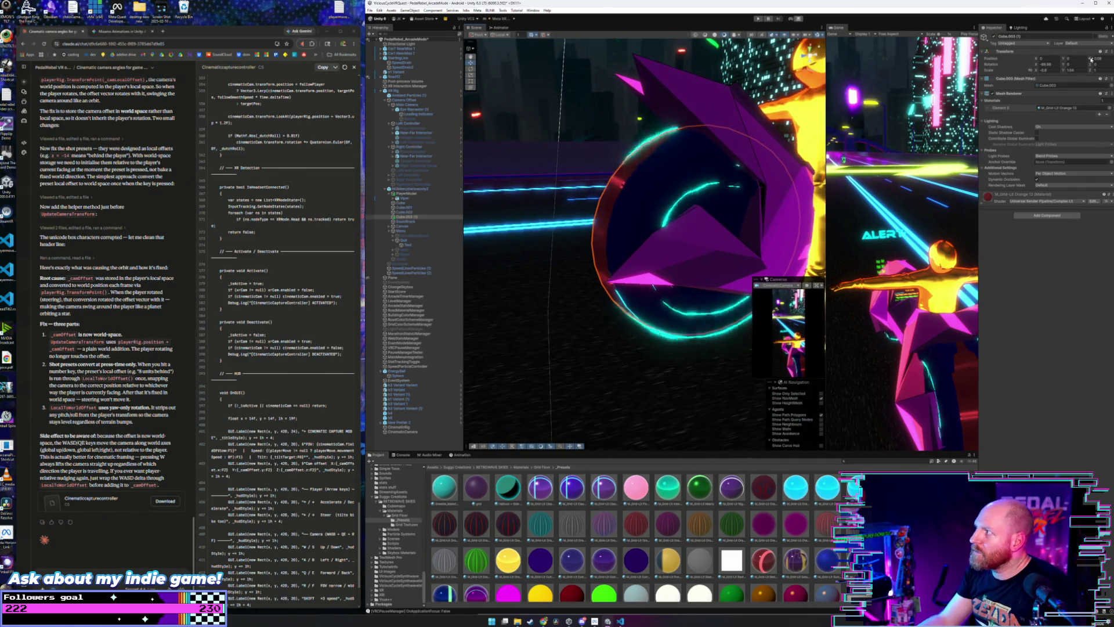
left_click_drag(1091, 60, 1090, 60)
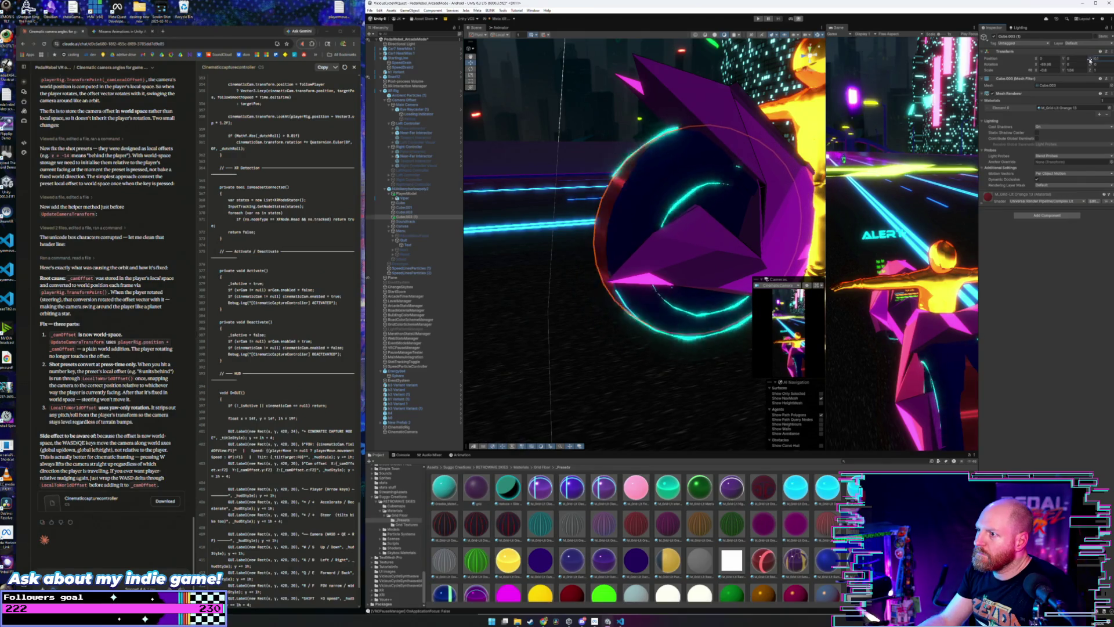
mouse_move(772, 221)
left_mouse_down()
mouse_move(801, 222)
mouse_move(819, 296)
mouse_move(1014, 157)
left_mouse_up()
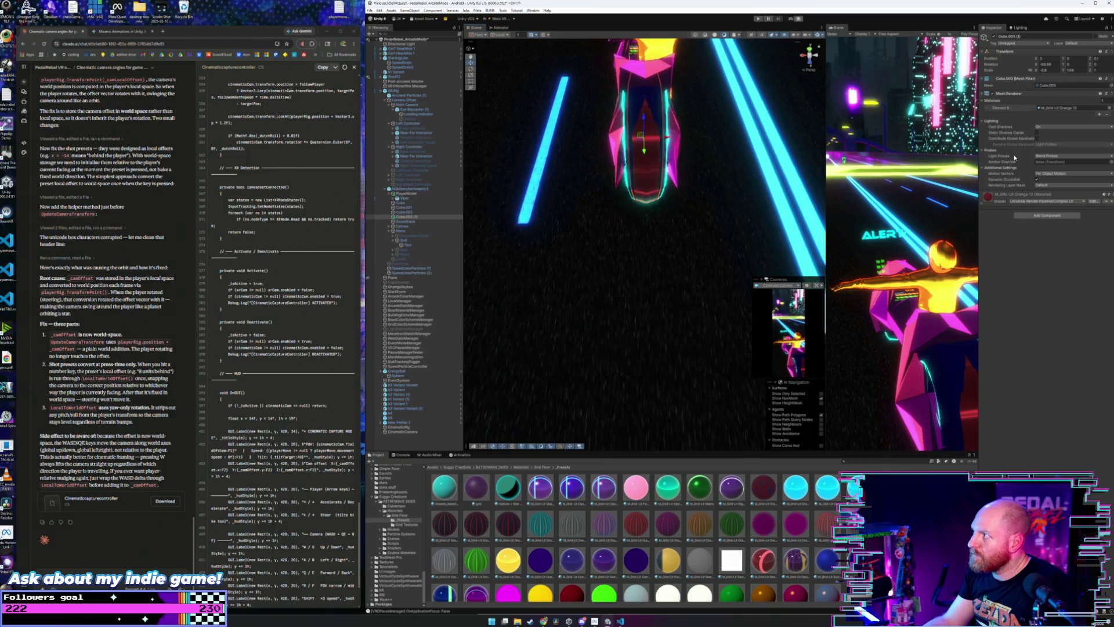
- Swap the wheel disc to the dark blue M_Grid-Lit Outrun 1 grid material
left_click(1092, 71)
left_click_drag(731, 147, 765, 102)
scroll(765, 102, "down", 5)
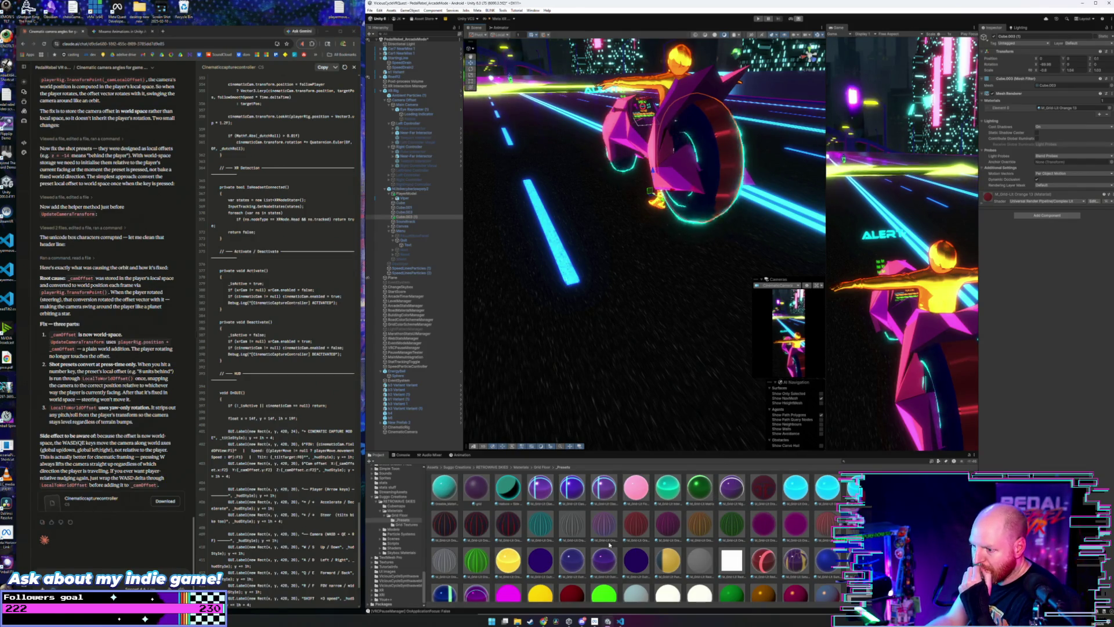
left_click_drag(569, 570, 691, 174)
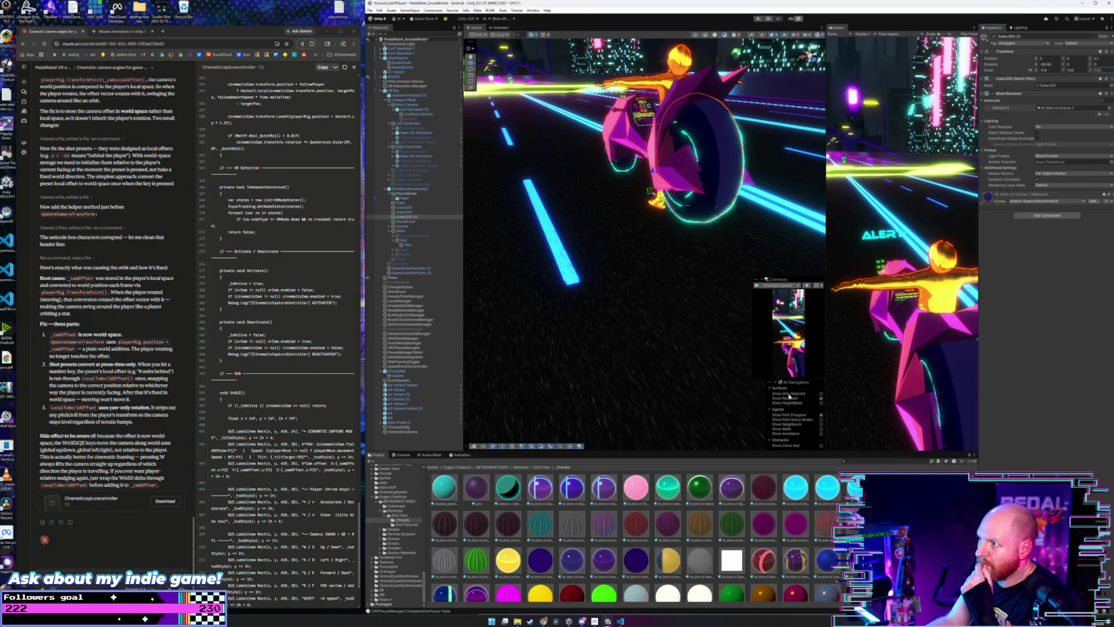
- Apply the green M_Grid-Lit Vapor 1 material to the wheel and inspect its settings
scroll(593, 547, "down", 2)
left_click_drag(451, 530, 714, 174)
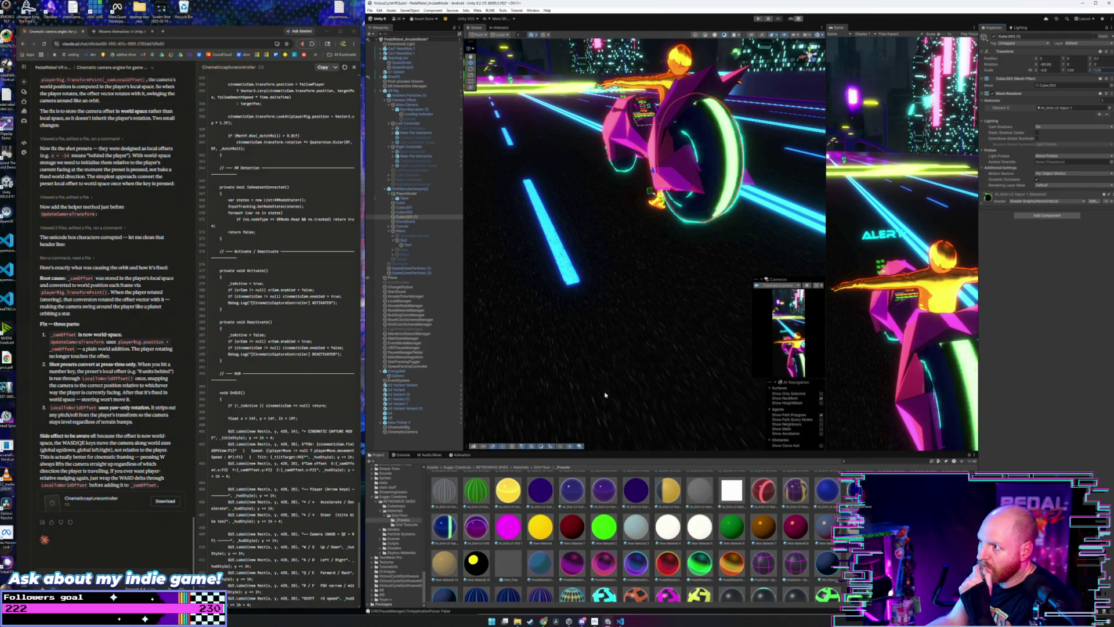
left_click(476, 526)
left_click(445, 528)
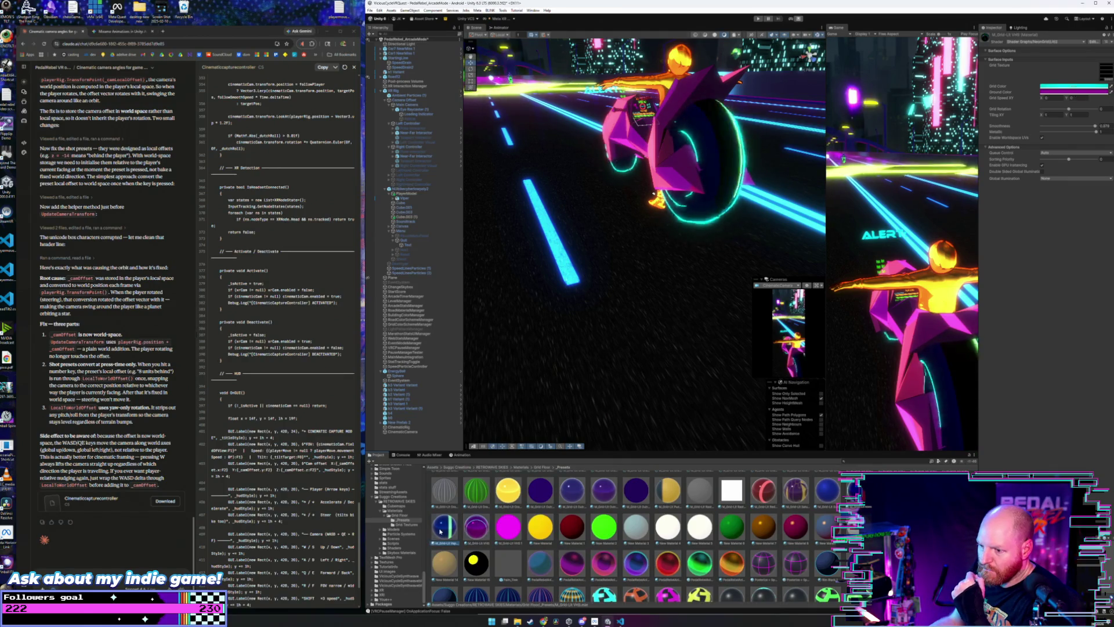
- Duplicate Vapor 1 as Vapor 2 with Grid Speed X set to 0 and a rotated grid
key("ctrl+d")
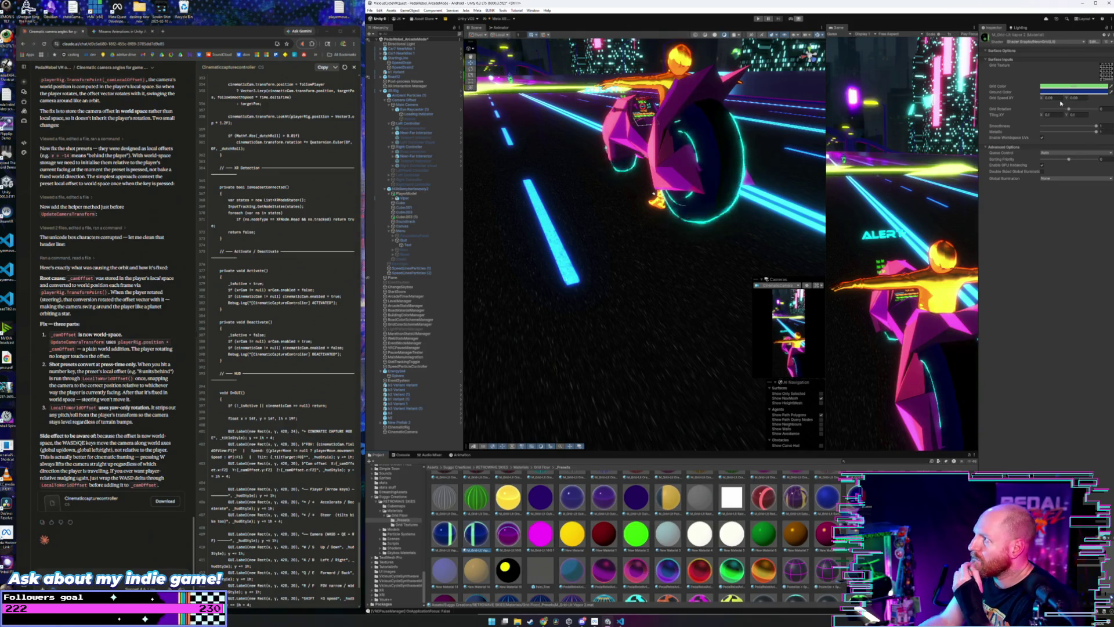
left_click(1051, 99)
type("0")
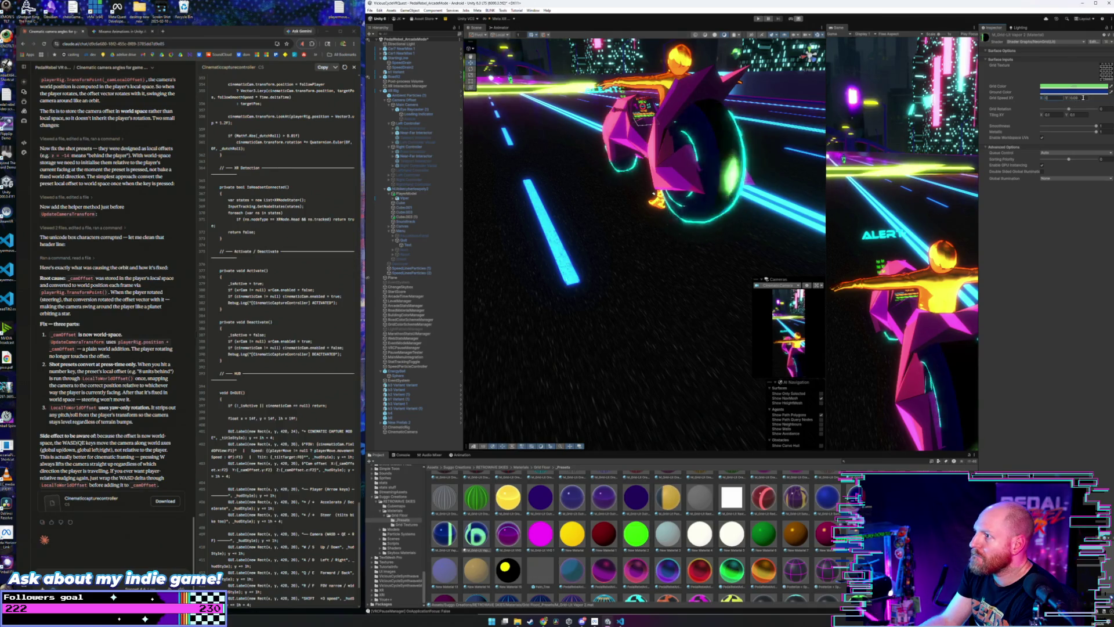
key("Tab")
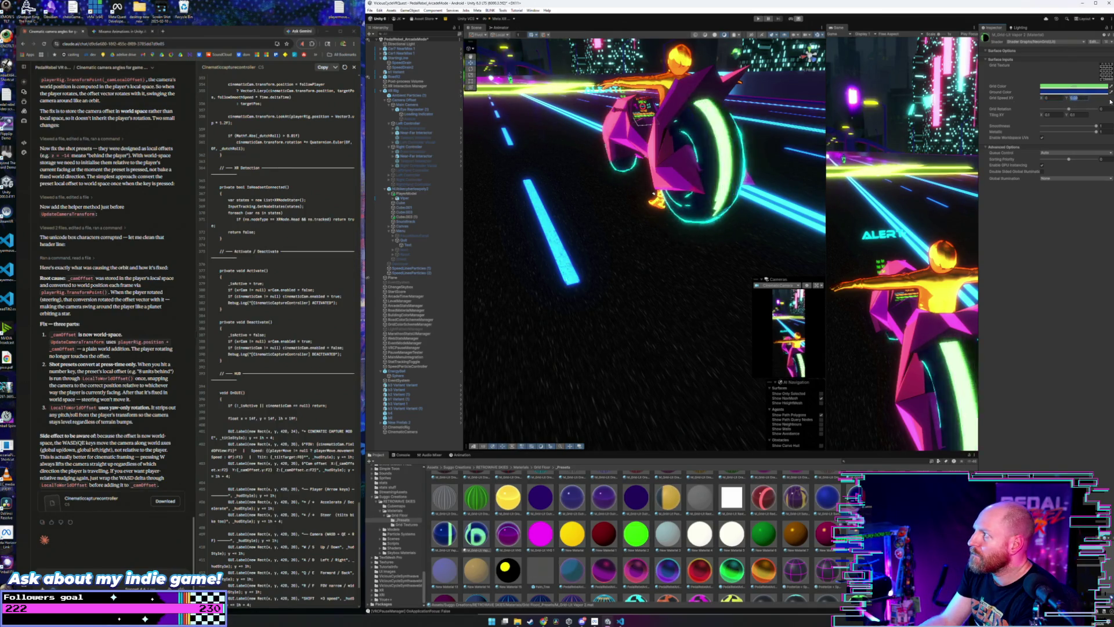
left_click(406, 524)
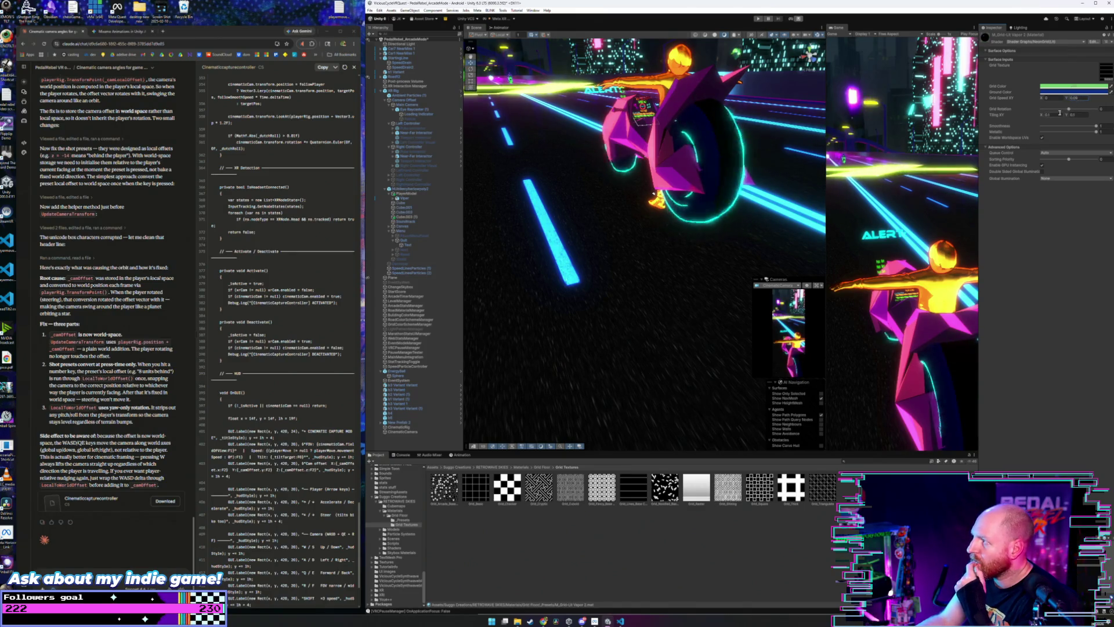
left_click_drag(1073, 111, 1086, 110)
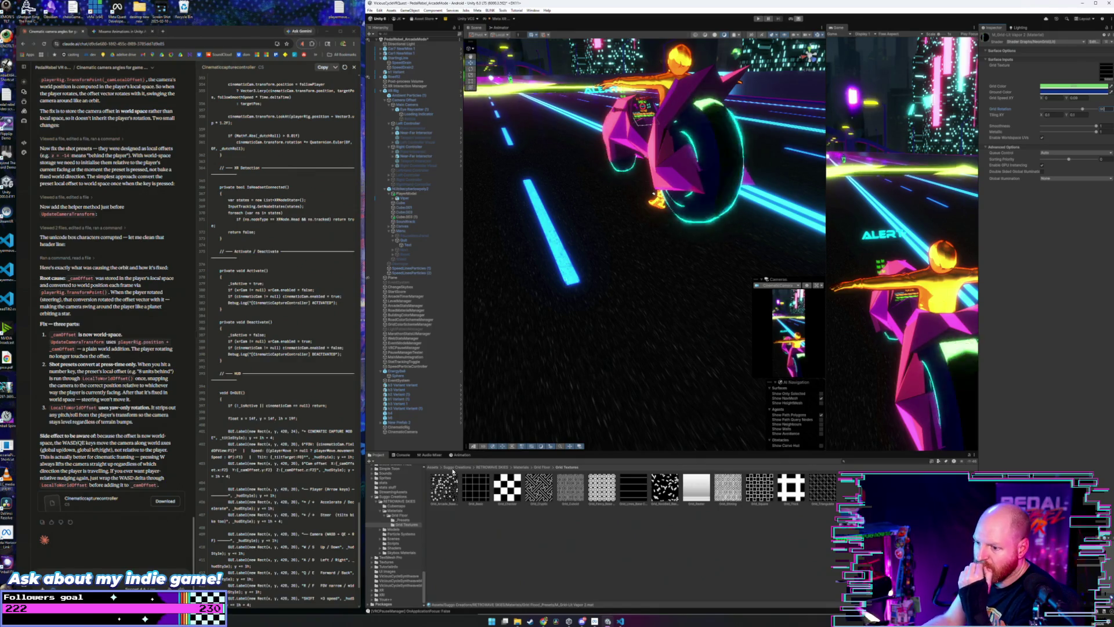
left_click(410, 217)
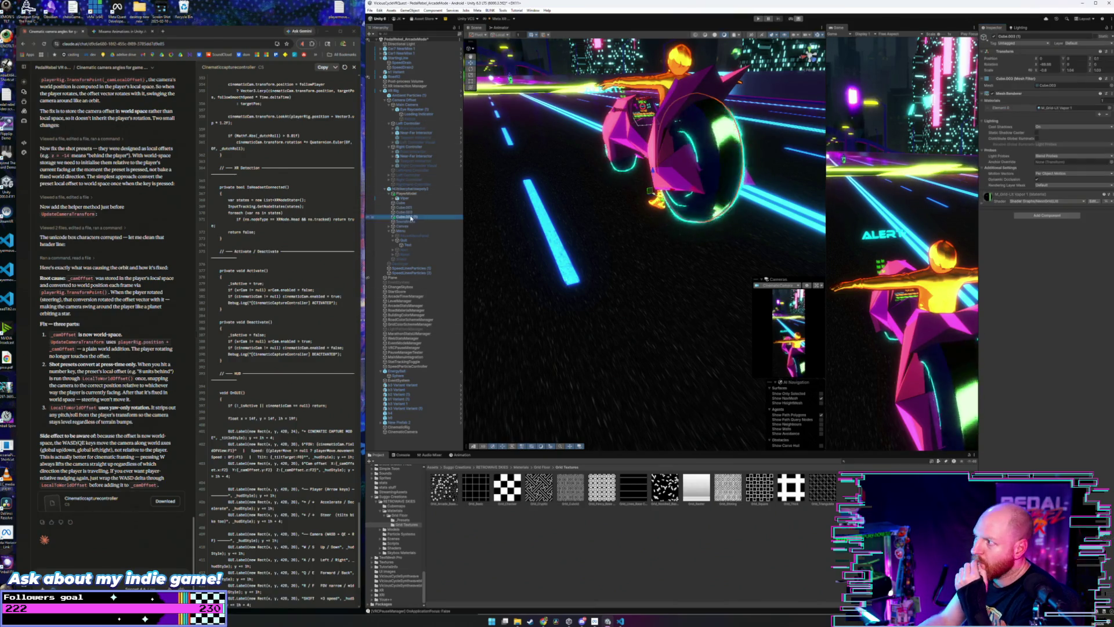
- Drop M_Grid-Lit Vapor 2 from _Presets onto the Cube.003 (1) wheel disc
left_click(411, 520)
scroll(555, 525, "down", 1)
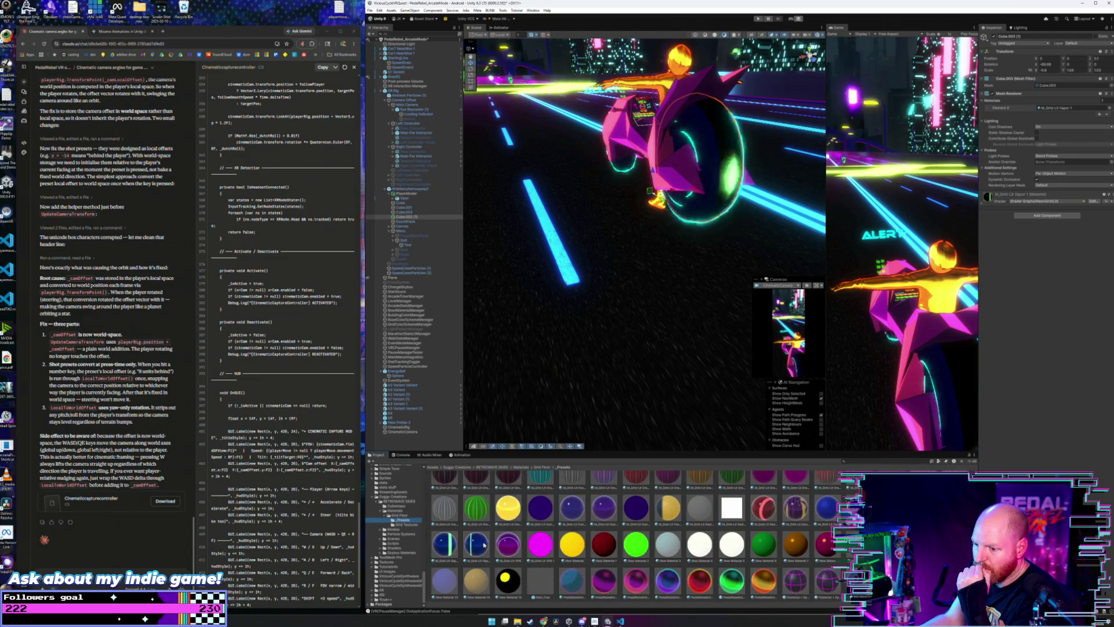
left_click(445, 546)
left_click_drag(477, 549, 711, 169)
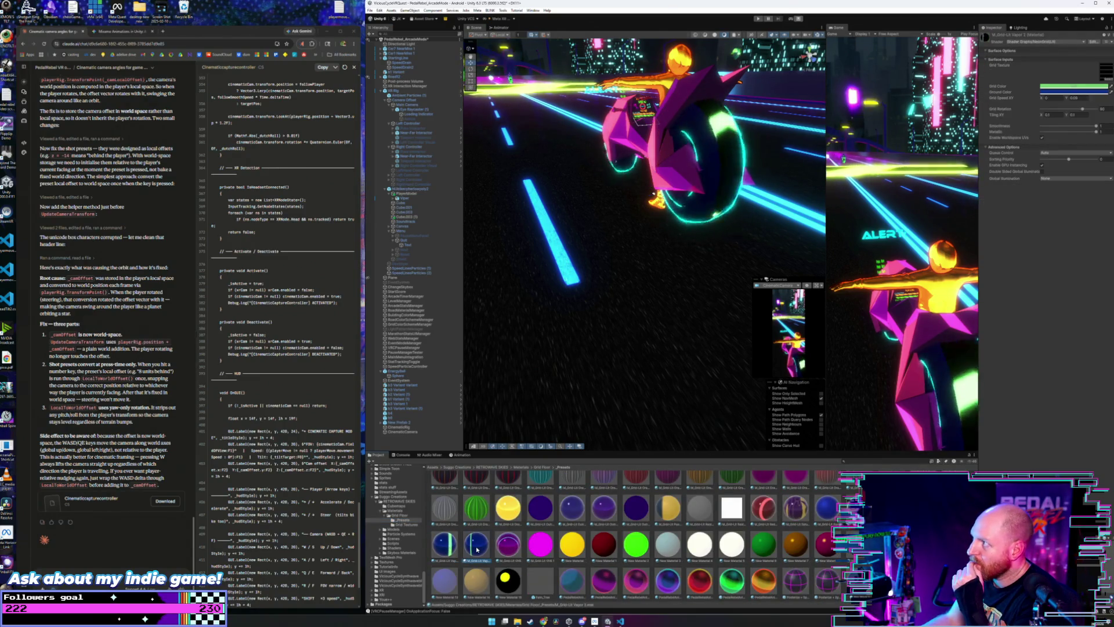
mouse_move(702, 464)
left_mouse_down()
mouse_move(714, 163)
mouse_move(755, 174)
mouse_move(720, 157)
mouse_move(729, 149)
mouse_move(444, 336)
mouse_move(378, 269)
mouse_move(435, 210)
mouse_move(414, 217)
left_mouse_up()
left_click(413, 217)
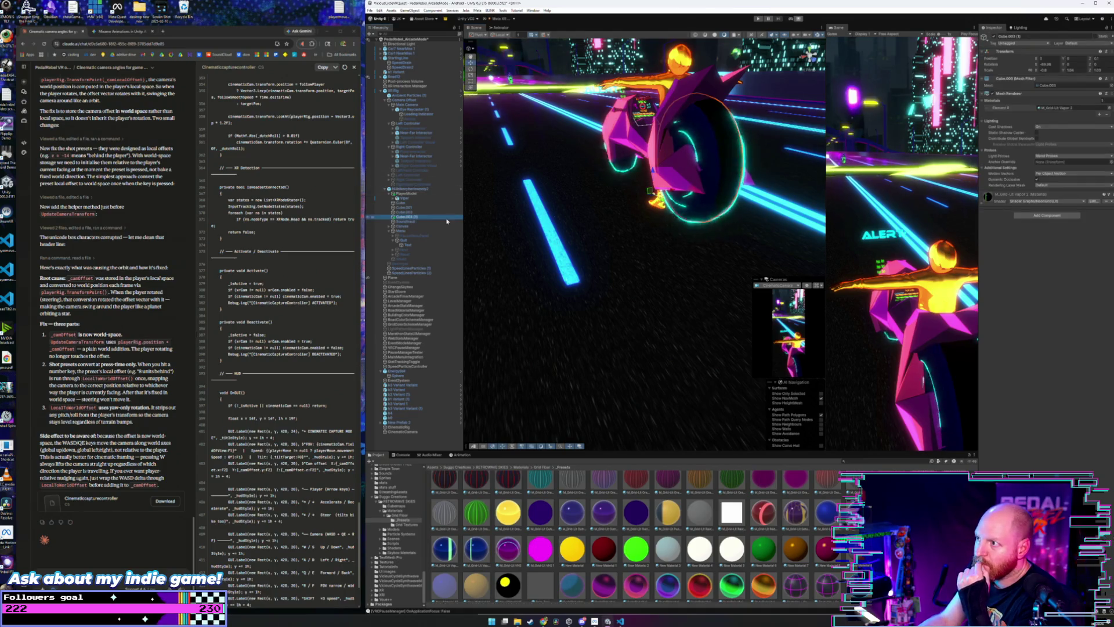
- Retune the wheel material's Grid Speed Y and Grid Rotation values
left_click(981, 202)
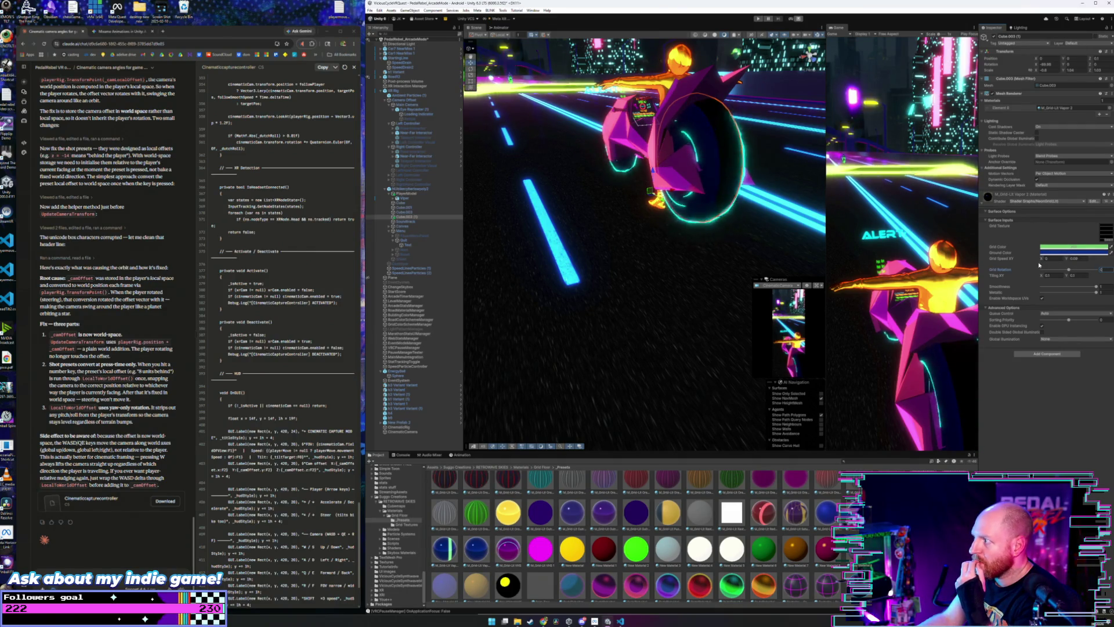
left_click(1074, 259)
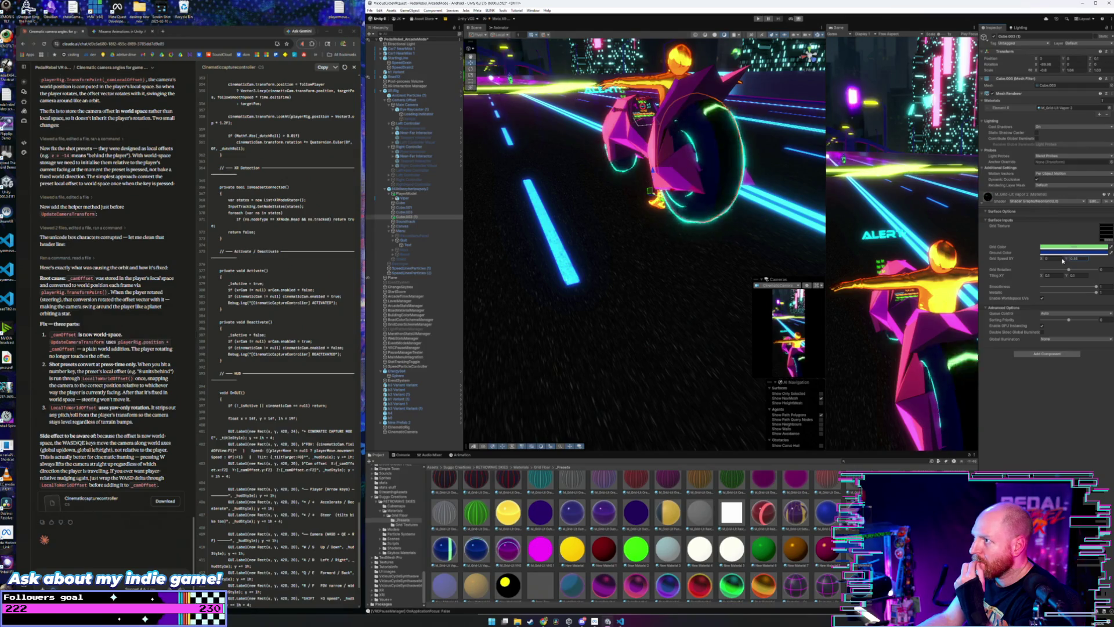
key("Return")
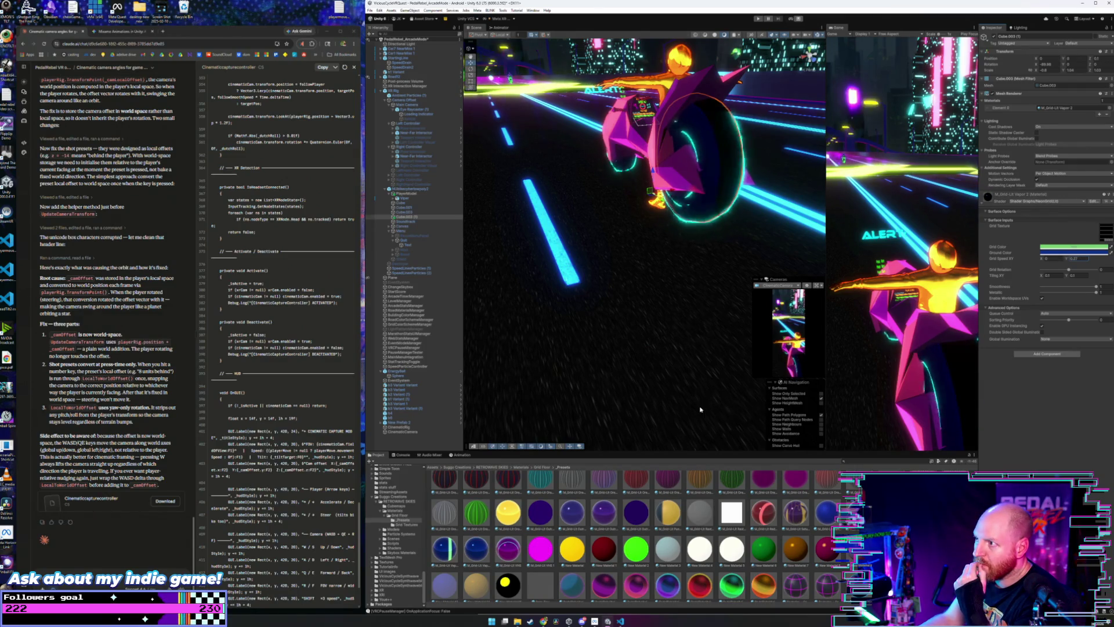
scroll(565, 508, "up", 2)
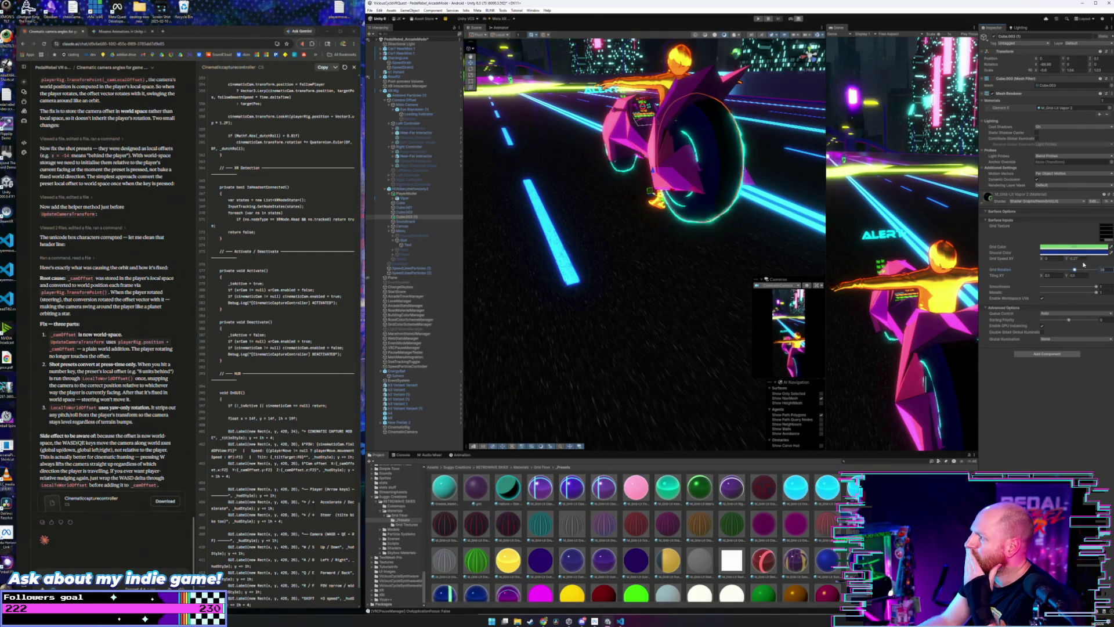
left_click_drag(1084, 264, 1081, 271)
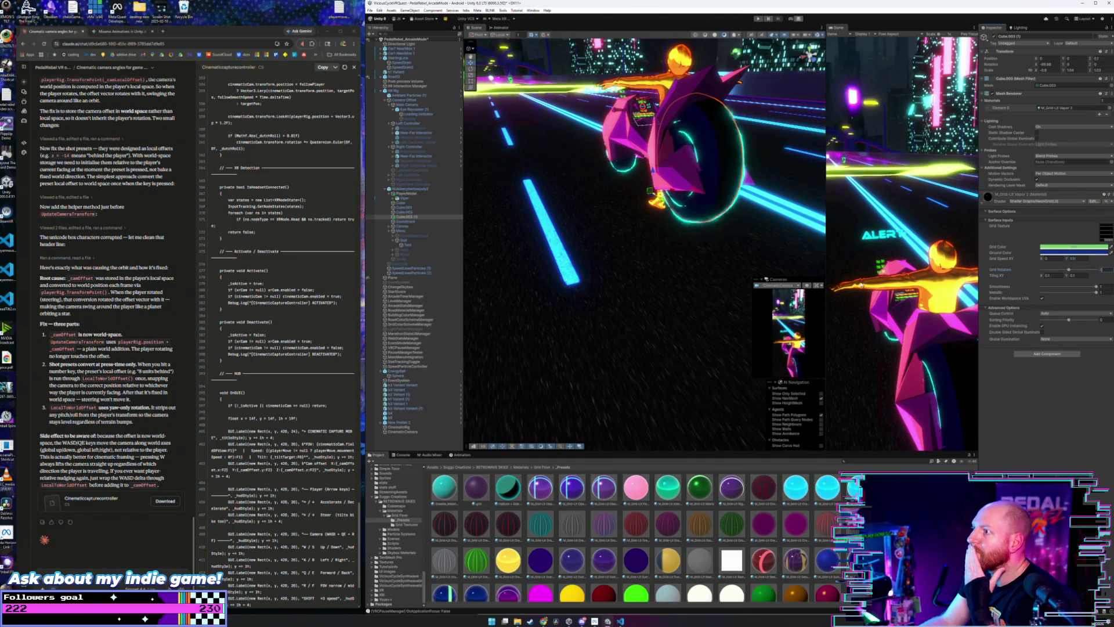
mouse_move(658, 225)
left_mouse_down()
mouse_move(720, 213)
mouse_move(617, 315)
left_mouse_up()
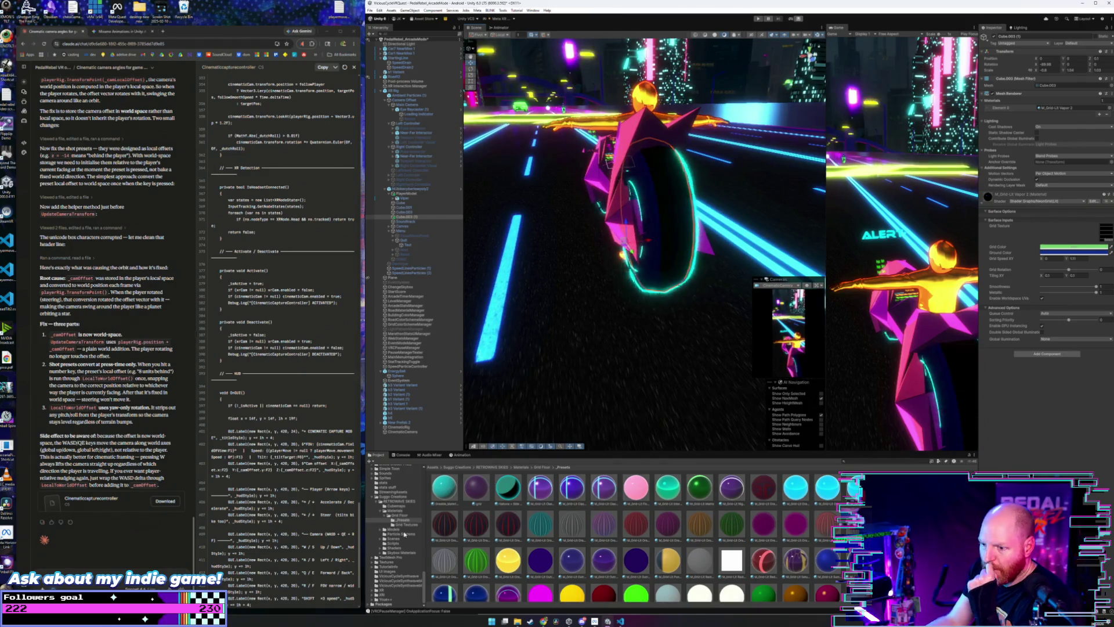
left_click(404, 525)
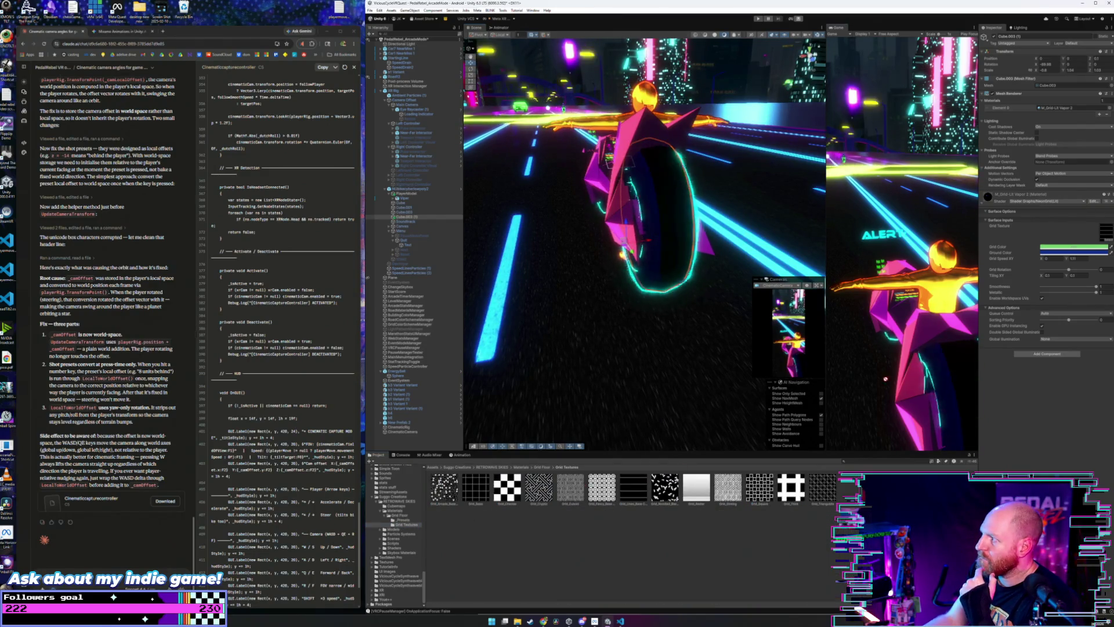
- Try the grey dotted and thick hash grid textures, reverting to the fine grid texture
left_click_drag(1111, 237, 1109, 235)
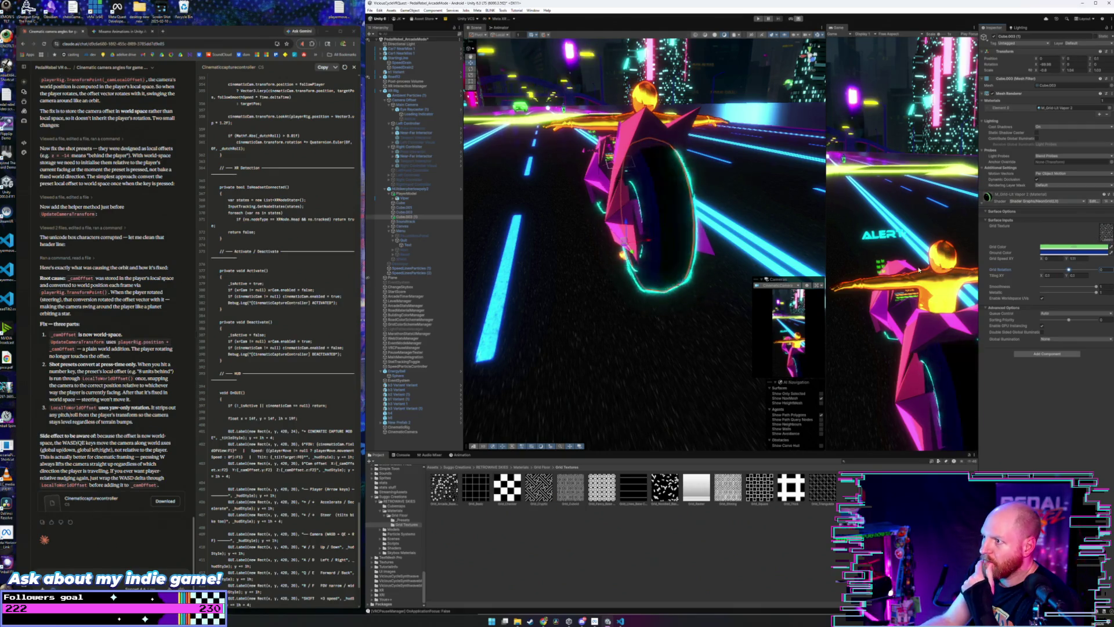
left_click_drag(700, 282, 677, 281)
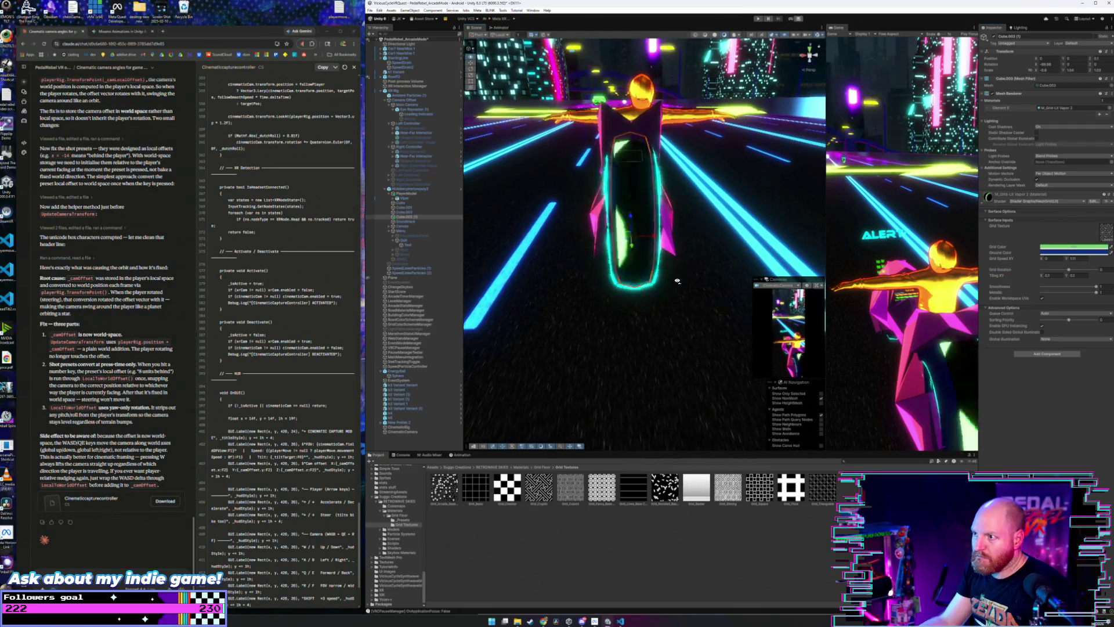
scroll(678, 281, "down", 3)
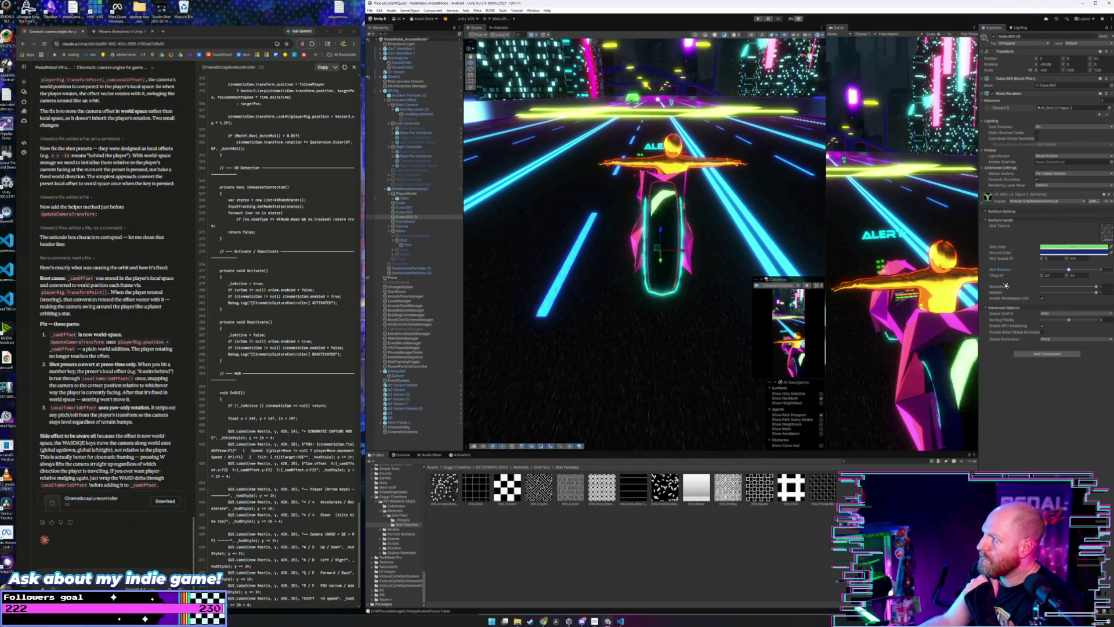
mouse_move(728, 486)
left_mouse_down()
mouse_move(986, 290)
mouse_move(1107, 232)
left_mouse_up()
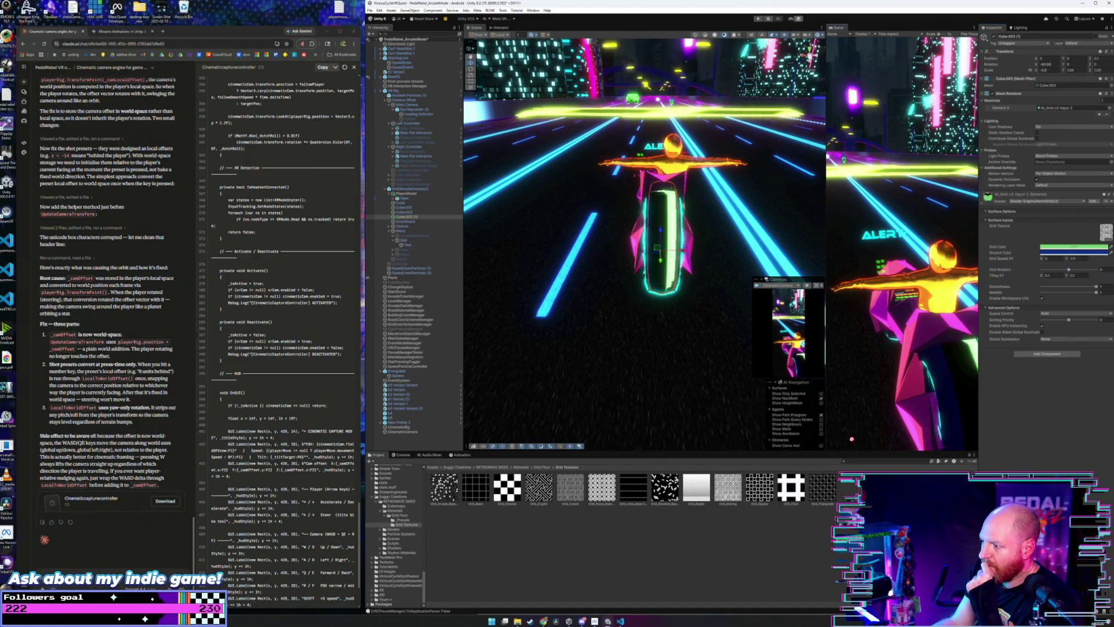
left_click_drag(1110, 232, 1106, 232)
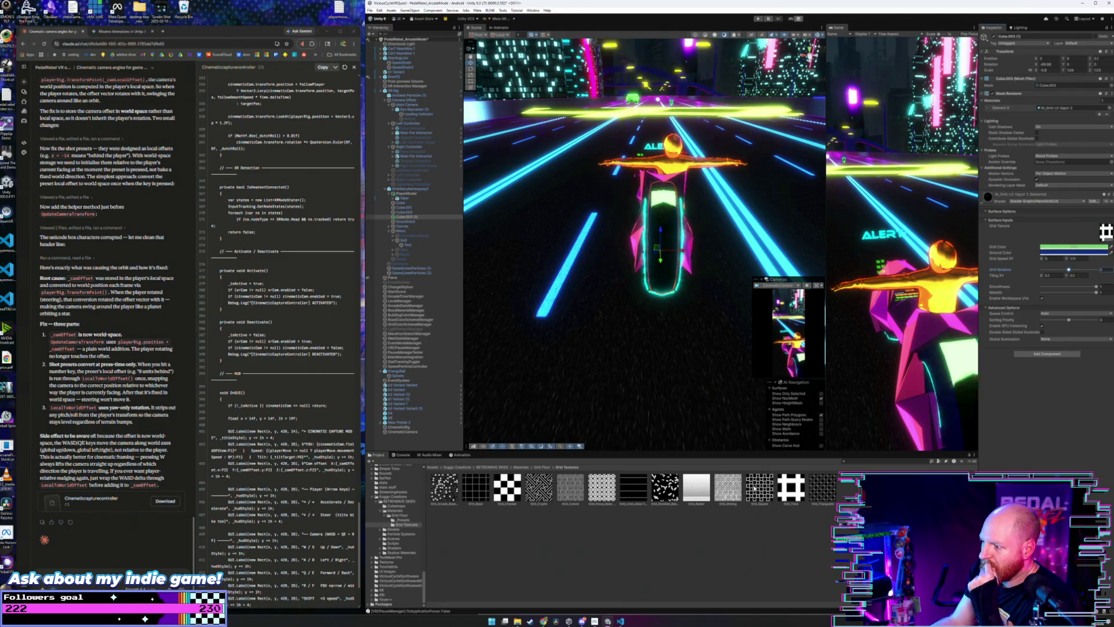
key("ctrl+z")
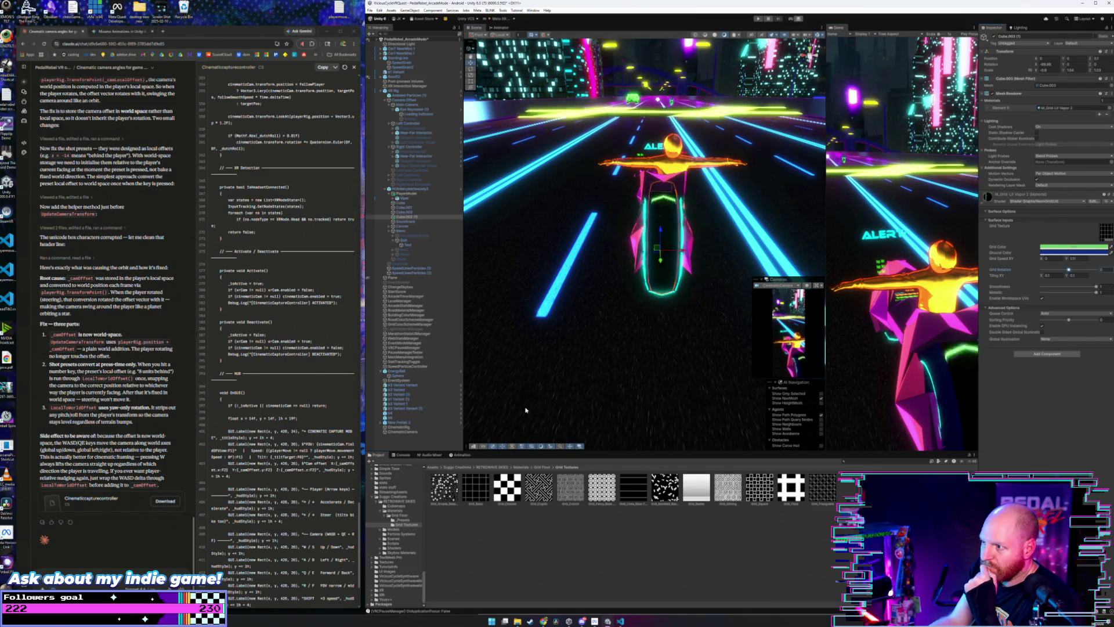
left_click(1044, 259)
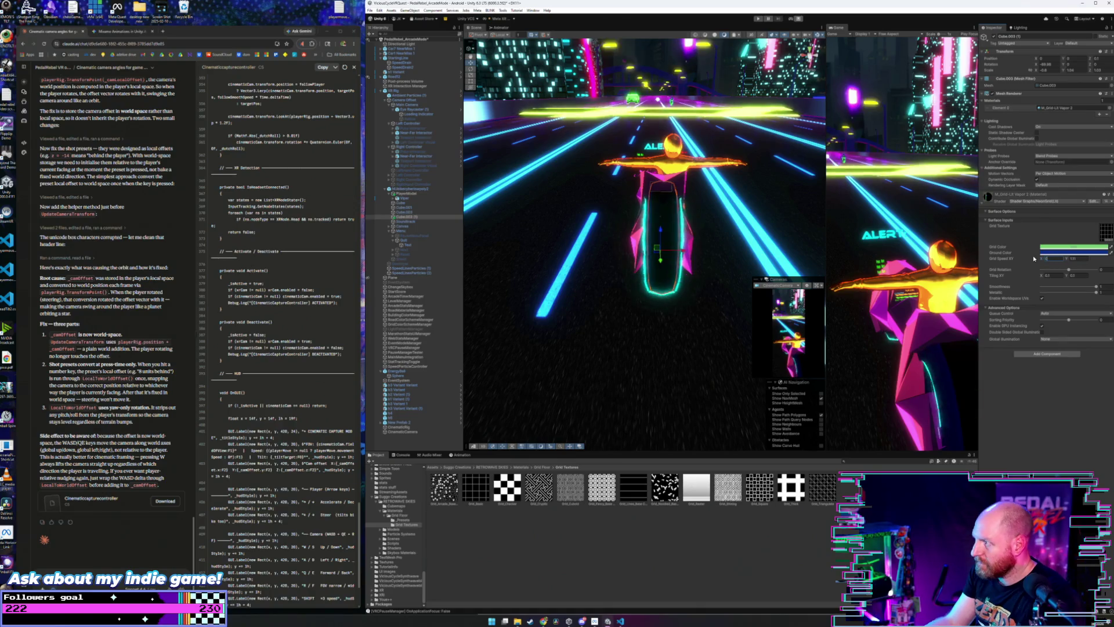
left_click(1074, 246)
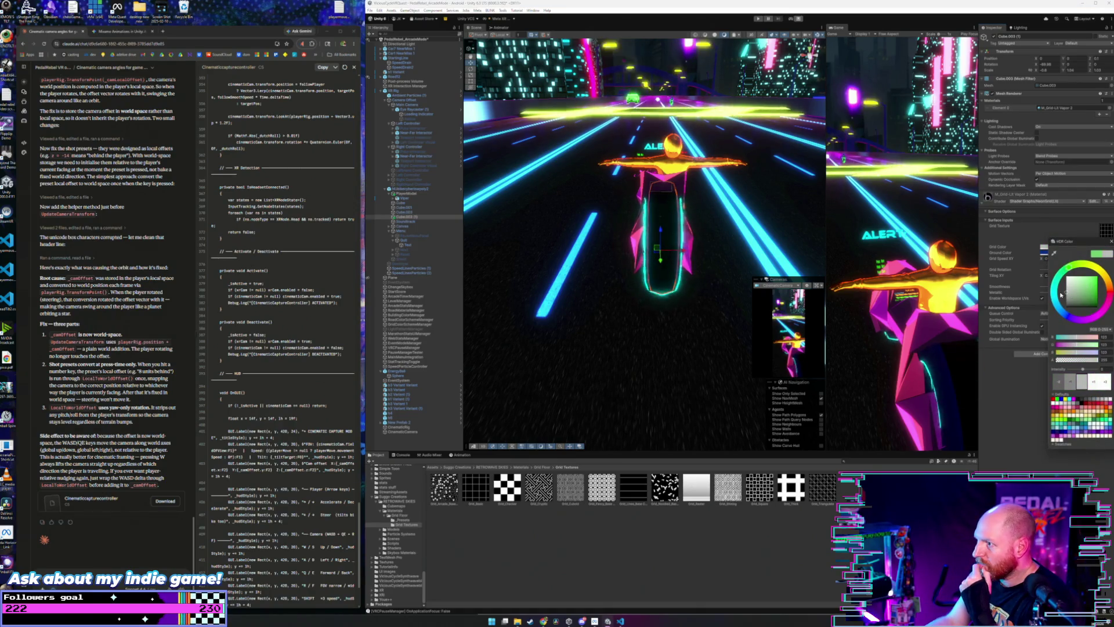
- Set the wheel material's Grid Color to cyan and Grid Speed XY Y to about -0.09
left_click_drag(1061, 296, 1060, 294)
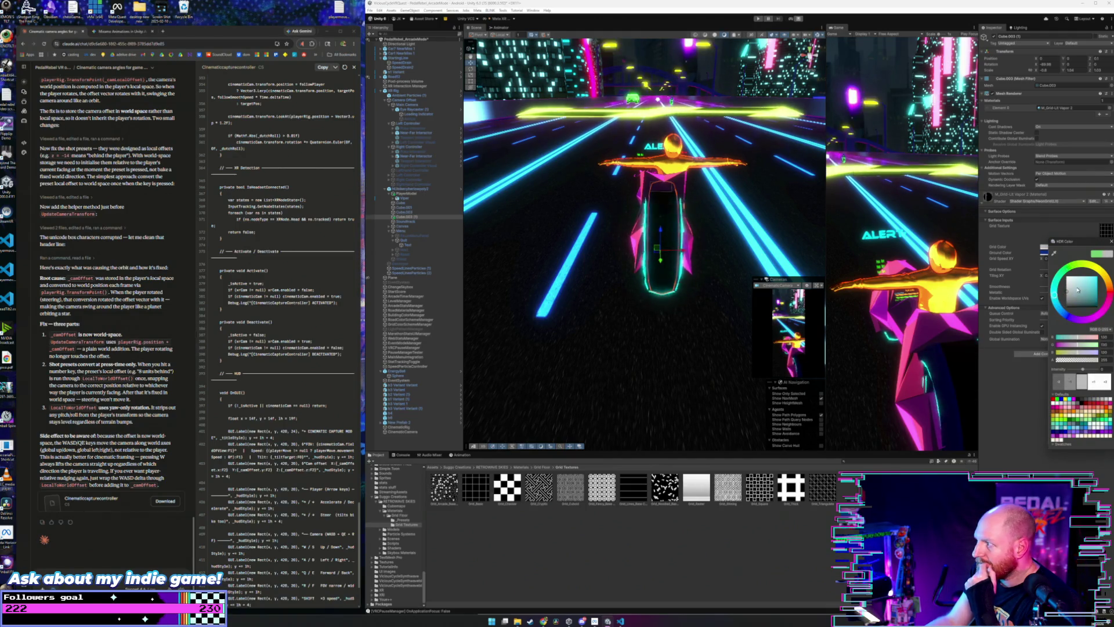
mouse_move(1056, 297)
left_mouse_down()
mouse_move(1081, 266)
mouse_move(1101, 289)
left_mouse_up()
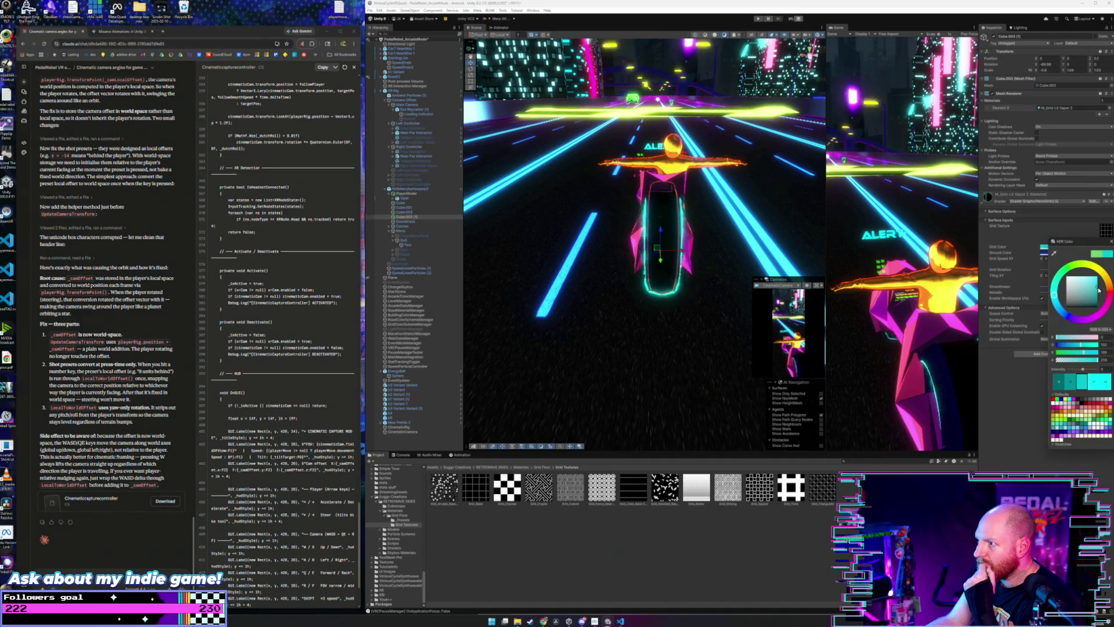
left_click_drag(668, 244, 752, 241)
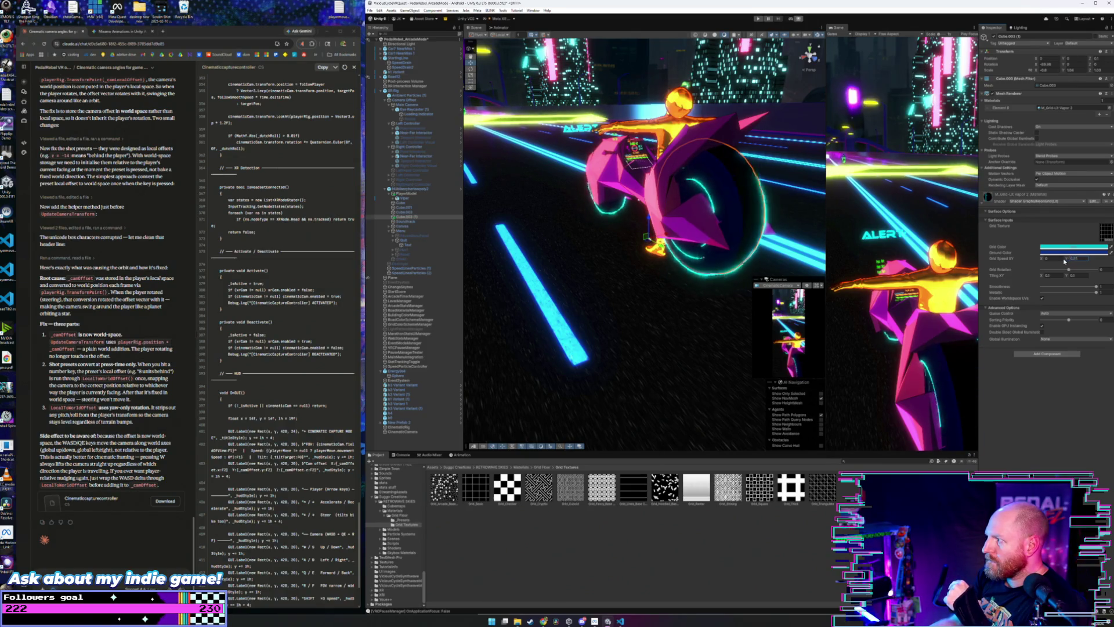
left_click_drag(1061, 262, 1057, 262)
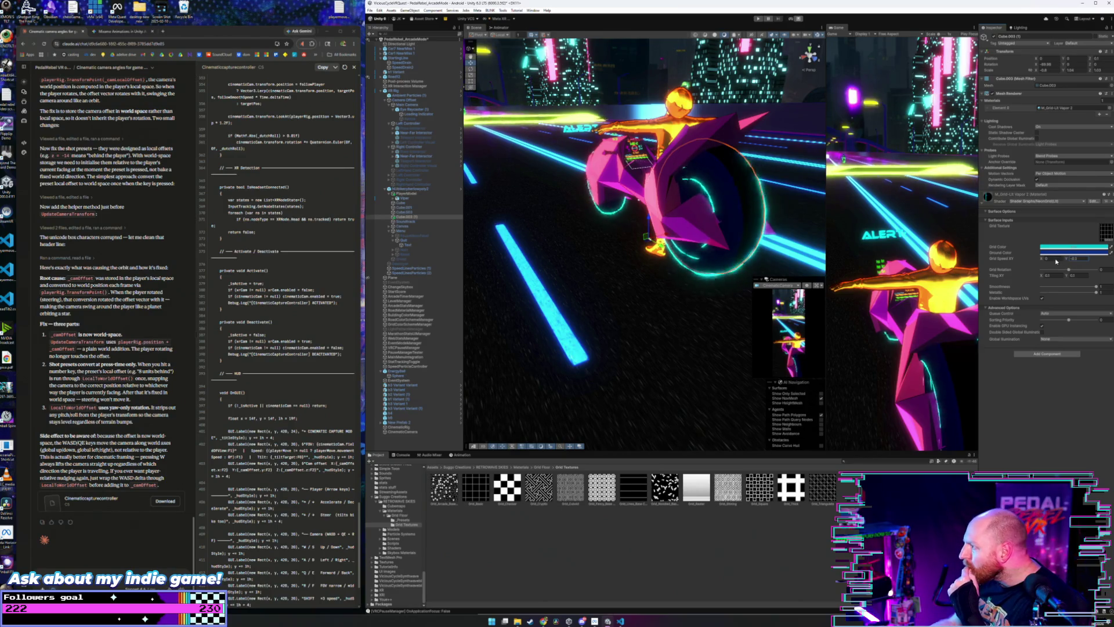
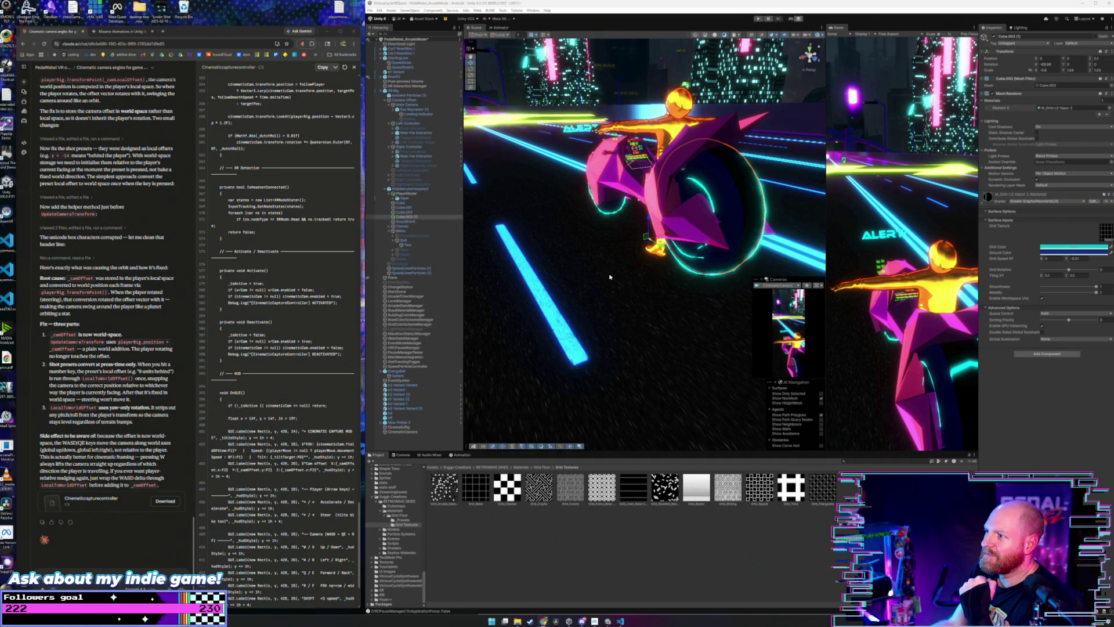
- Raise Tiling X and Y on wheel Cube.003 (1) so the cyan grid repeats more densely
left_click(691, 271)
mouse_move(691, 272)
left_mouse_down()
mouse_move(667, 264)
mouse_move(675, 269)
mouse_move(557, 349)
left_mouse_up()
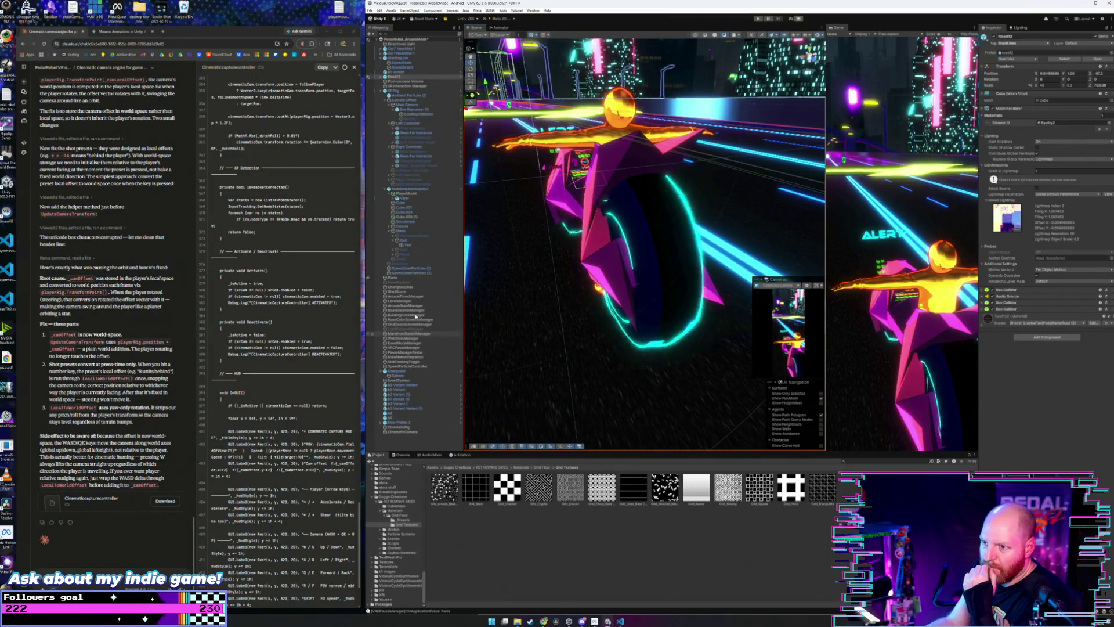
left_click(409, 217)
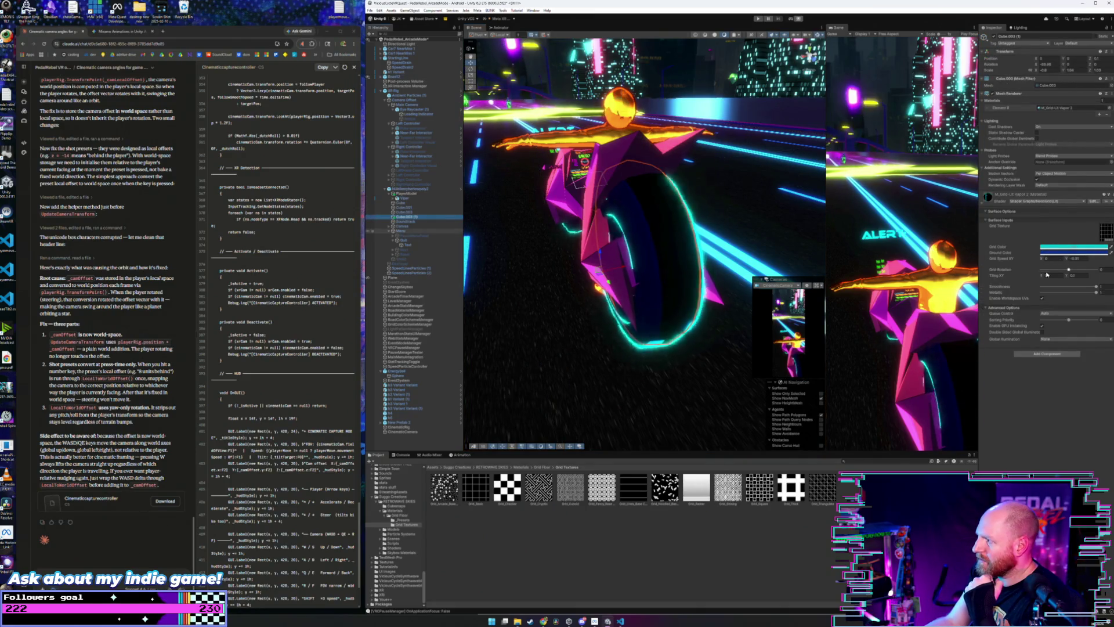
left_click_drag(1042, 276, 1046, 275)
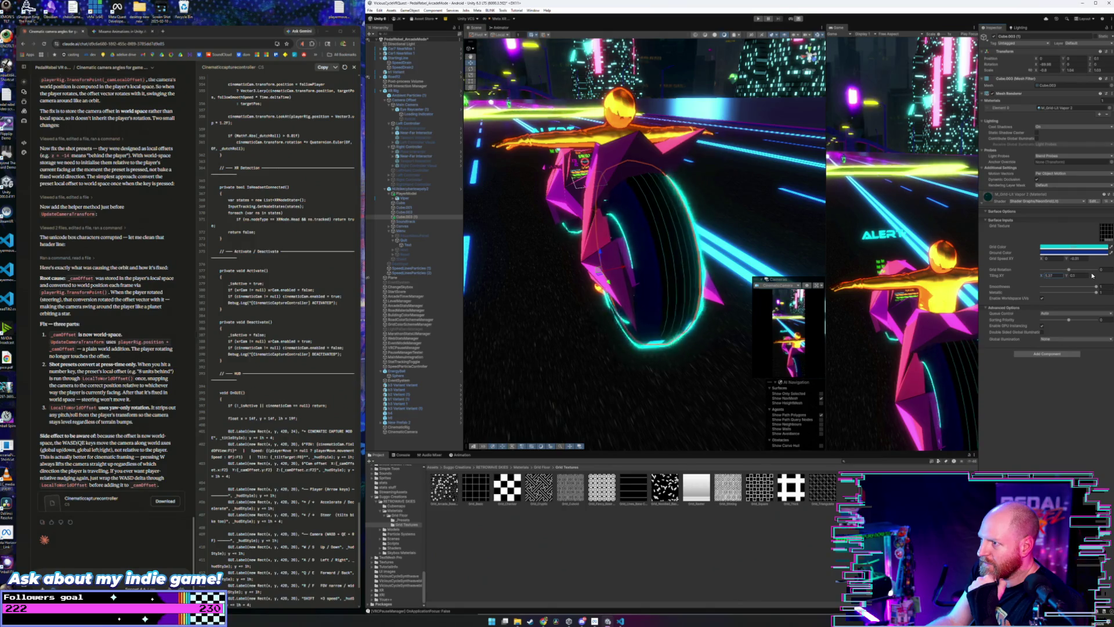
left_click_drag(1069, 277, 1081, 276)
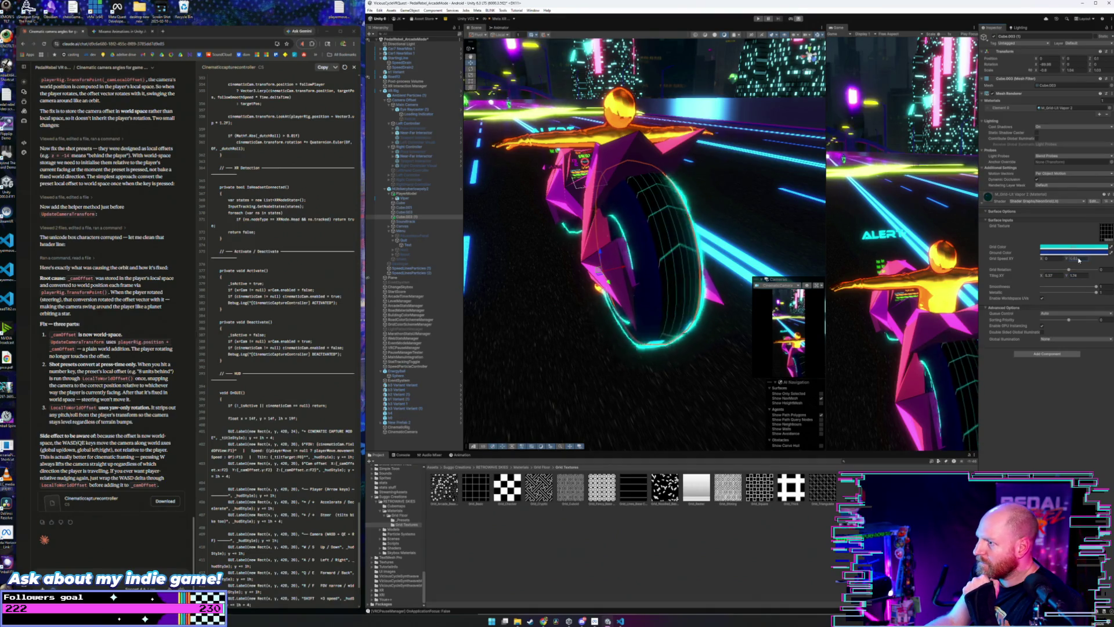
- Adjust the vertical Grid Speed, trying about -1.44 and then slowing it to nearly zero
left_click_drag(1080, 261, 1093, 260)
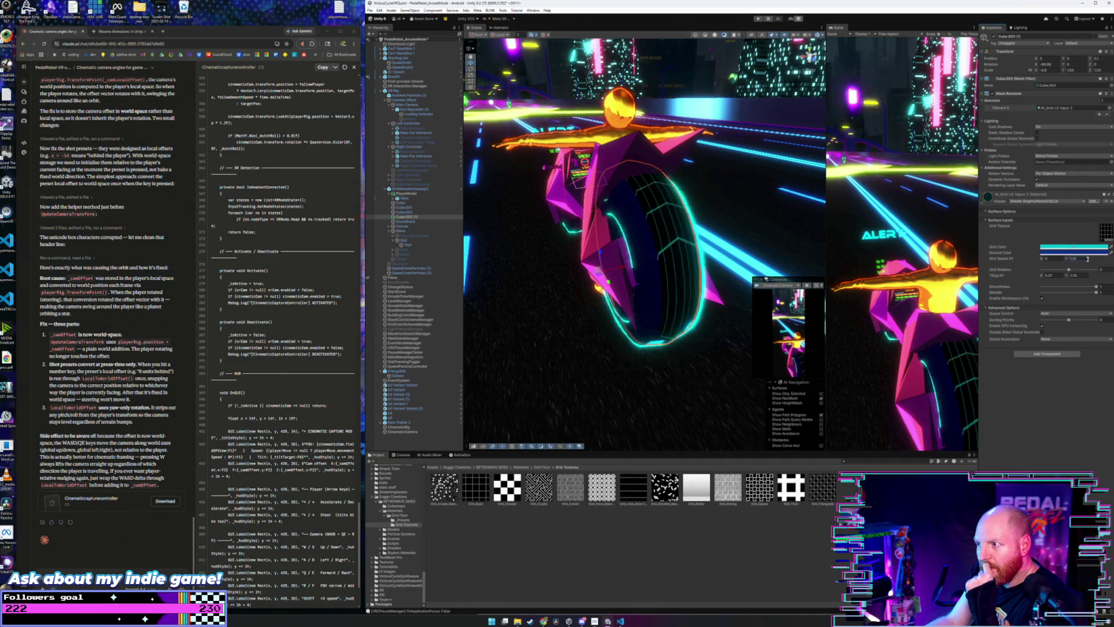
mouse_move(819, 297)
left_mouse_down()
mouse_move(682, 260)
mouse_move(737, 262)
left_mouse_up()
scroll(682, 260, "down", 1)
scroll(682, 261, "down", 3)
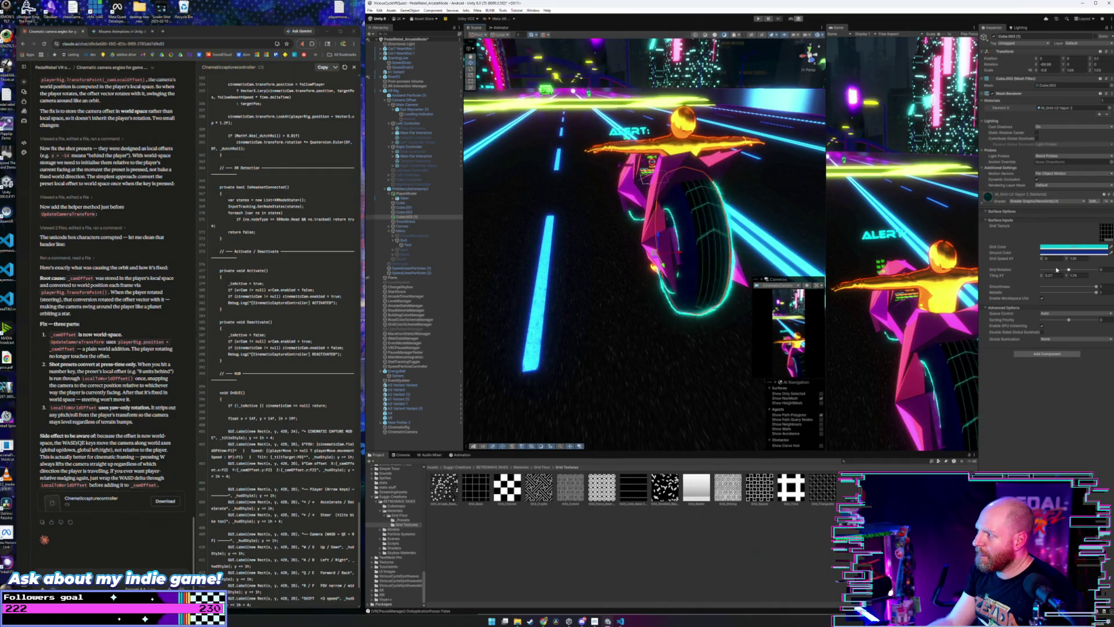
left_click_drag(1068, 260, 1033, 263)
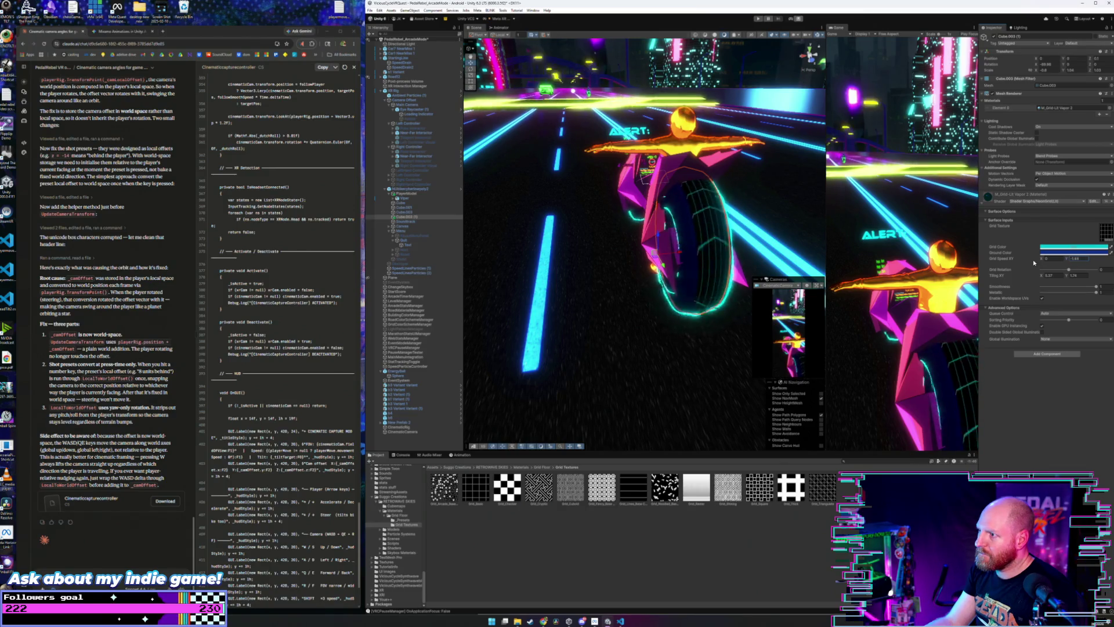
left_click_drag(1061, 260, 1072, 260)
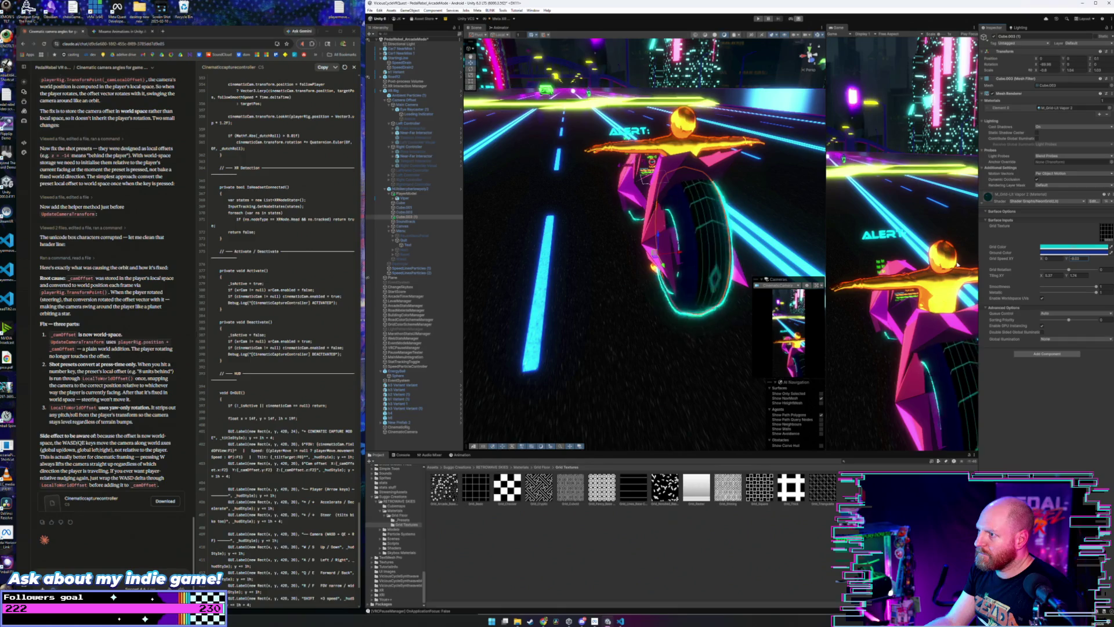
left_click_drag(685, 273, 766, 270)
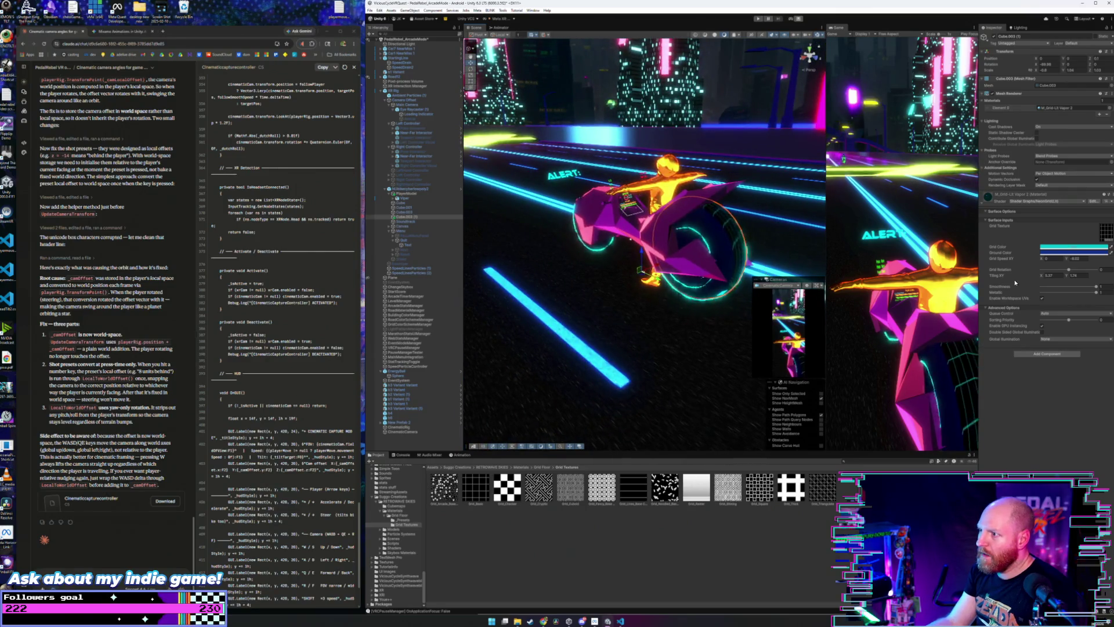
- Give the grid lines a new cyan hue with higher HDR glow intensity
left_click(1073, 247)
left_click_drag(1100, 288, 1096, 281)
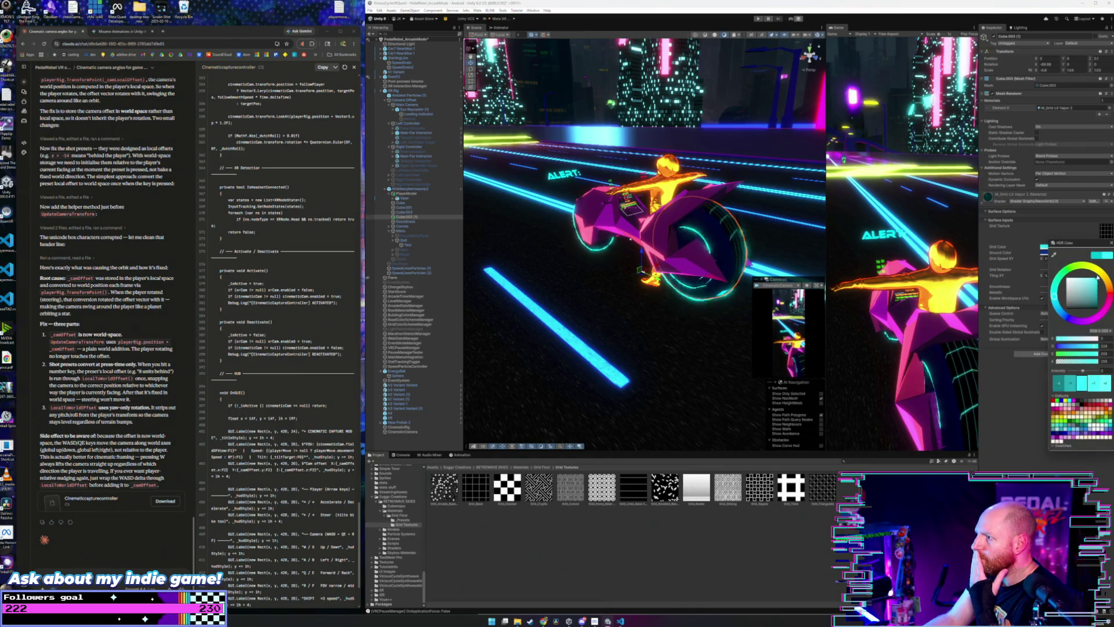
left_click_drag(1084, 372, 1086, 372)
left_click(766, 234)
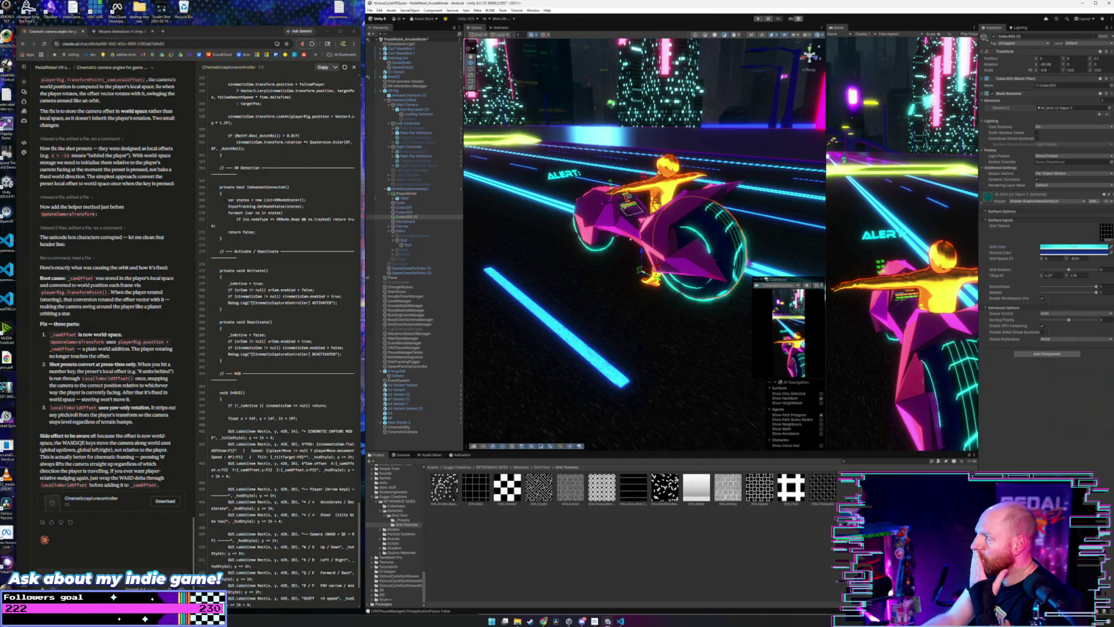
left_click_drag(766, 234, 804, 242)
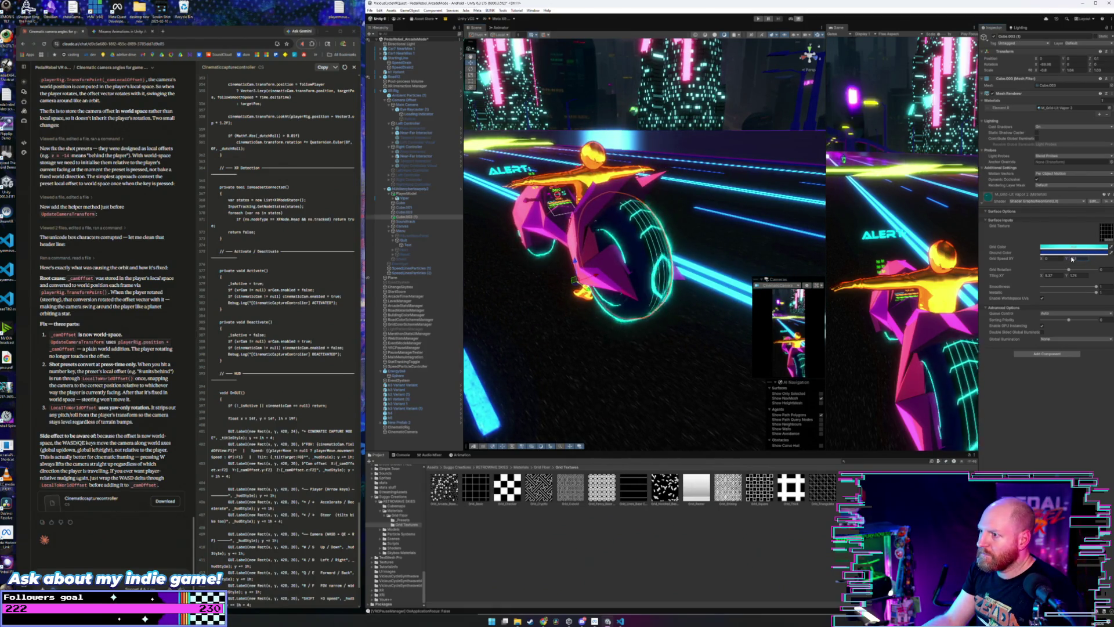
- Set the vertical Grid Speed to about -4.71 and rotate the grid pattern
left_click_drag(1075, 258, 1089, 258)
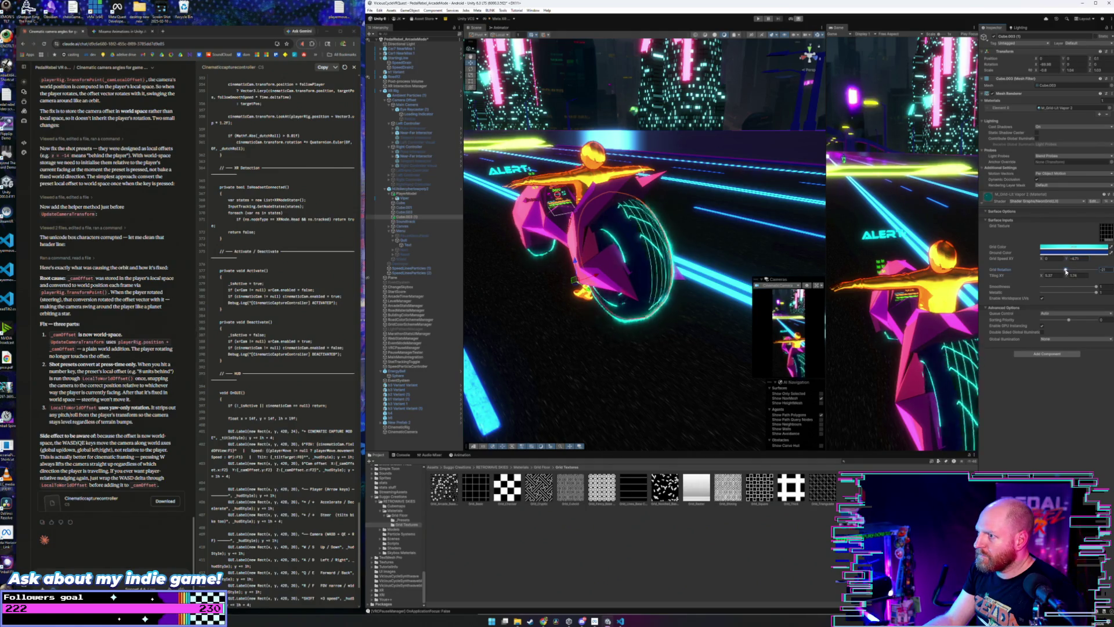
mouse_move(744, 270)
left_mouse_down()
mouse_move(702, 254)
mouse_move(762, 254)
left_mouse_up()
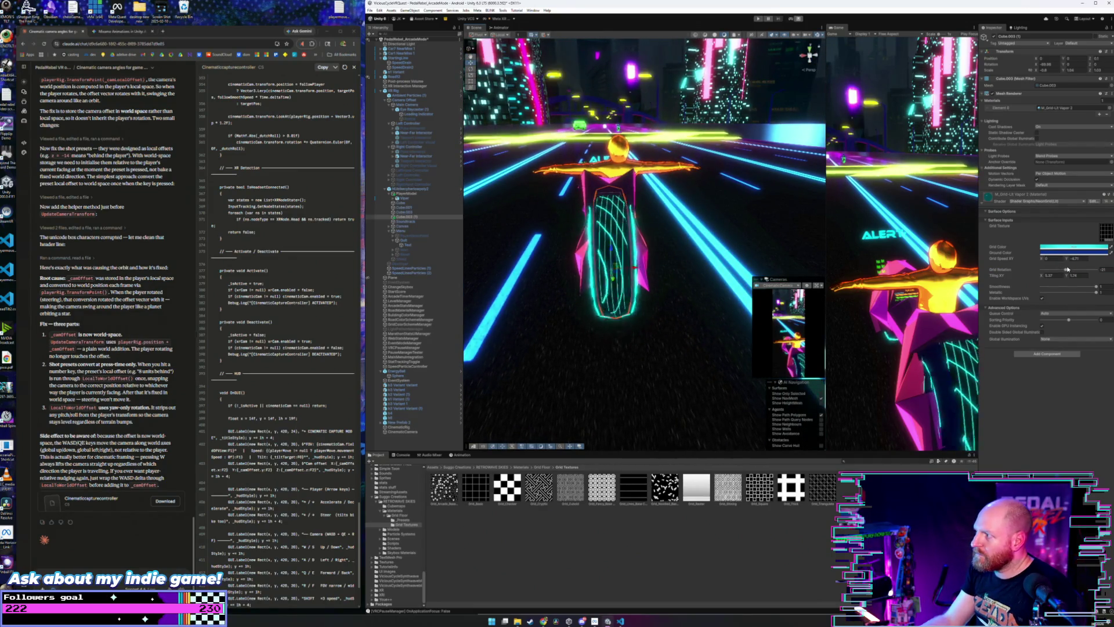
left_click_drag(1065, 270, 1065, 271)
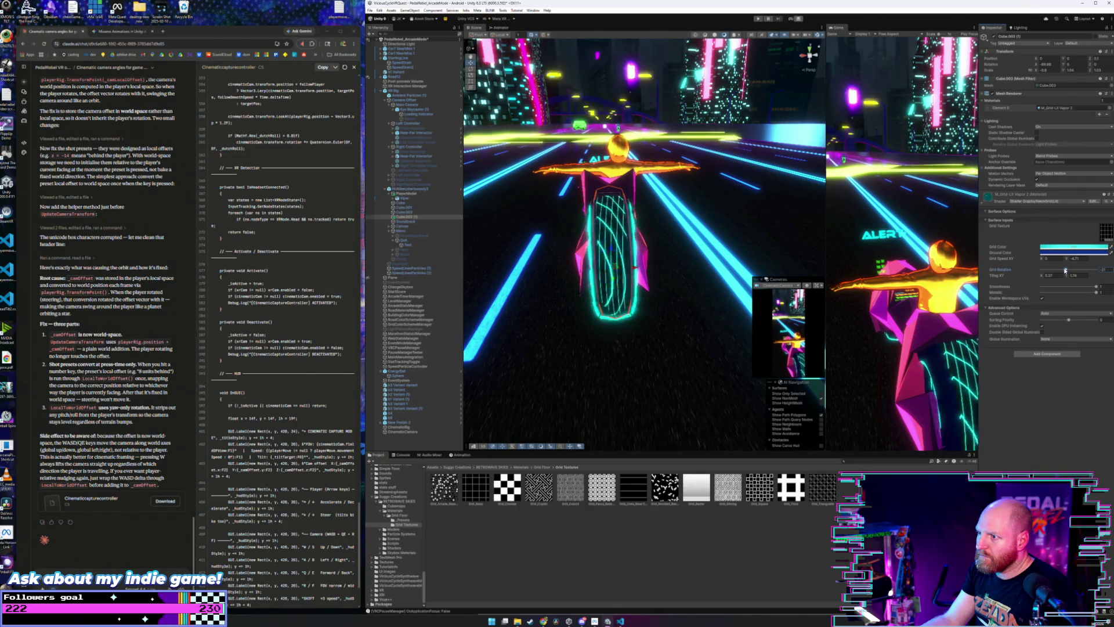
- Adjust the brightness of the Grid Color in the HDR picker
left_click(1074, 247)
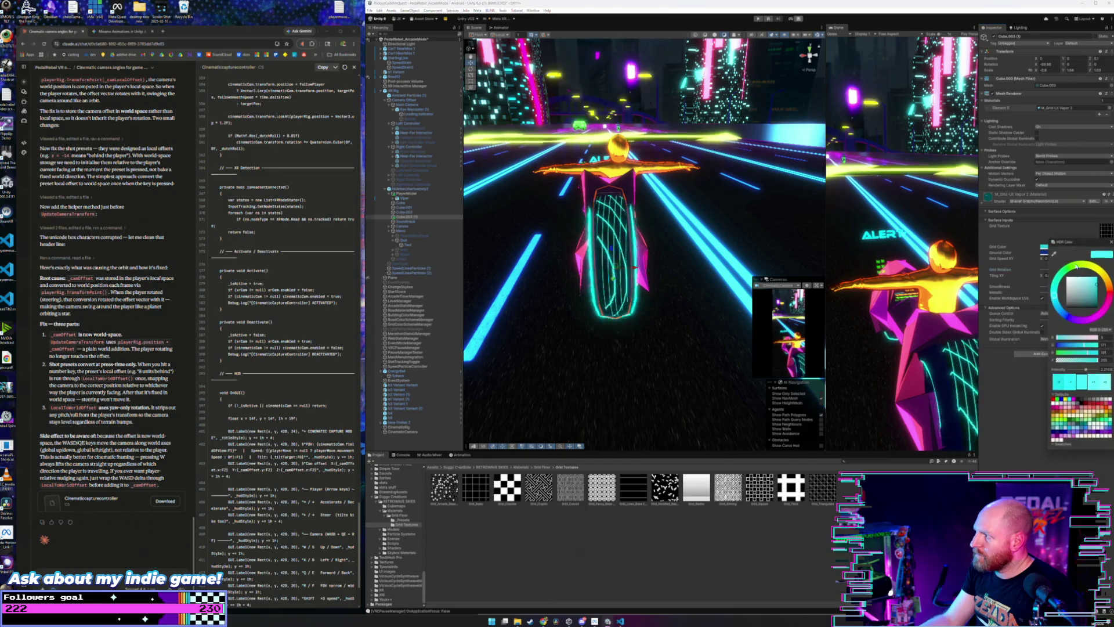
mouse_move(1063, 291)
left_mouse_down()
mouse_move(1065, 305)
mouse_move(1104, 301)
left_mouse_up()
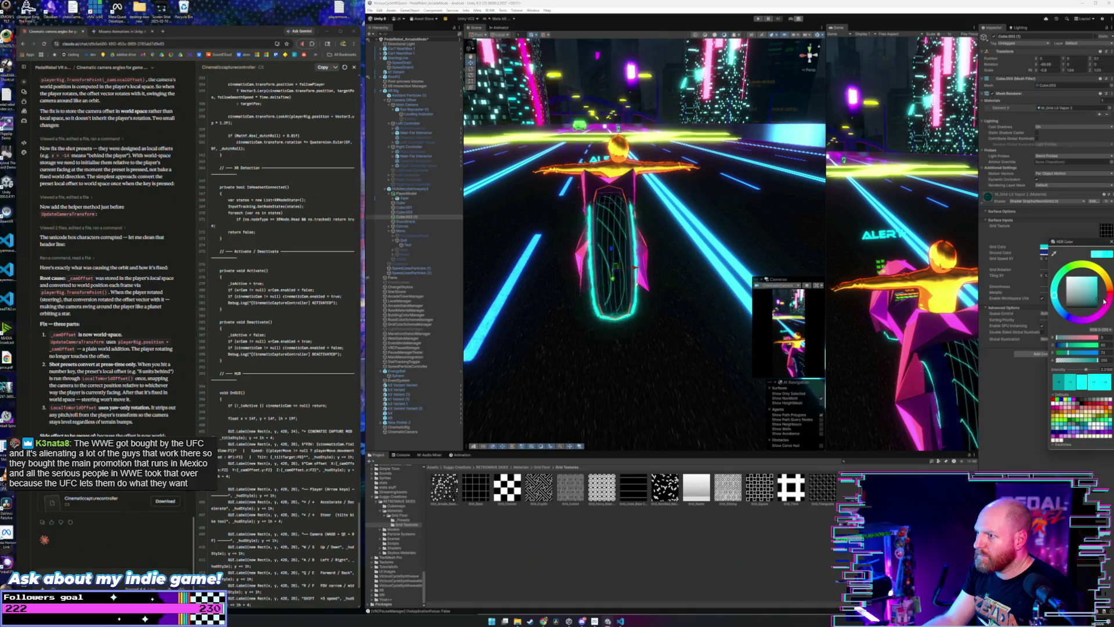
left_click(1111, 242)
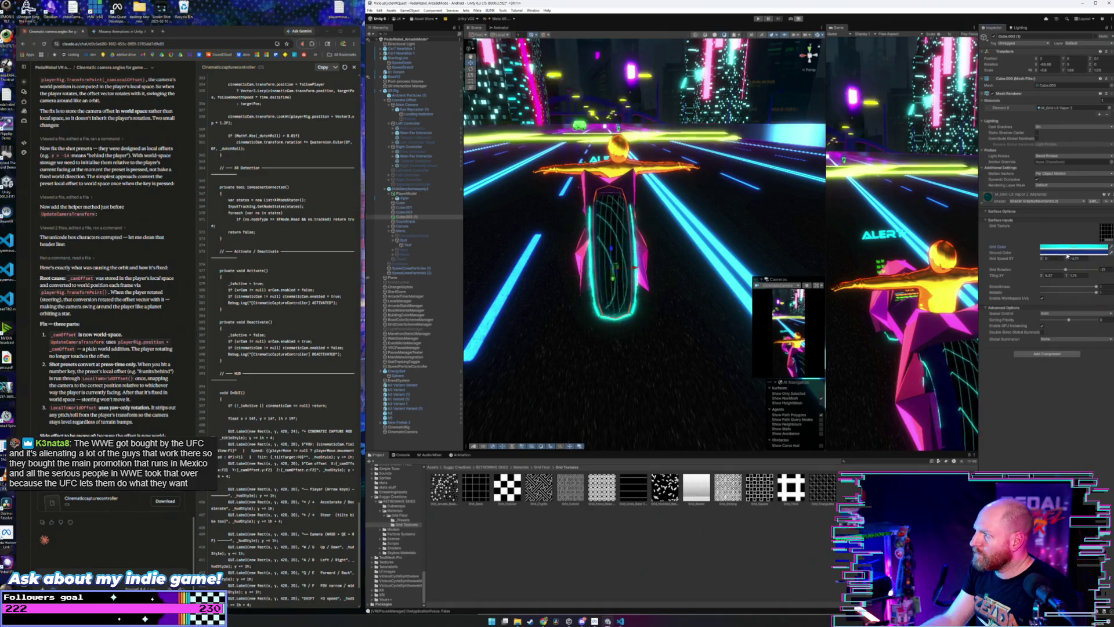
- Set the Ground Color to a brighter blue
left_click(1043, 253)
left_click(1062, 316)
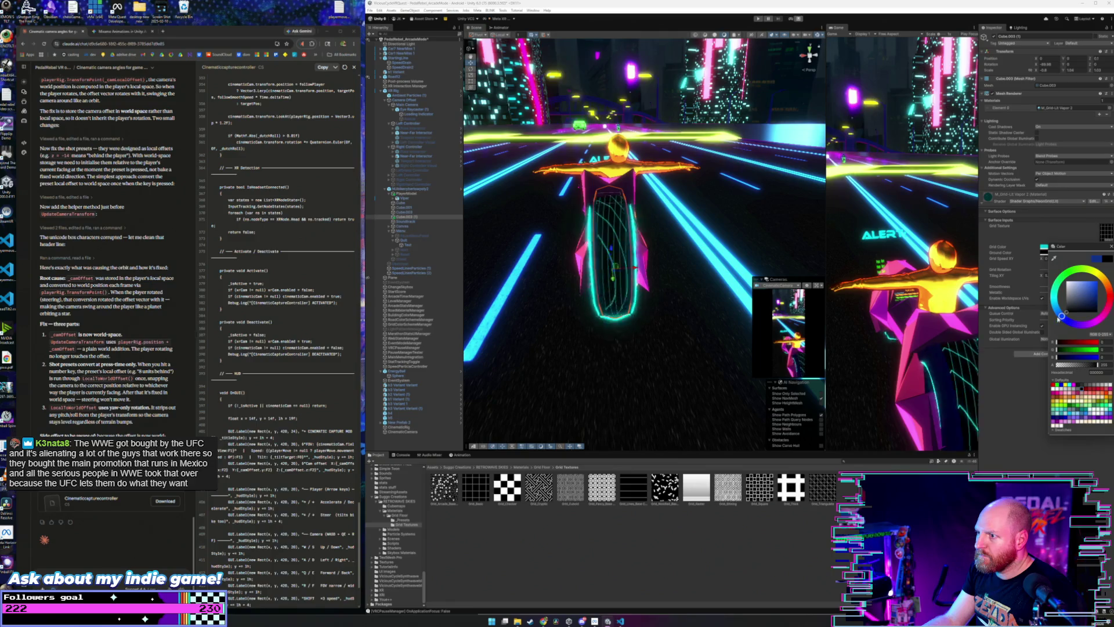
left_click(1096, 290)
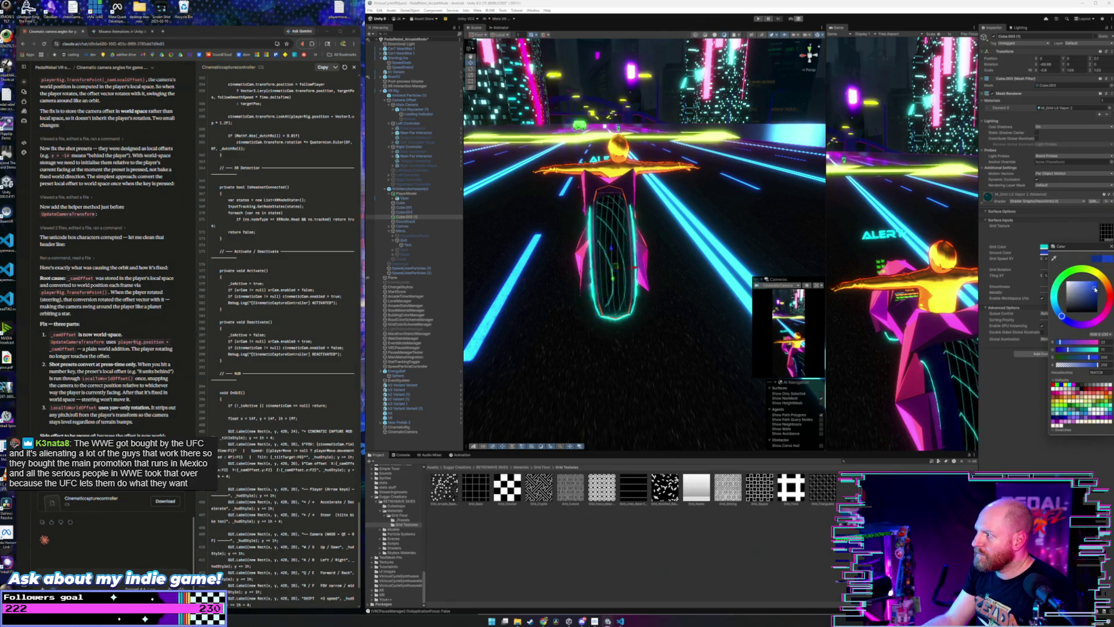
left_click(971, 265)
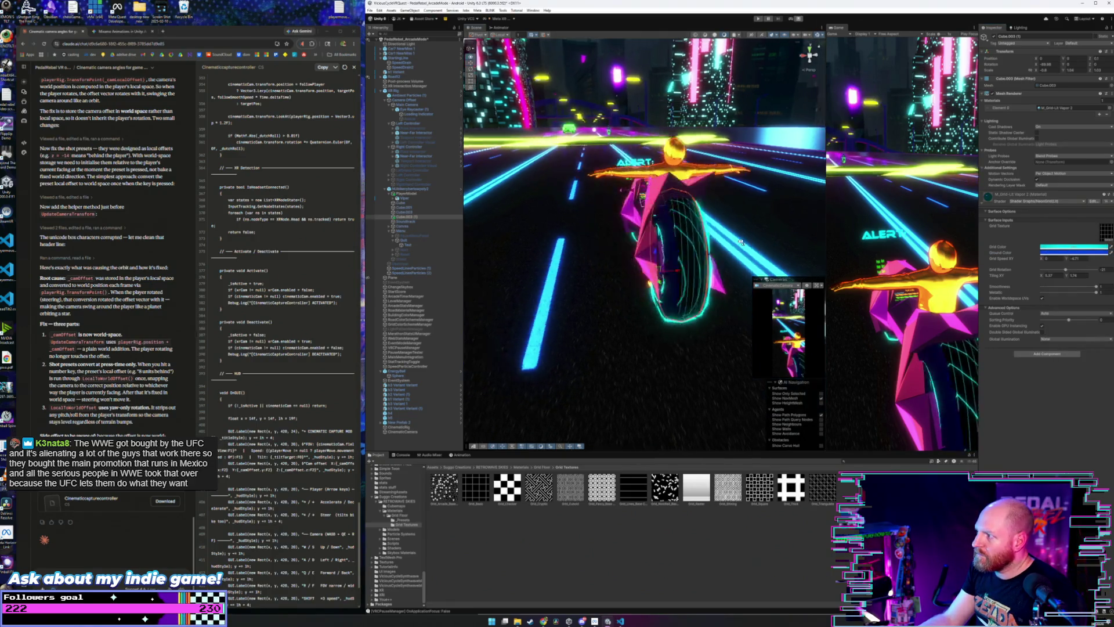
mouse_move(774, 254)
left_mouse_down()
mouse_move(802, 229)
mouse_move(734, 239)
left_mouse_up()
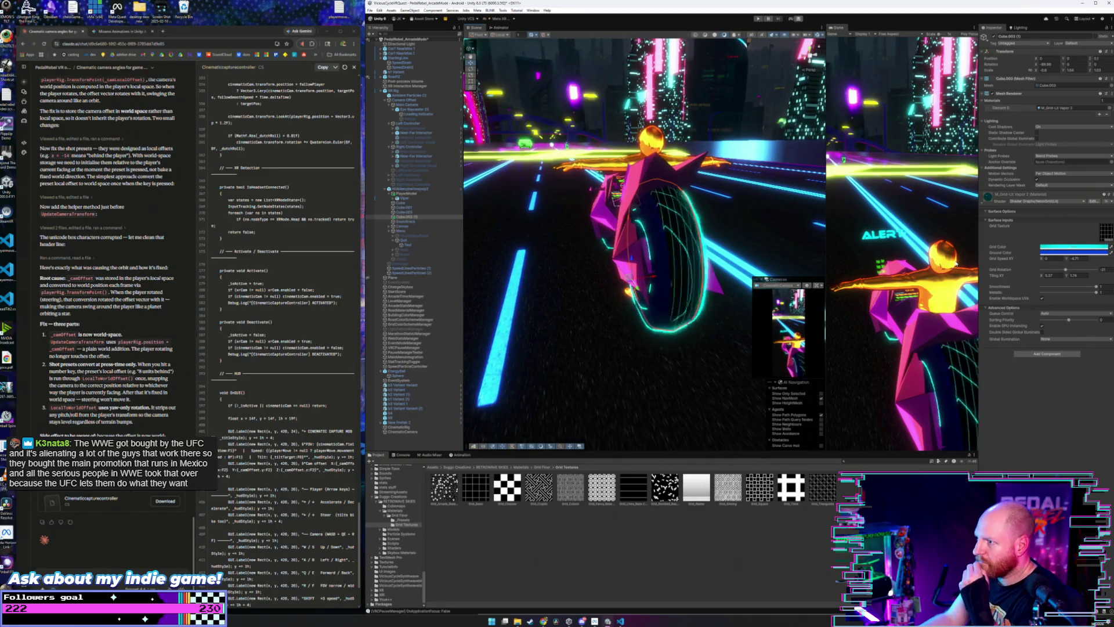
- Make the Grid Color a brighter cyan
left_click(1068, 246)
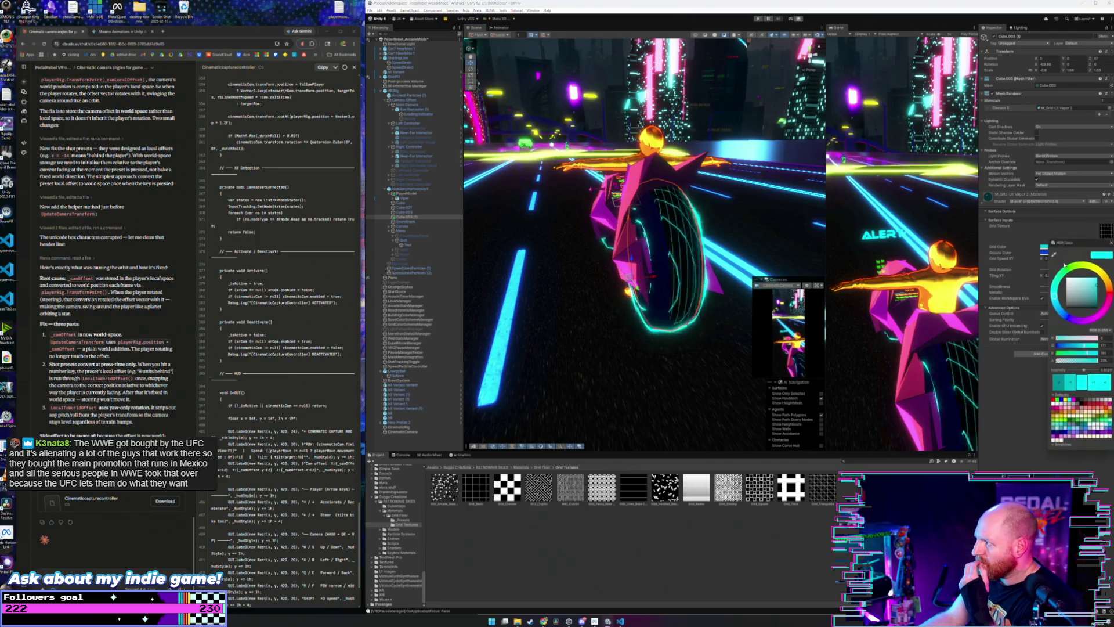
left_click(1101, 267)
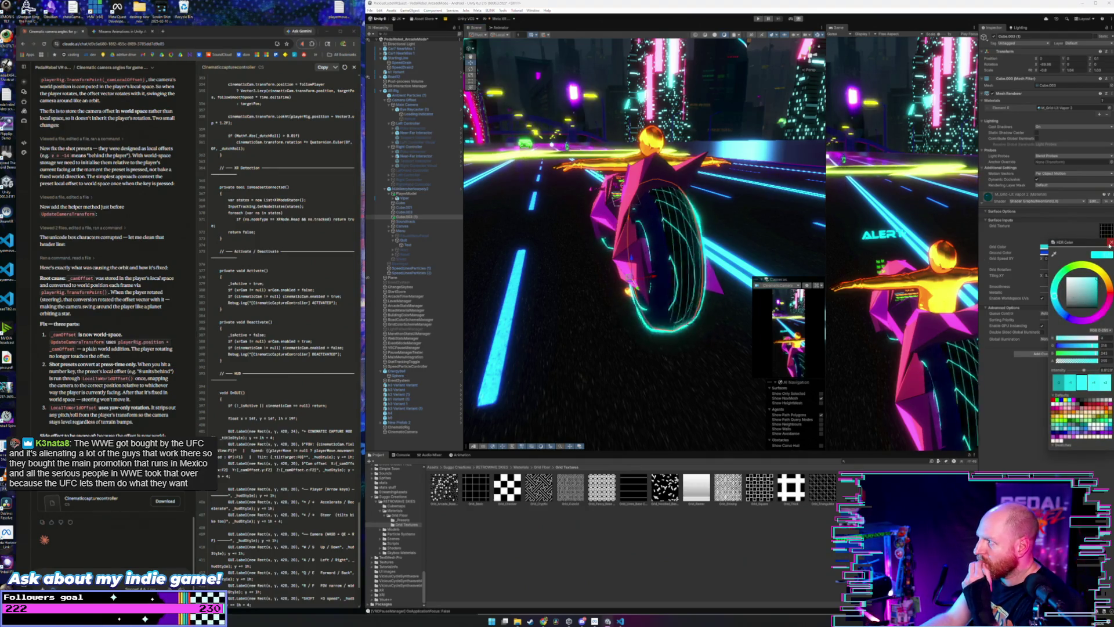
left_click(1051, 272)
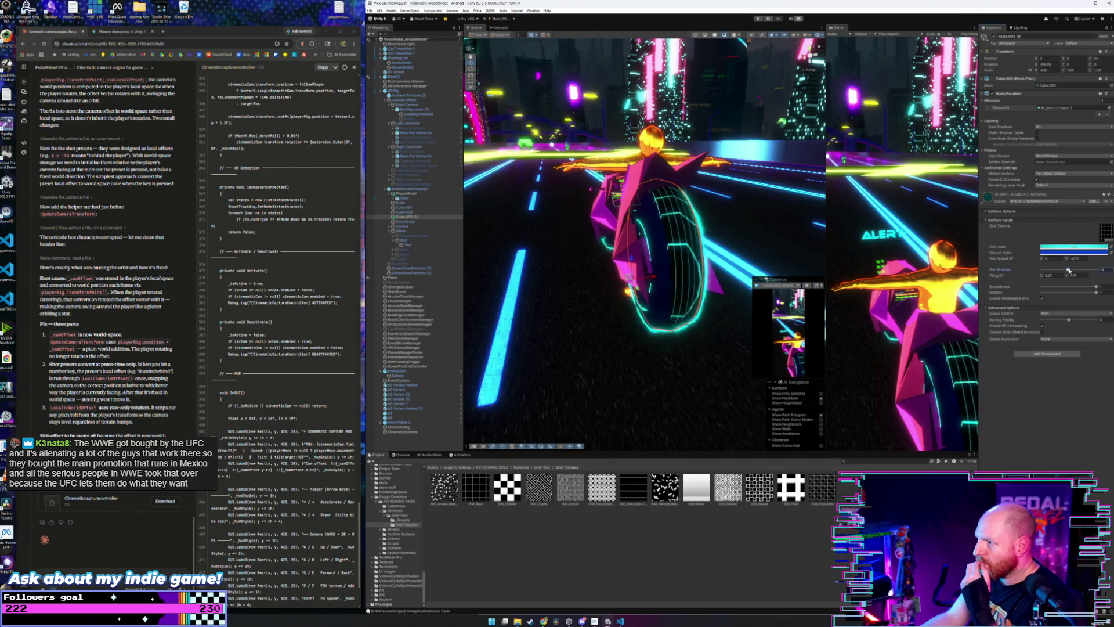
- Rotate the wheel's grid pattern a bit further
left_click_drag(1067, 270, 1072, 270)
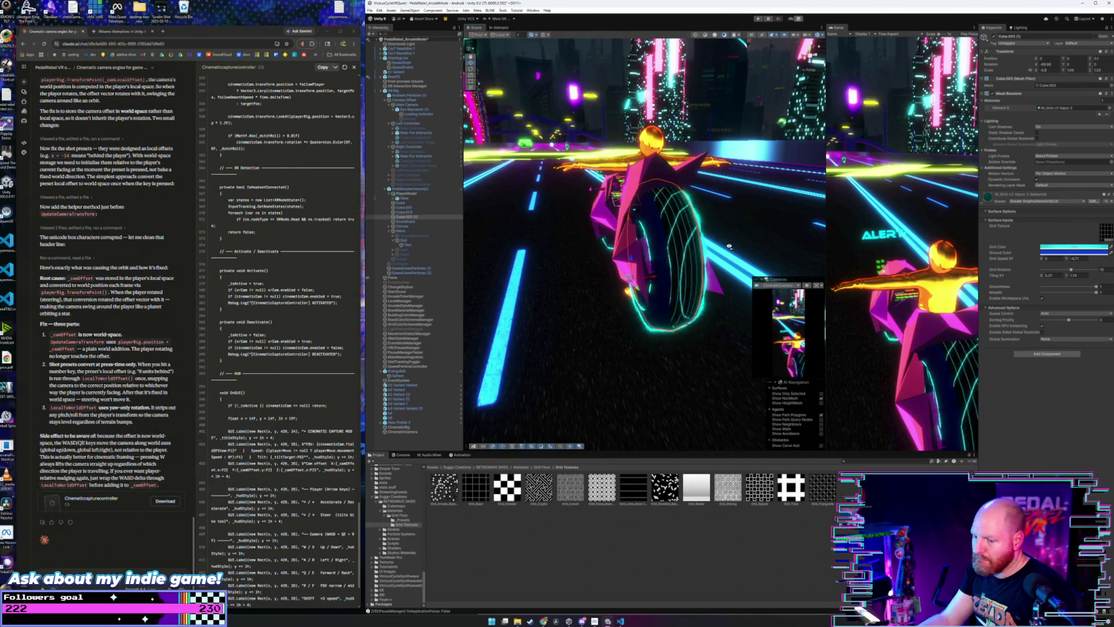
left_click_drag(788, 271, 861, 265)
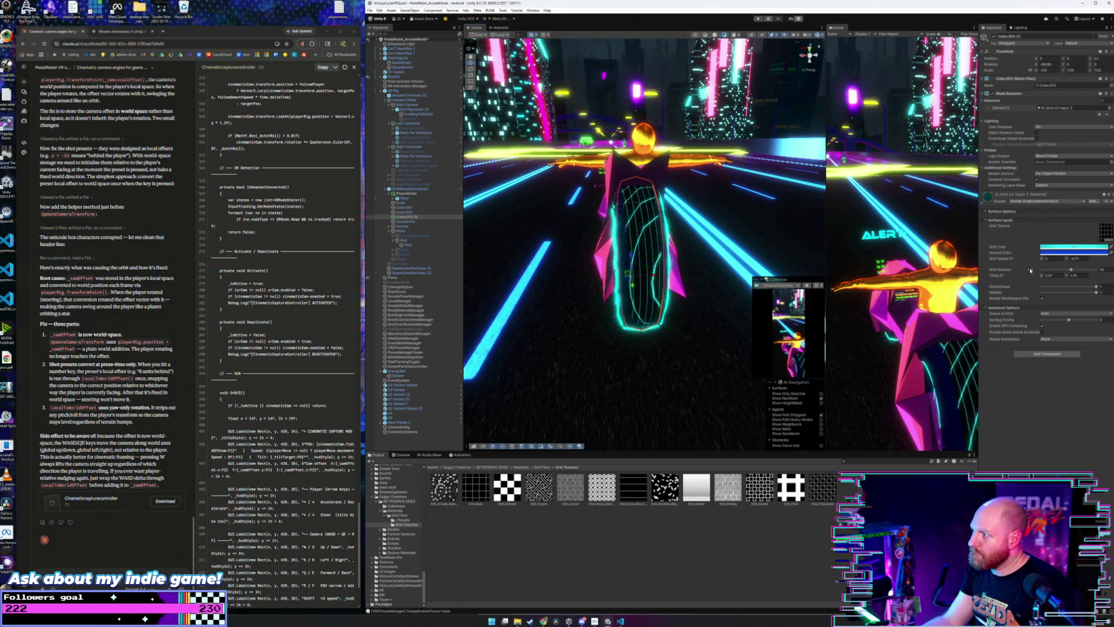
left_click_drag(1072, 270, 1069, 271)
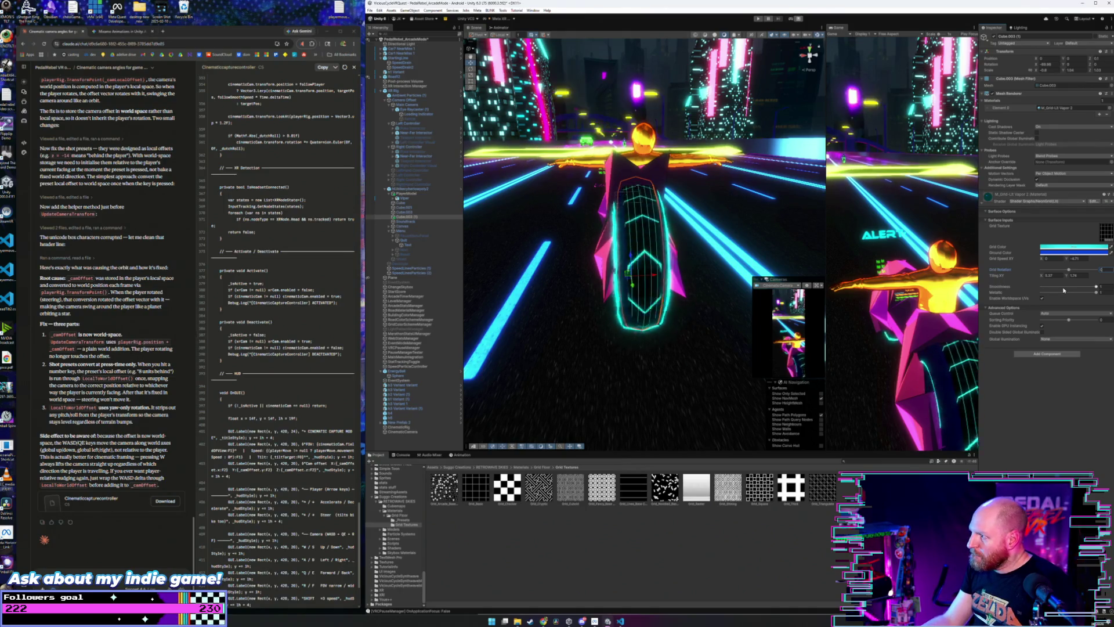
- Bring the wheel material's Metallic value down to zero
left_click(1040, 293)
left_click_drag(1040, 293, 1067, 292)
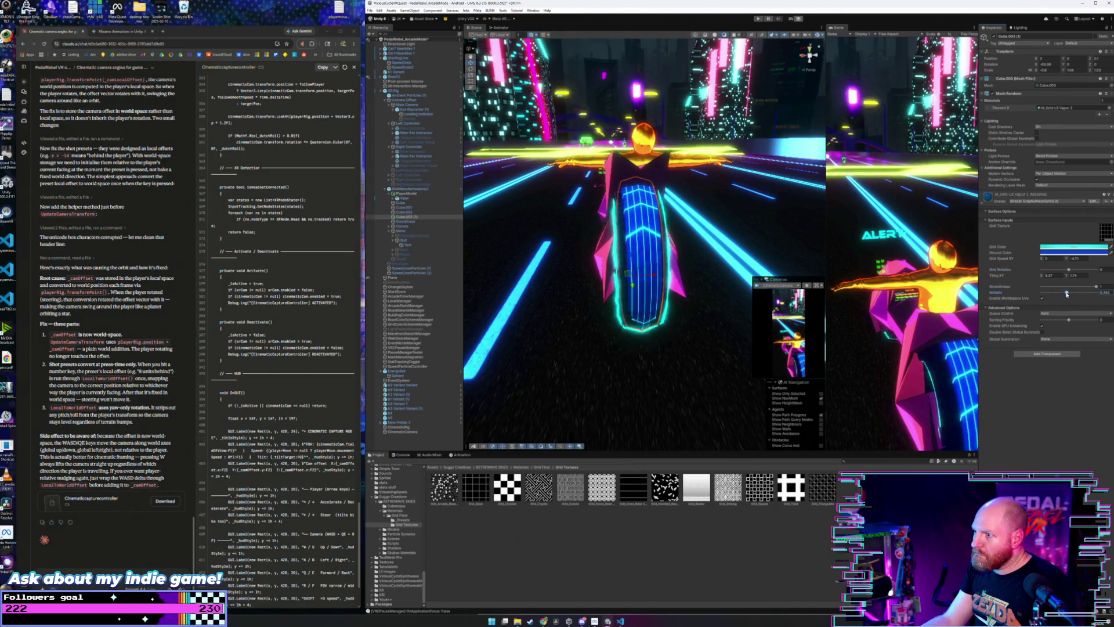
mouse_move(811, 51)
left_mouse_down()
mouse_move(765, 217)
mouse_move(737, 232)
left_mouse_up()
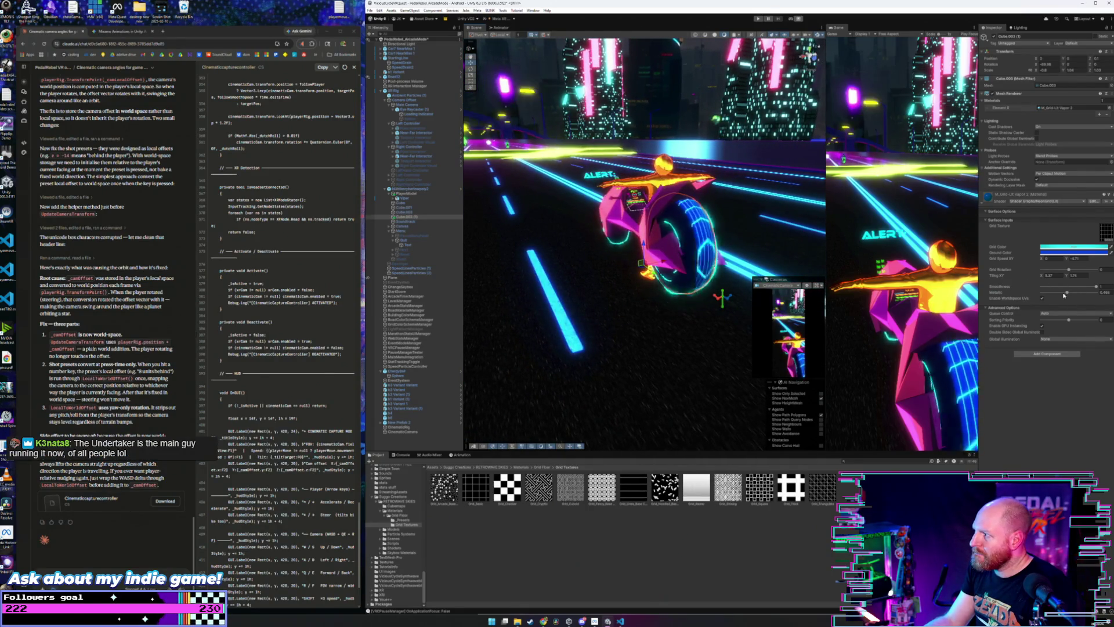
left_click_drag(1067, 292, 1028, 294)
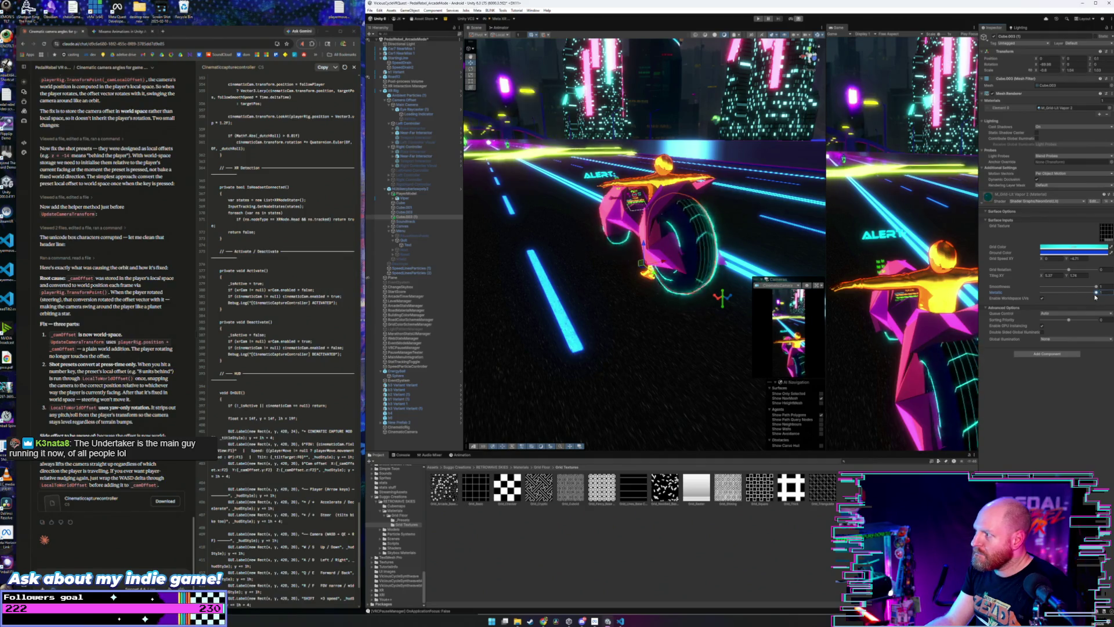
left_click_drag(1084, 297, 1044, 289)
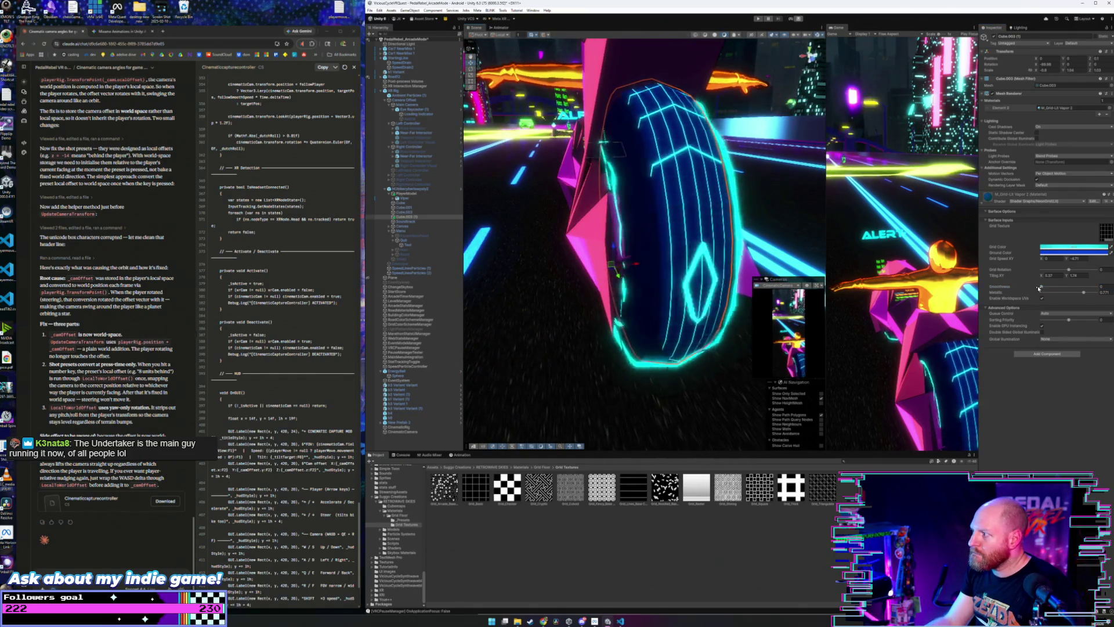
- Raise Smoothness and enable Worldspace UVs for the grid
mouse_move(1039, 288)
left_mouse_down()
mouse_move(1067, 292)
mouse_move(1056, 293)
left_mouse_up()
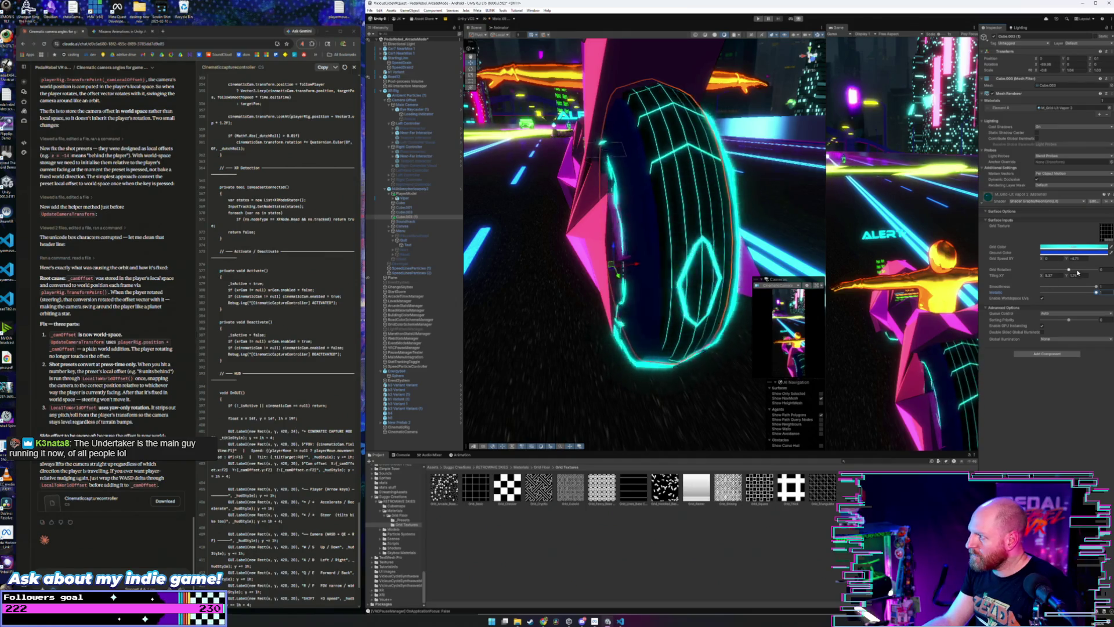
left_click(1043, 299)
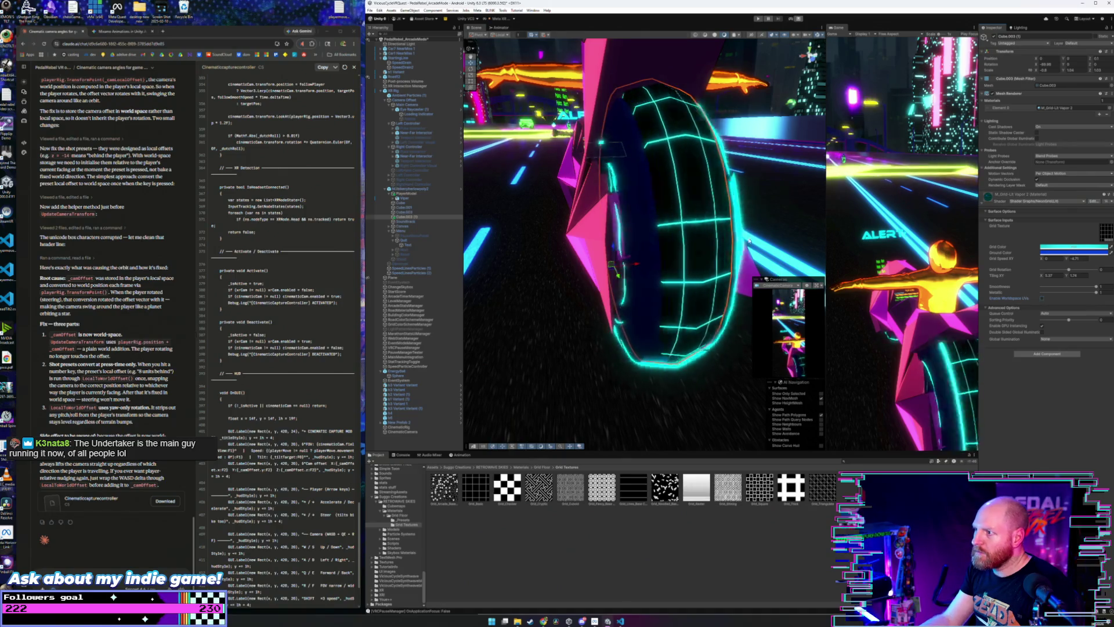
scroll(748, 241, "down", 5)
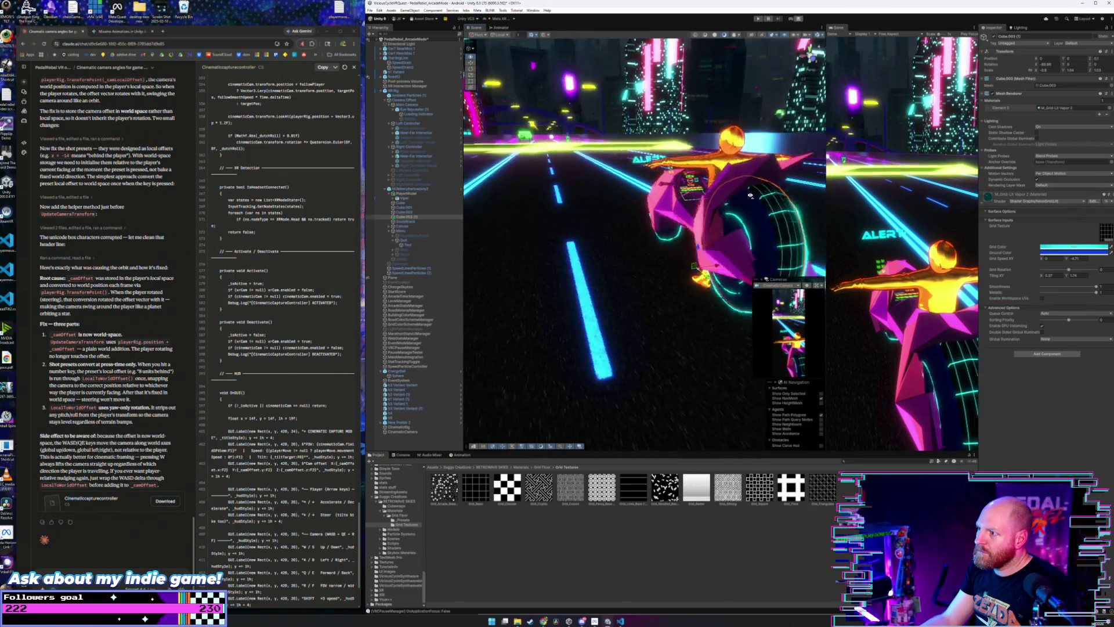
- Speed up vertical grid scrolling and assign the black-lines texture to Grid Texture
left_click_drag(750, 195, 745, 196)
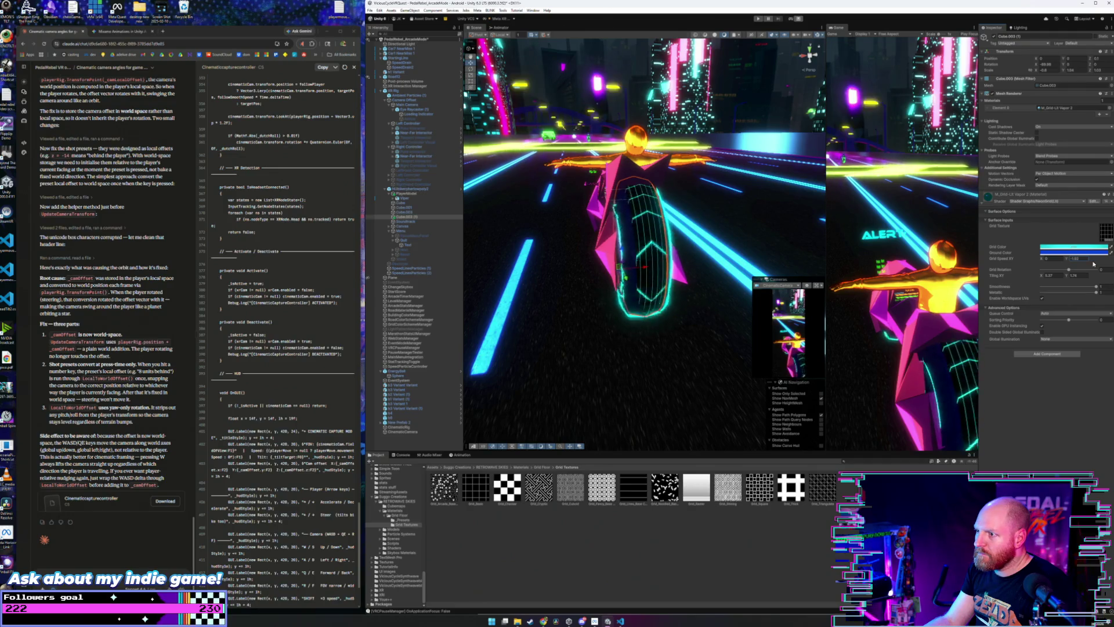
left_click_drag(1095, 265, 1094, 264)
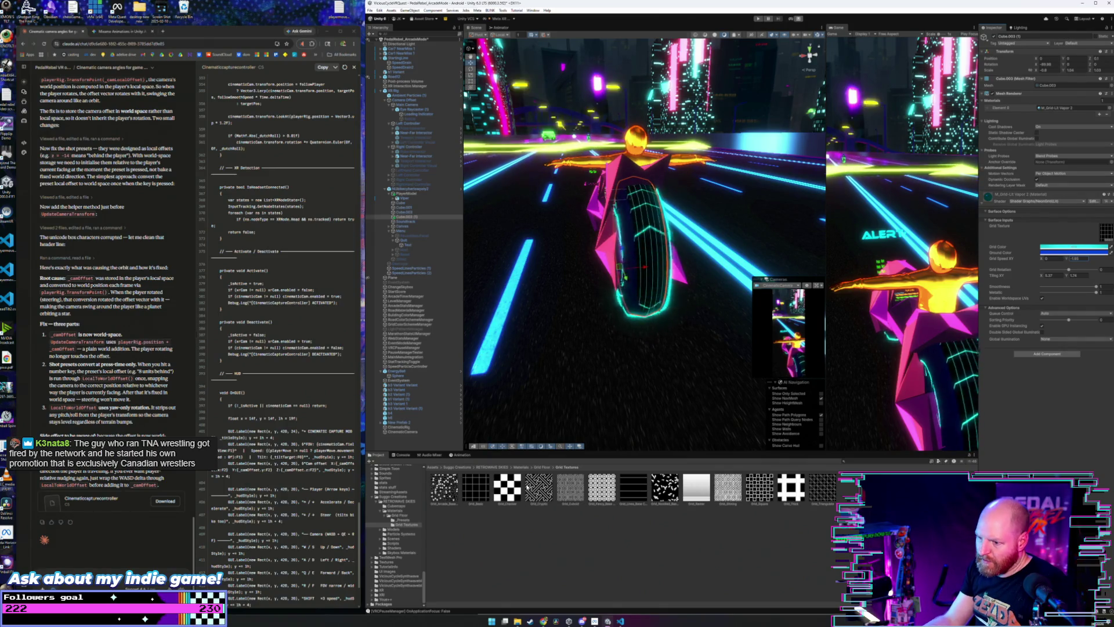
left_click_drag(619, 492, 1094, 241)
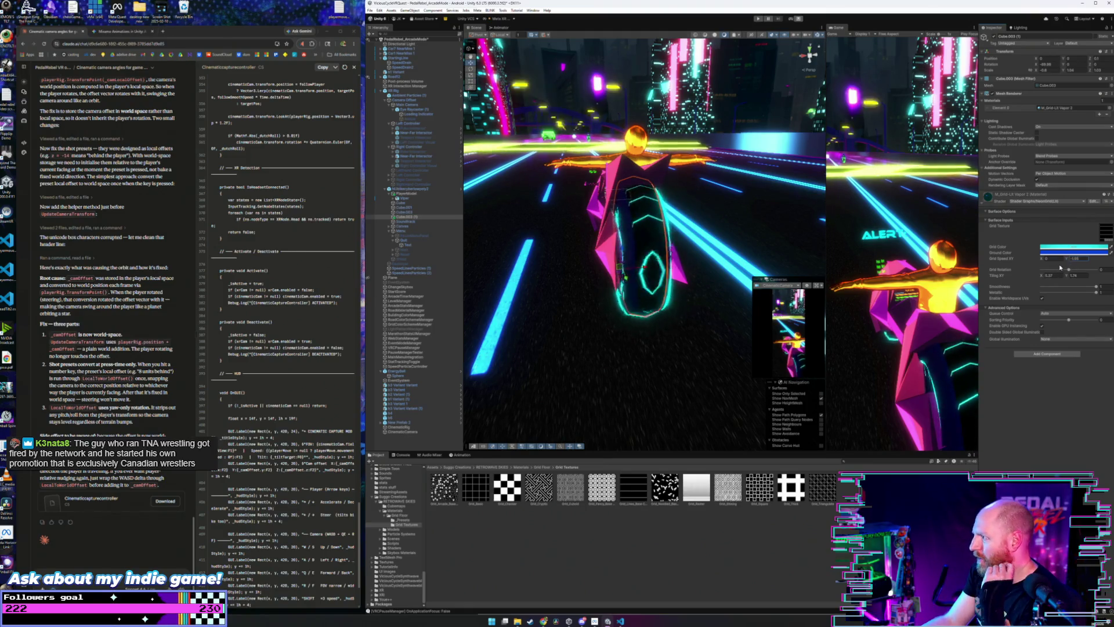
- Try Grid Rotation values from about 15 to 25, ending near zero
left_click_drag(1068, 270, 1073, 271)
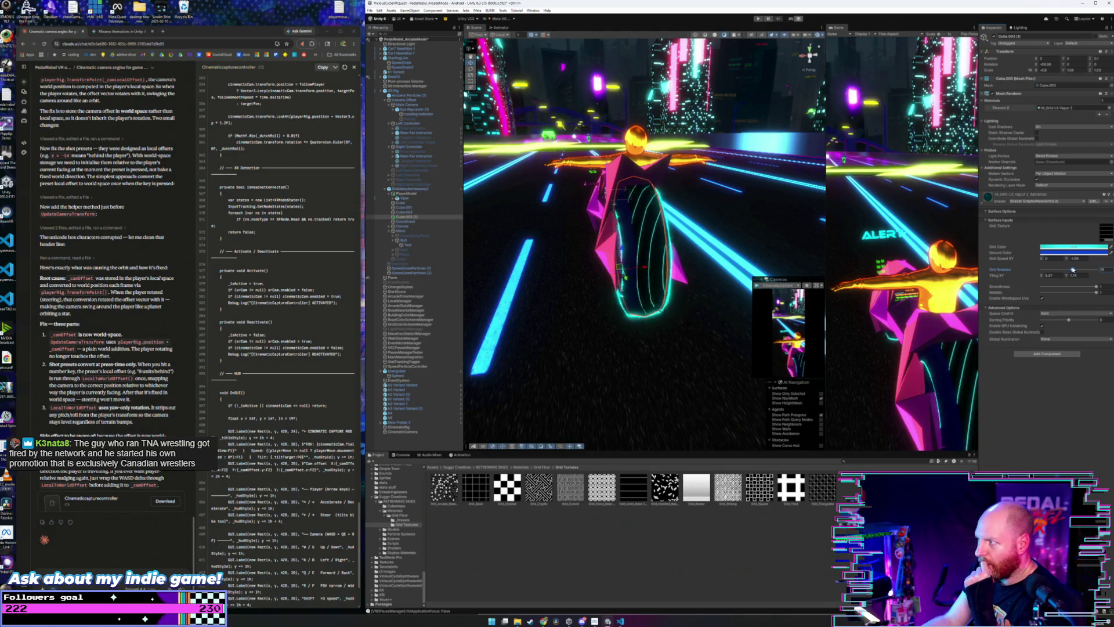
left_click_drag(1073, 270, 1075, 271)
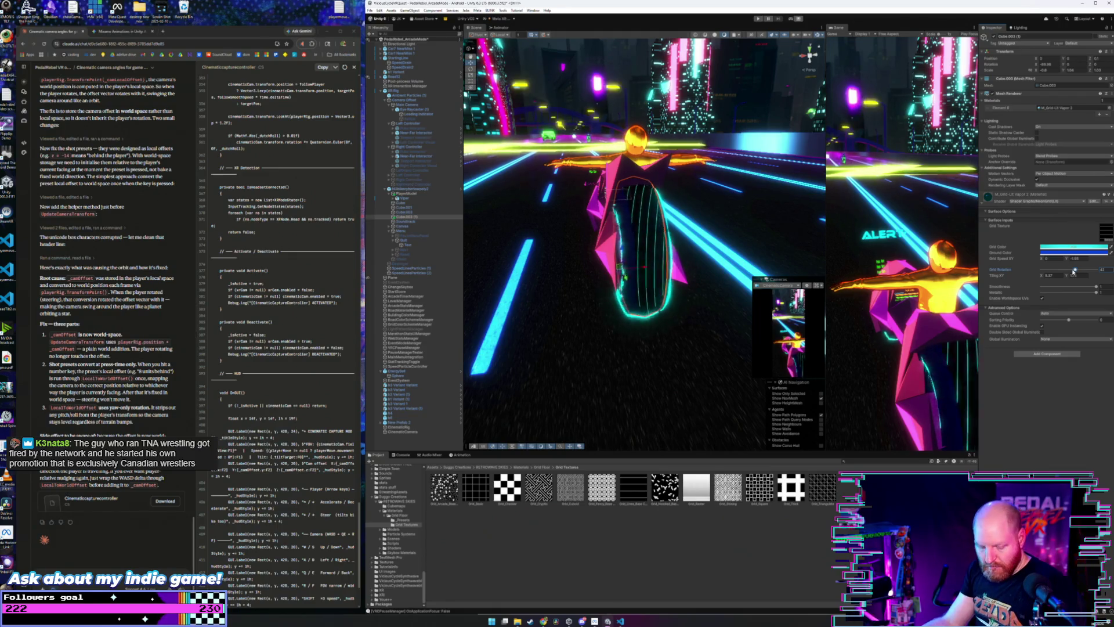
left_click_drag(1074, 271, 1073, 271)
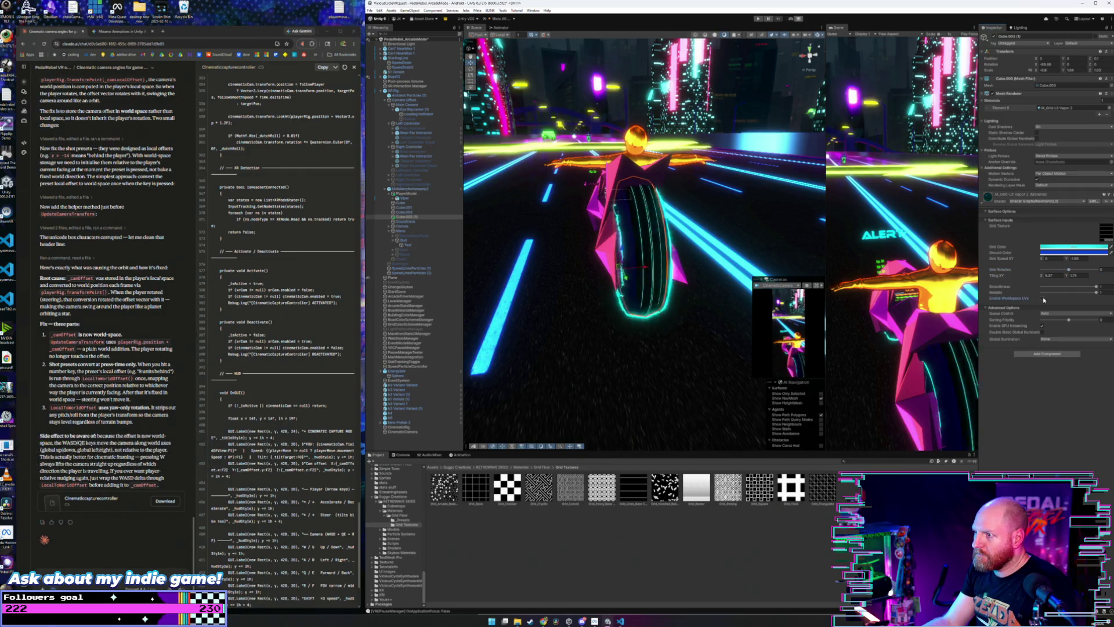
left_click_drag(1070, 271, 1073, 271)
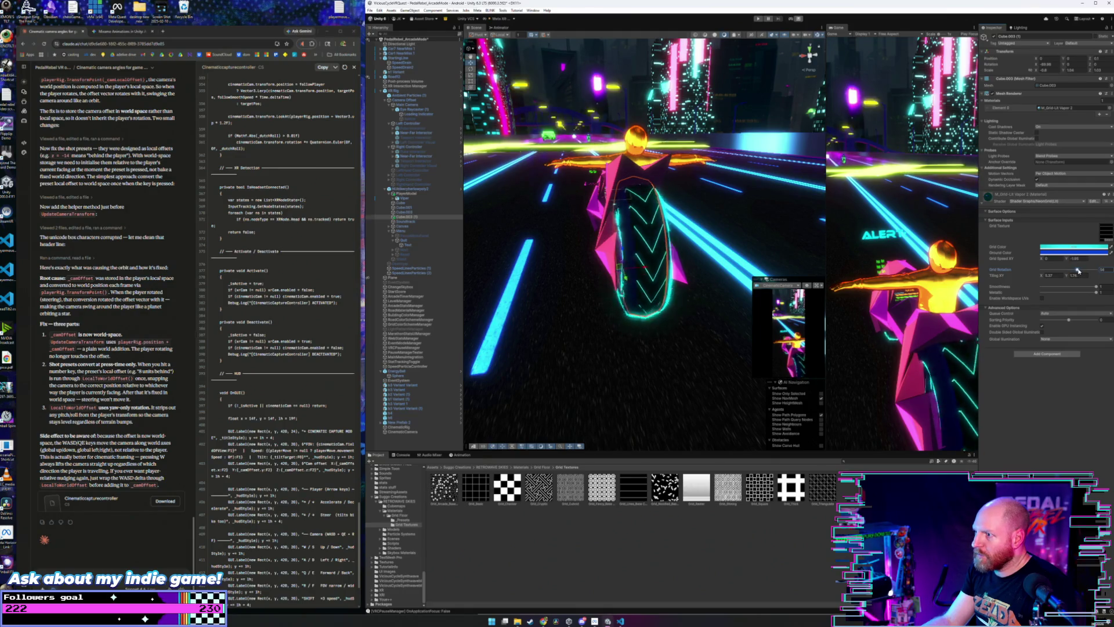
left_click_drag(1078, 270, 1059, 271)
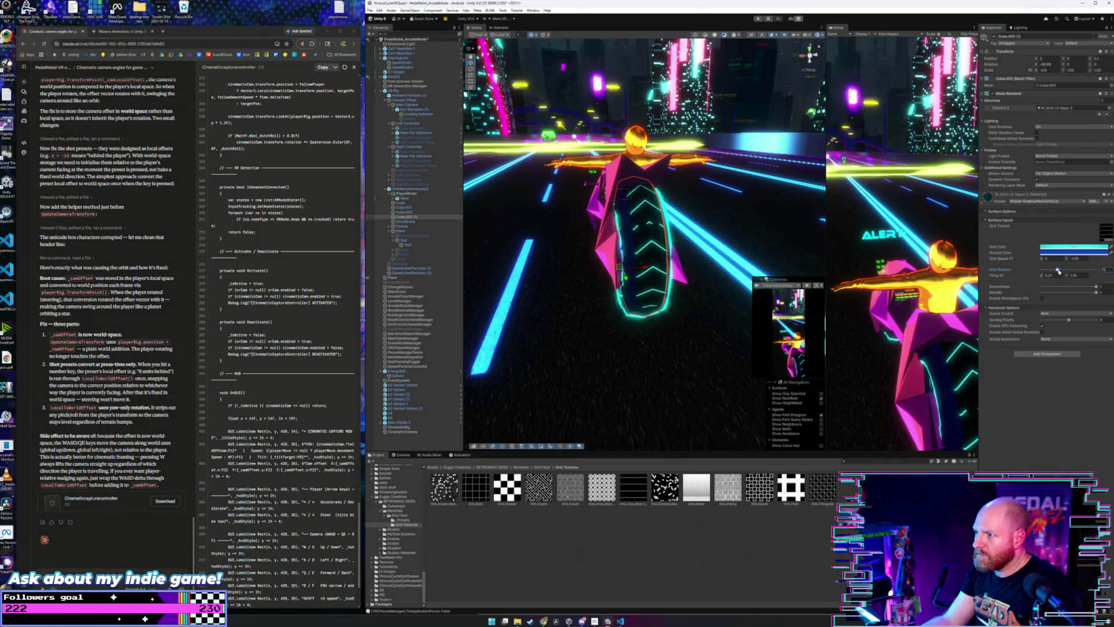
- Change the vertical and horizontal grid scroll speeds and nudge the rotation slightly
left_click_drag(1066, 260, 1058, 261)
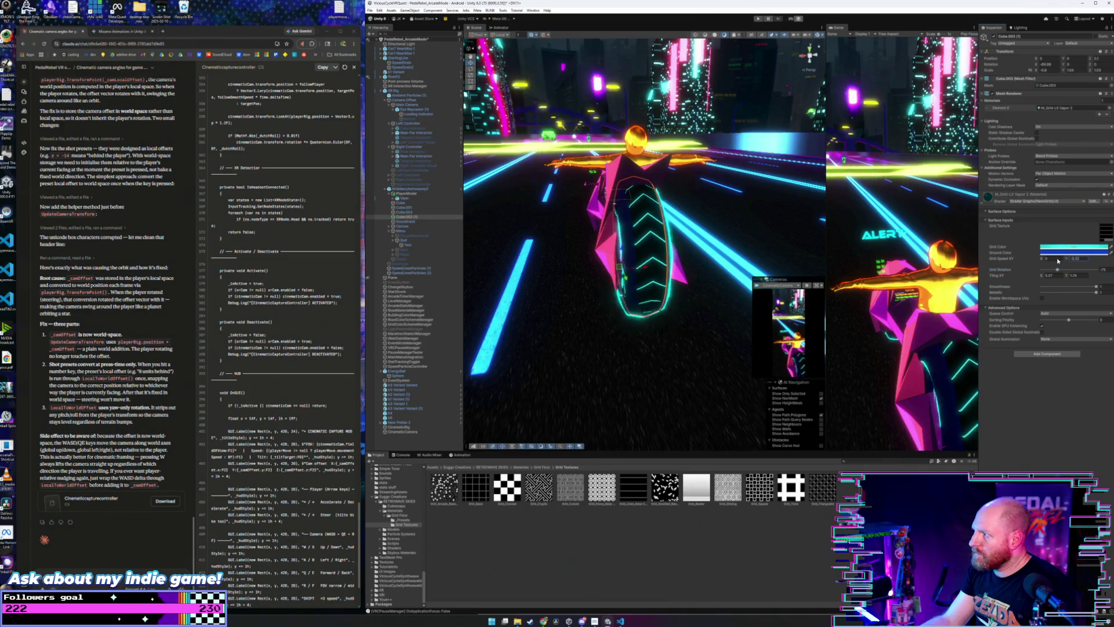
left_click(1043, 261)
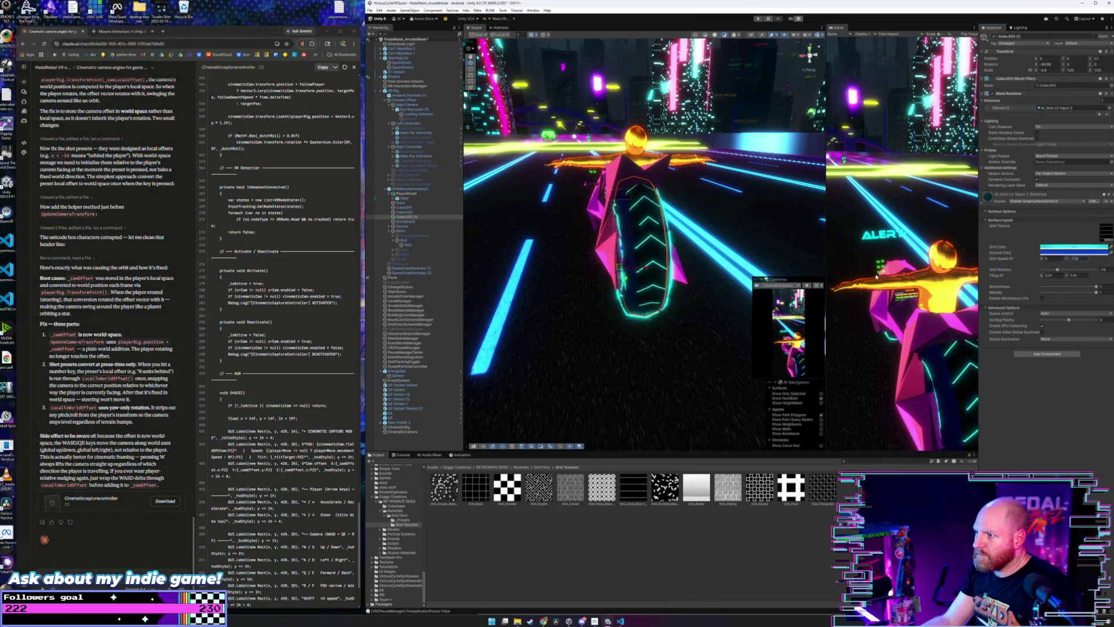
left_click_drag(859, 272, 773, 235)
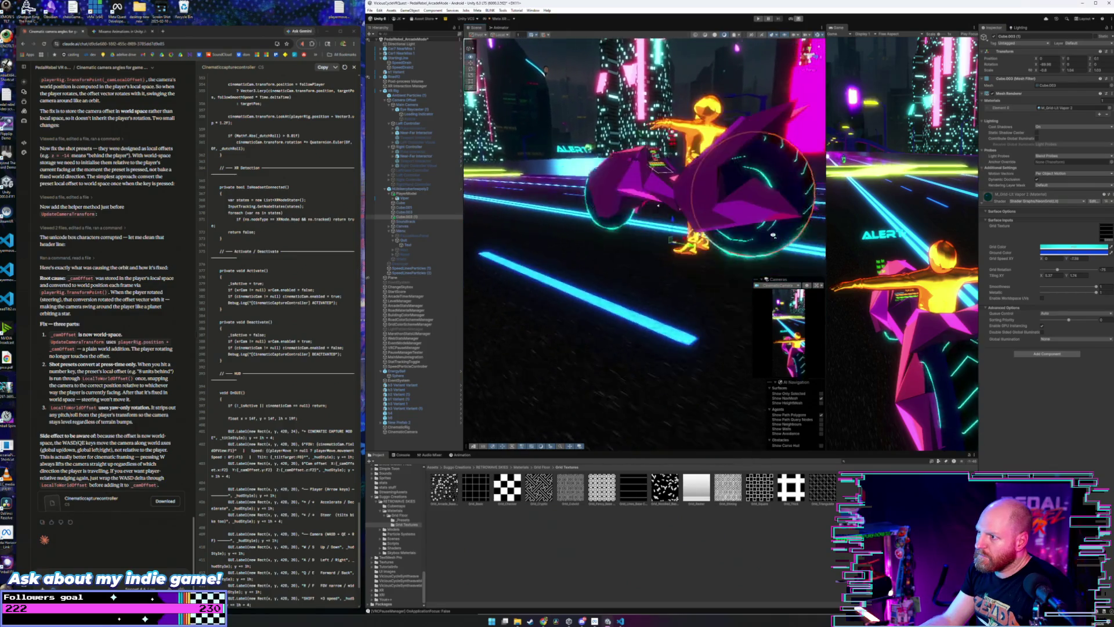
scroll(775, 234, "down", 5)
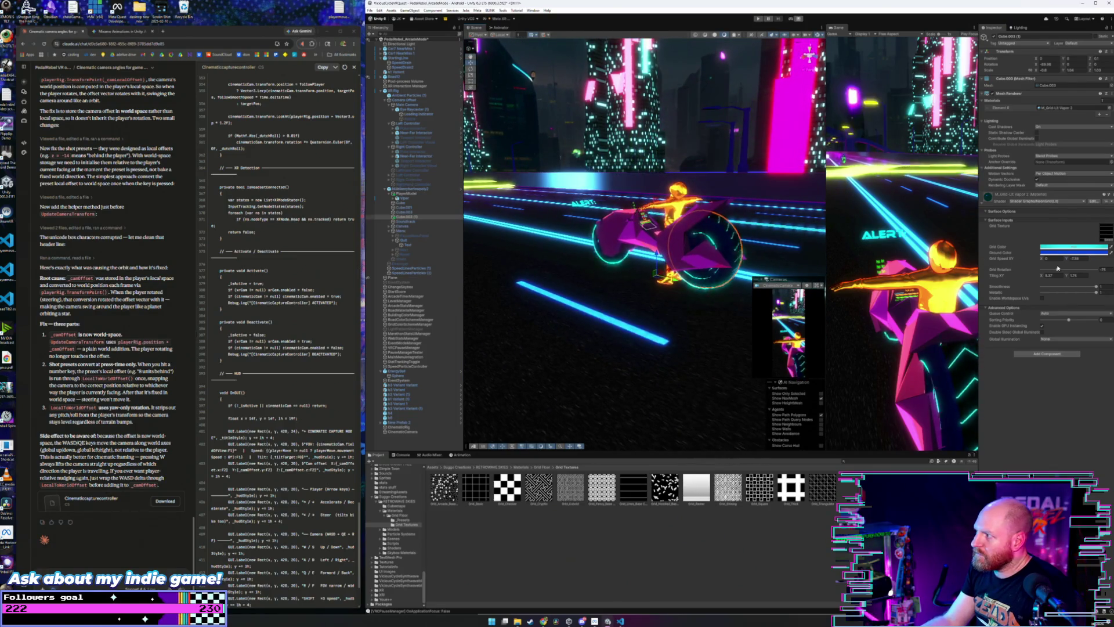
left_click_drag(1058, 270, 1057, 270)
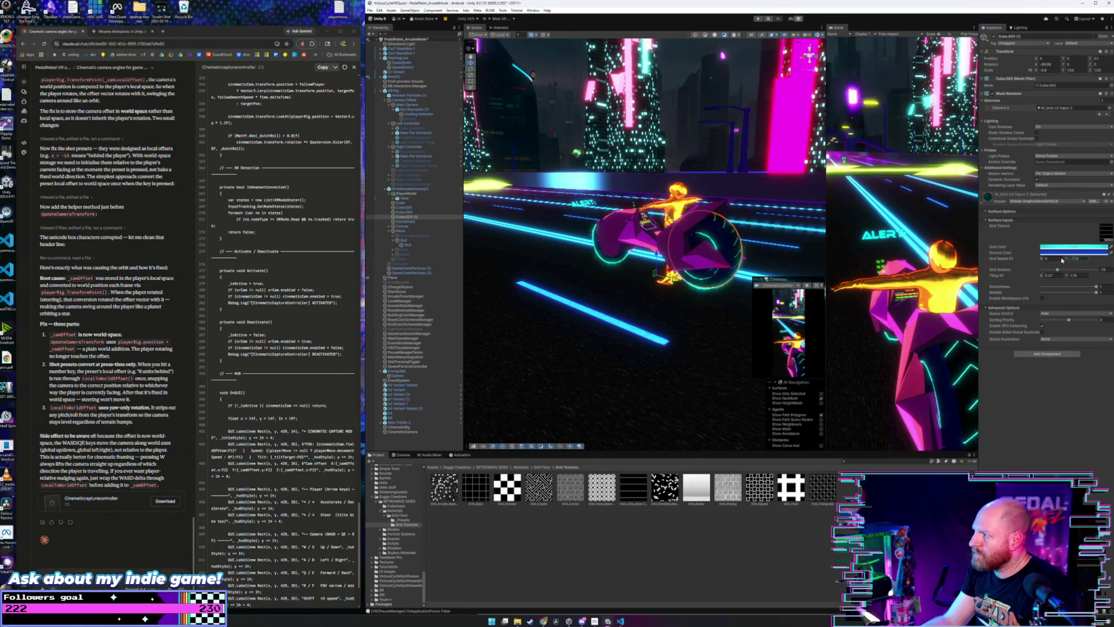
scroll(768, 239, "up", 3)
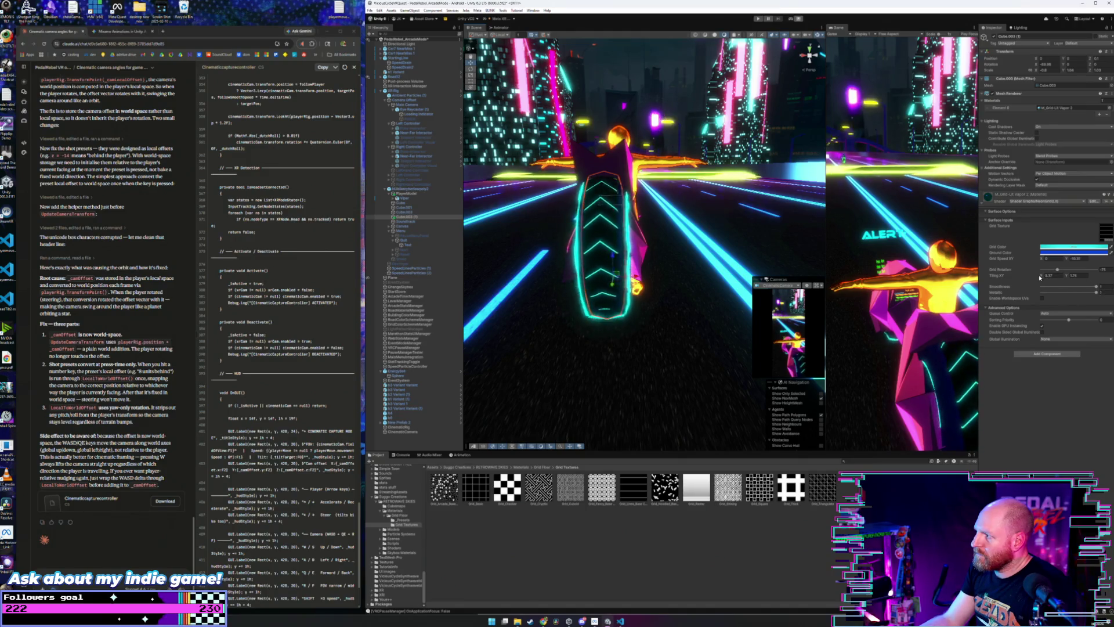
- Change the tire texture's Tiling X and Y values
mouse_move(1045, 277)
left_mouse_down()
mouse_move(1059, 276)
mouse_move(1002, 281)
left_mouse_up()
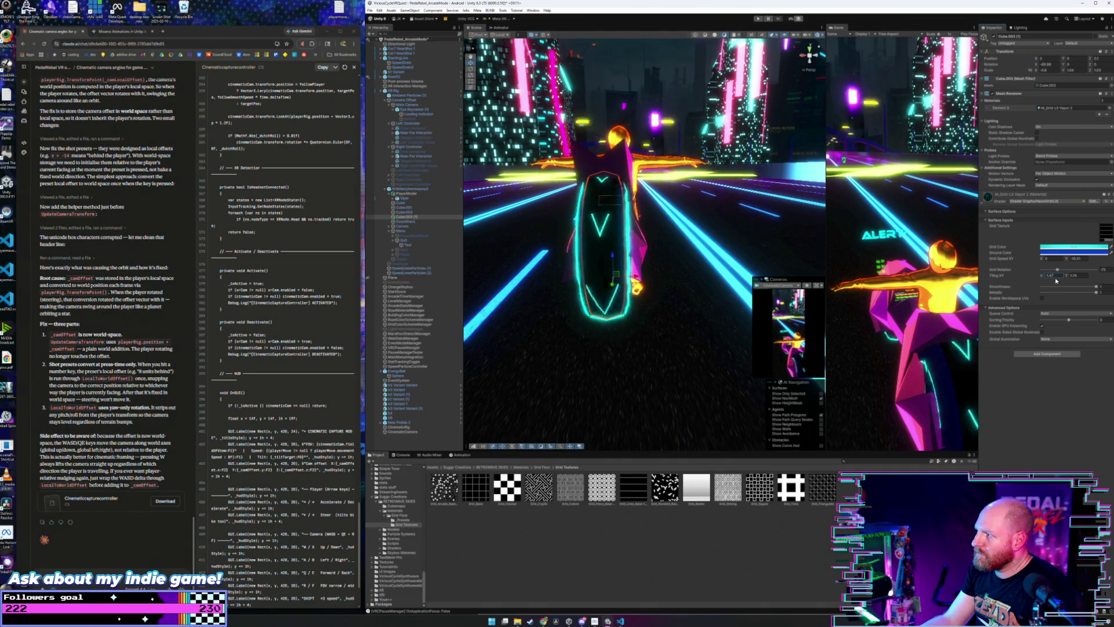
left_click(1076, 276)
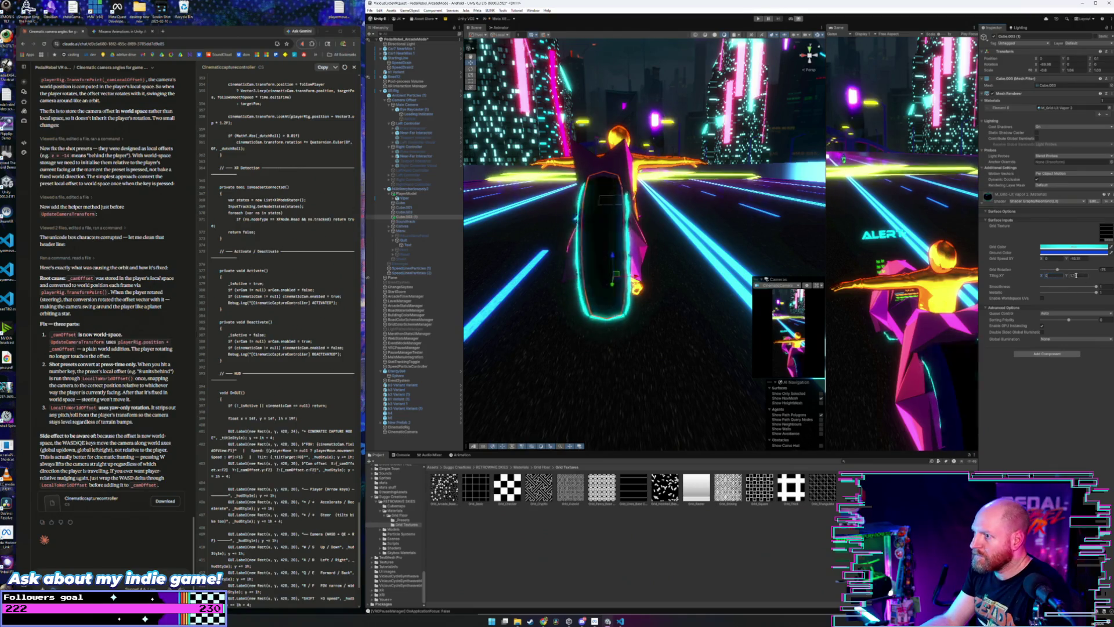
key("Return")
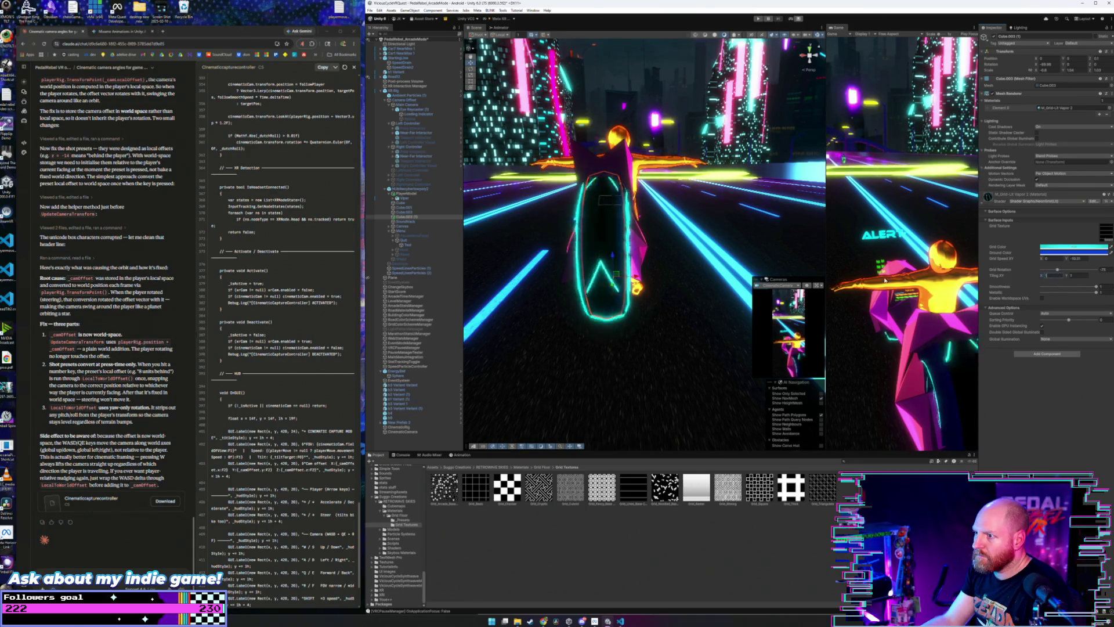
mouse_move(709, 235)
left_mouse_down()
mouse_move(790, 235)
mouse_move(768, 241)
left_mouse_up()
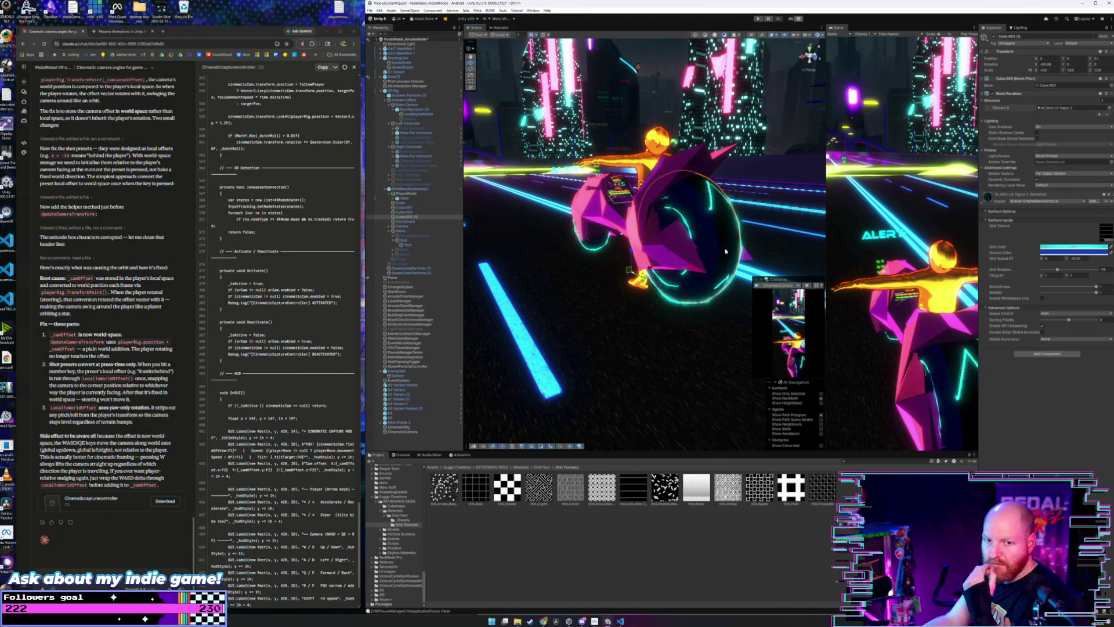
- Leave Grid Color unchanged and lower Metallic to about 0.89
left_click_drag(652, 262, 690, 261)
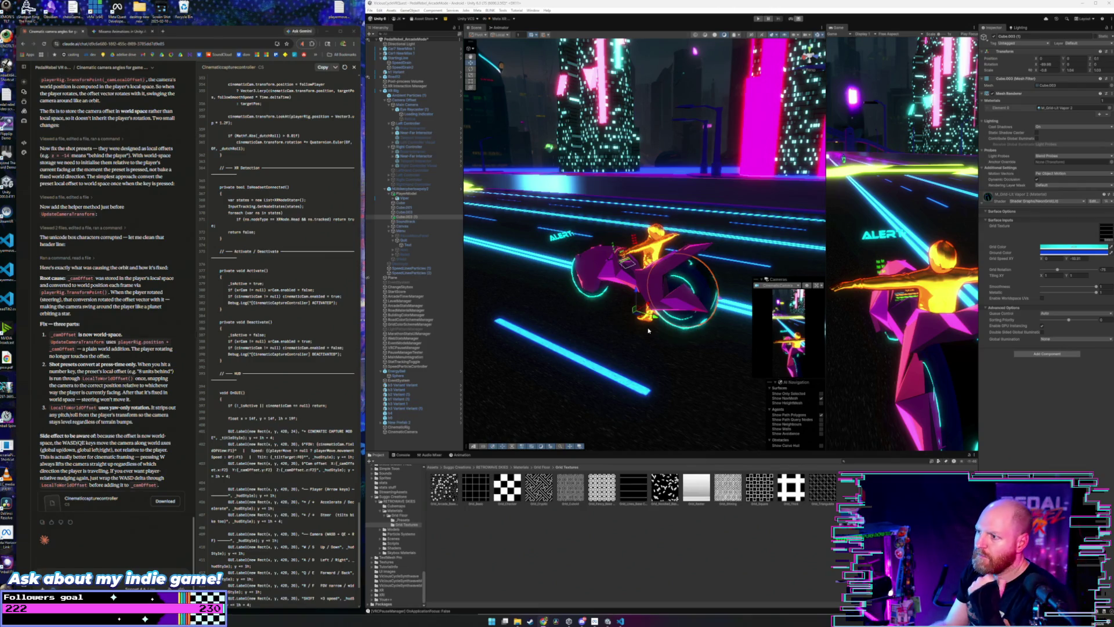
left_click_drag(642, 306, 628, 303)
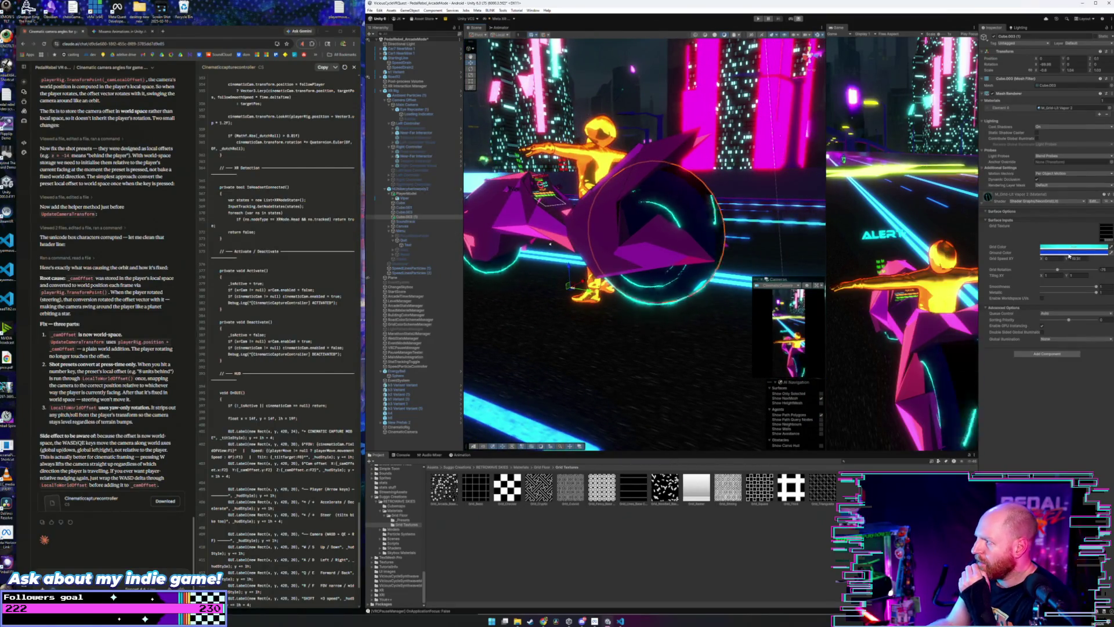
left_click(1044, 247)
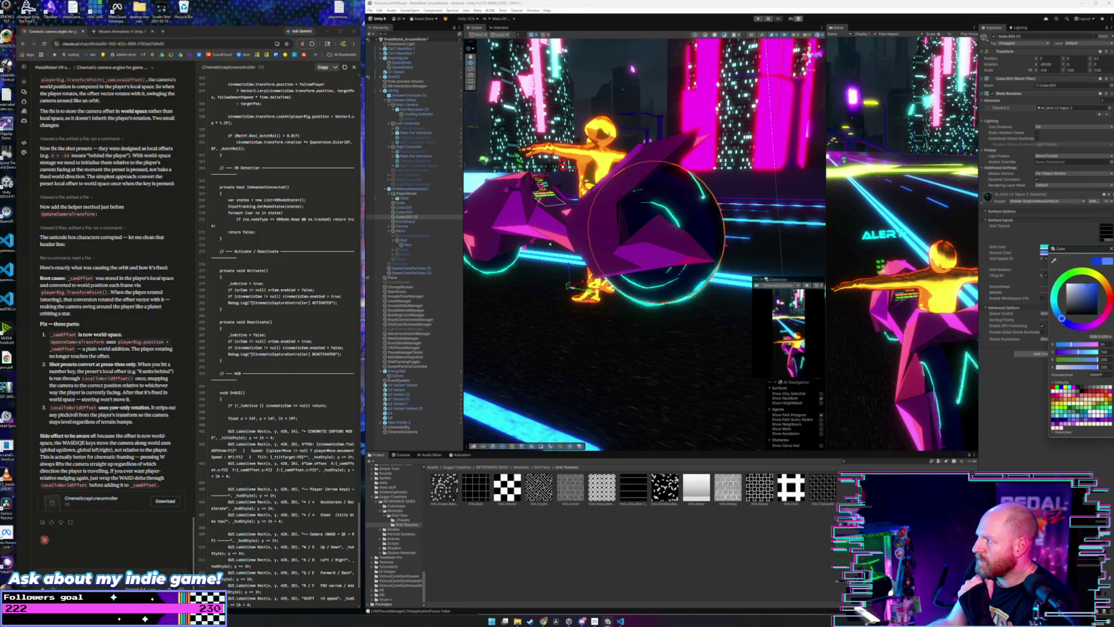
left_click(1051, 292)
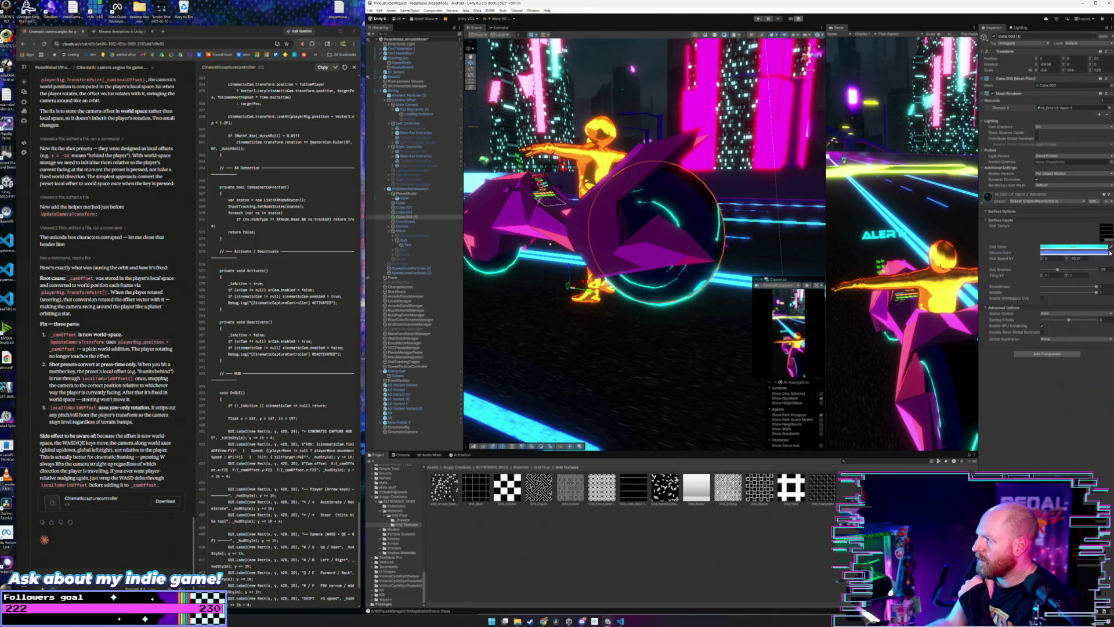
left_click(1090, 292)
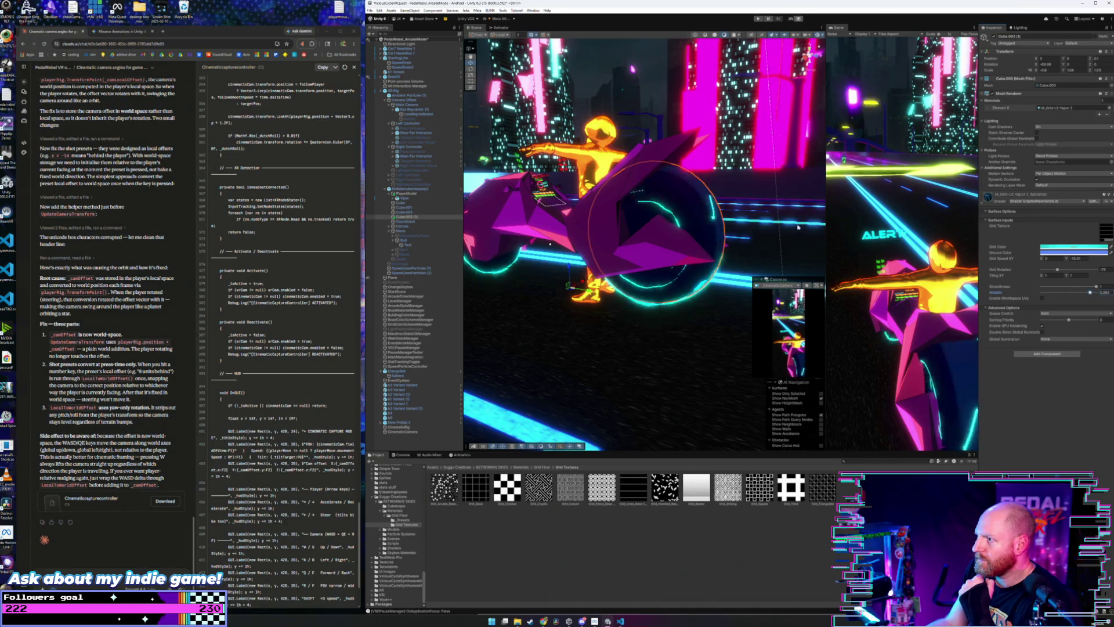
mouse_move(757, 188)
left_mouse_down()
mouse_move(679, 205)
mouse_move(907, 211)
mouse_move(581, 212)
left_mouse_up()
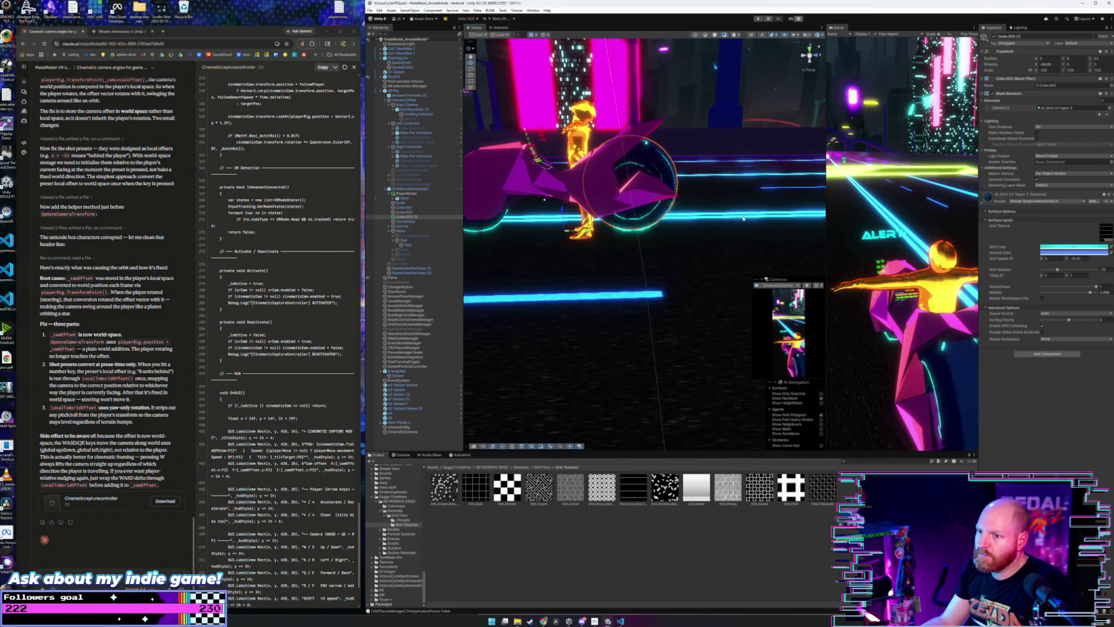
- Duplicate the front wheel piece Cube.001 with Ctrl+D
left_click(420, 217)
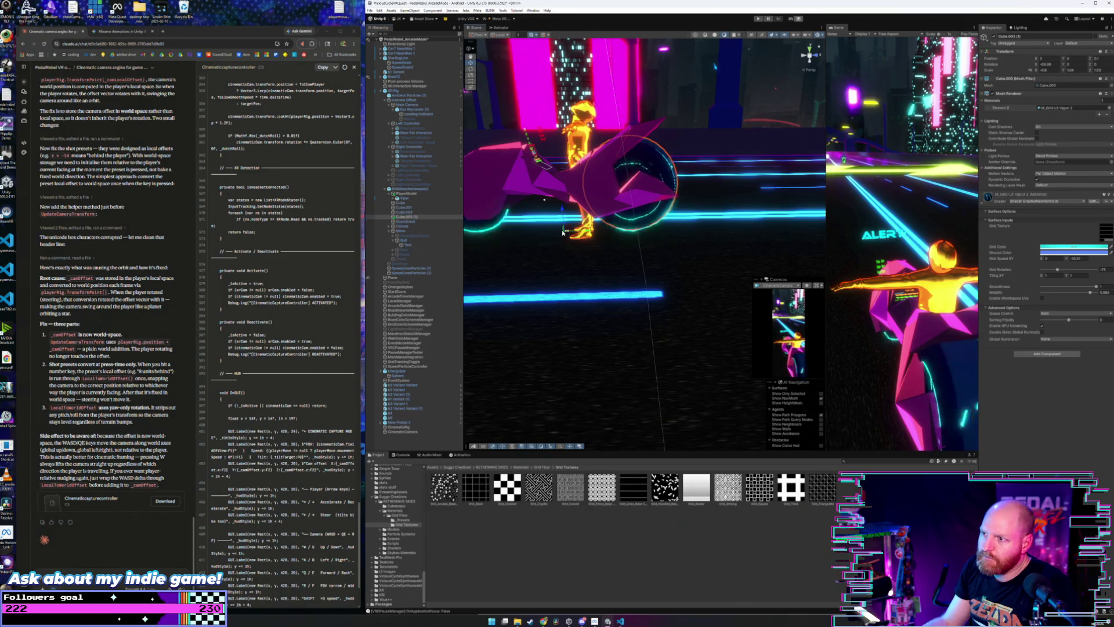
left_click_drag(563, 232, 509, 228)
left_click(401, 208)
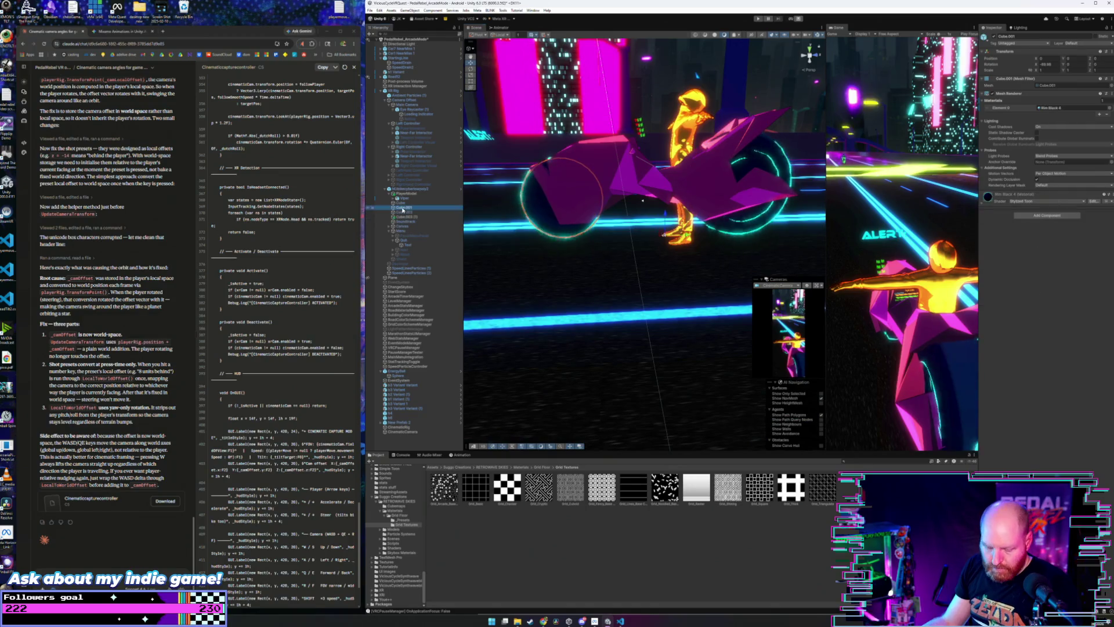
key("ctrl+d")
left_click_drag(494, 221, 534, 215)
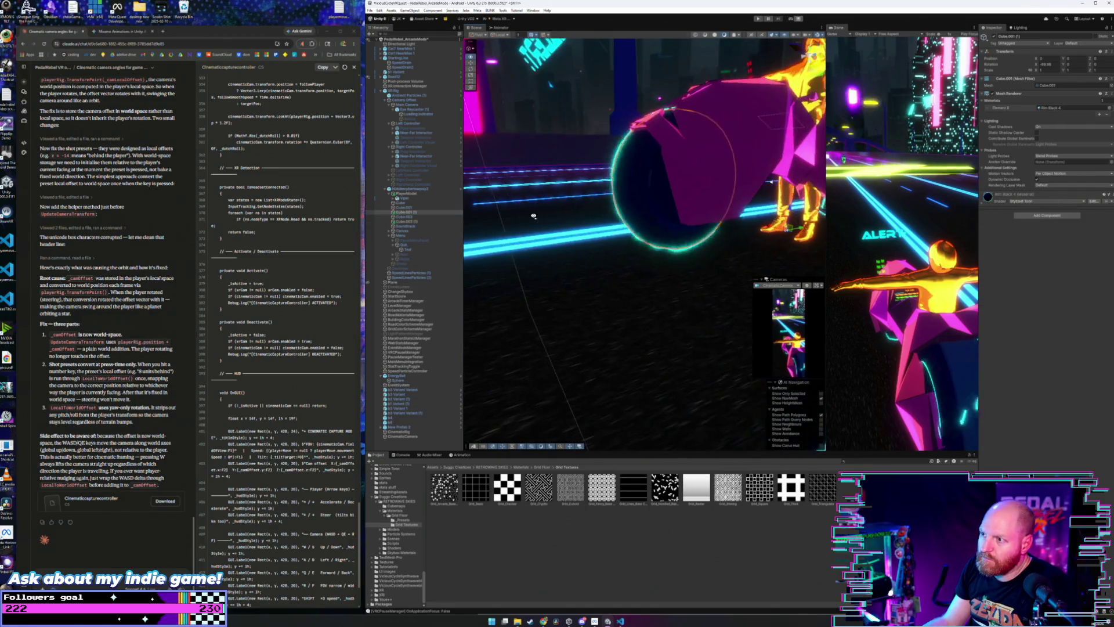
double_click(415, 222)
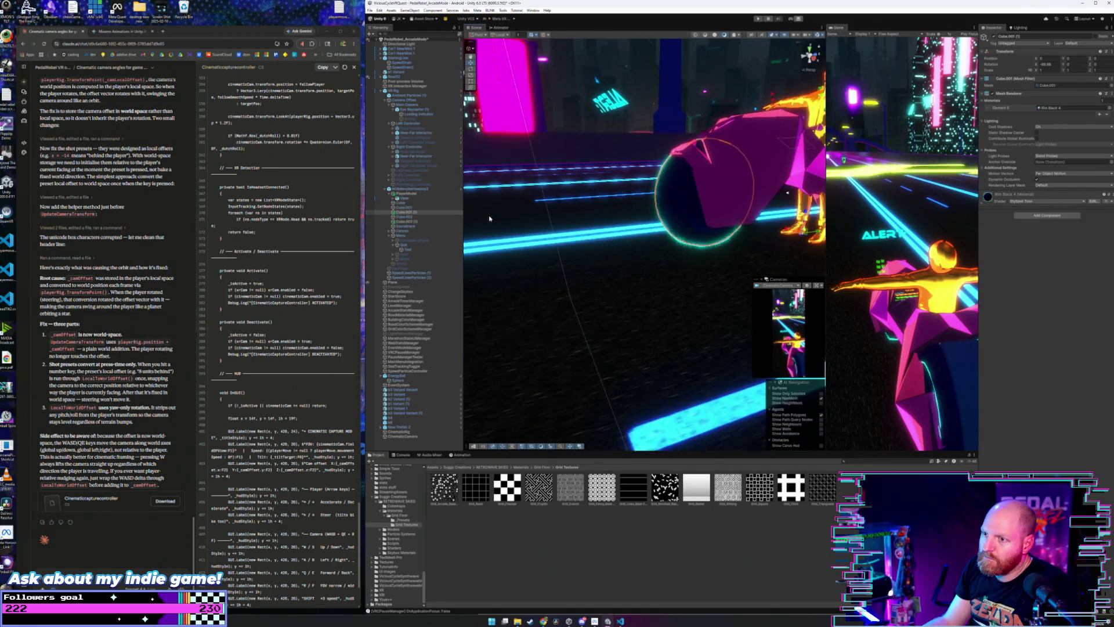
- Set the copy Cube.001 (1)'s Scale Y to 4
left_click(420, 213)
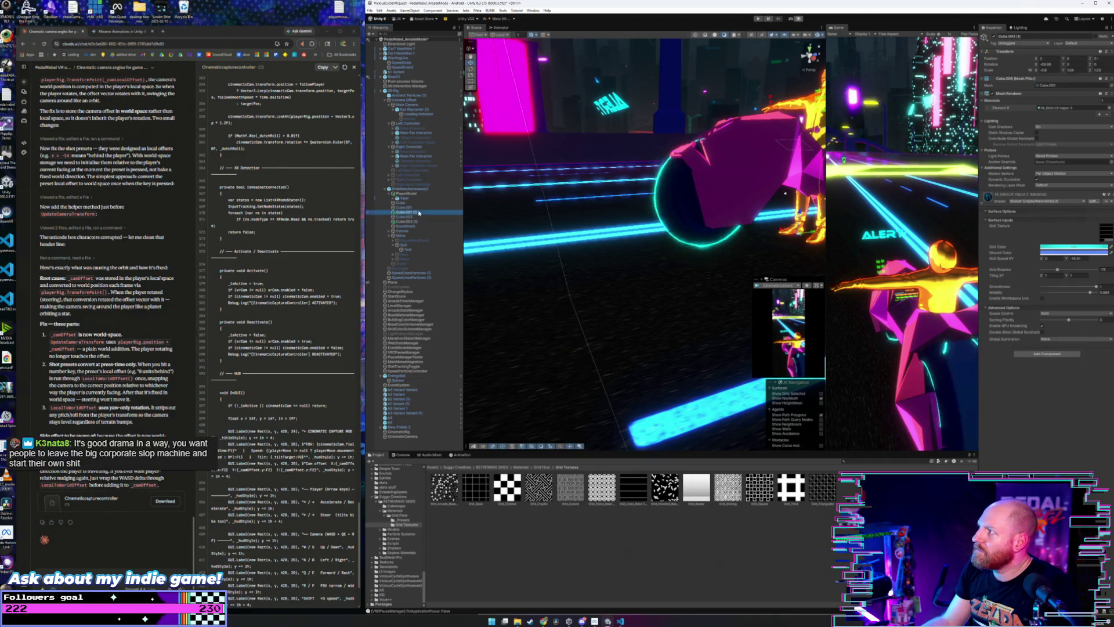
left_click(413, 223)
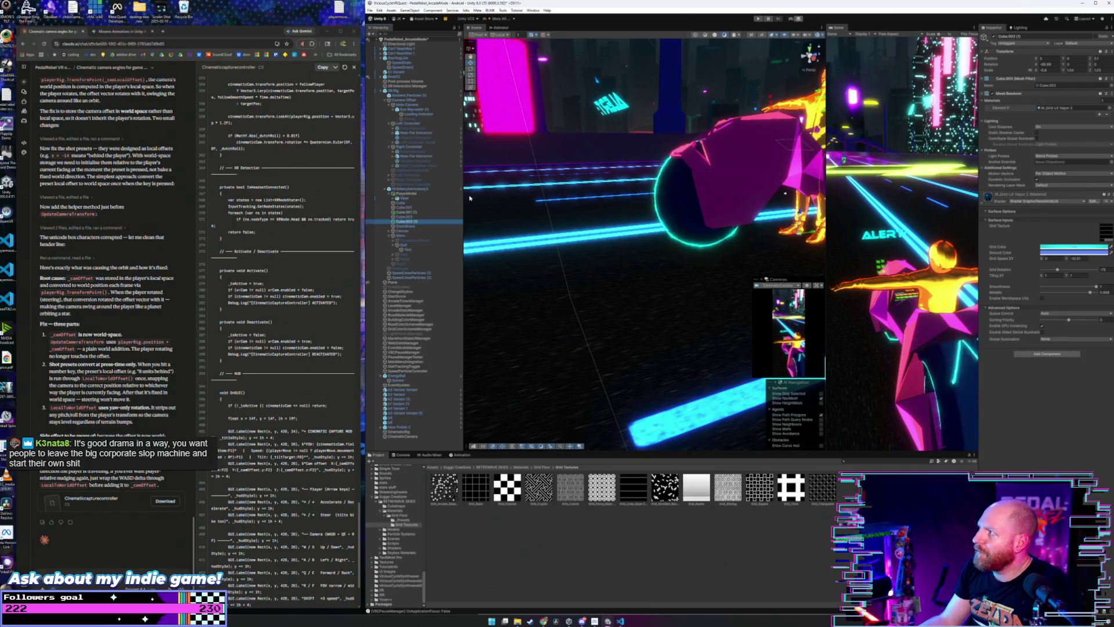
left_click(419, 212)
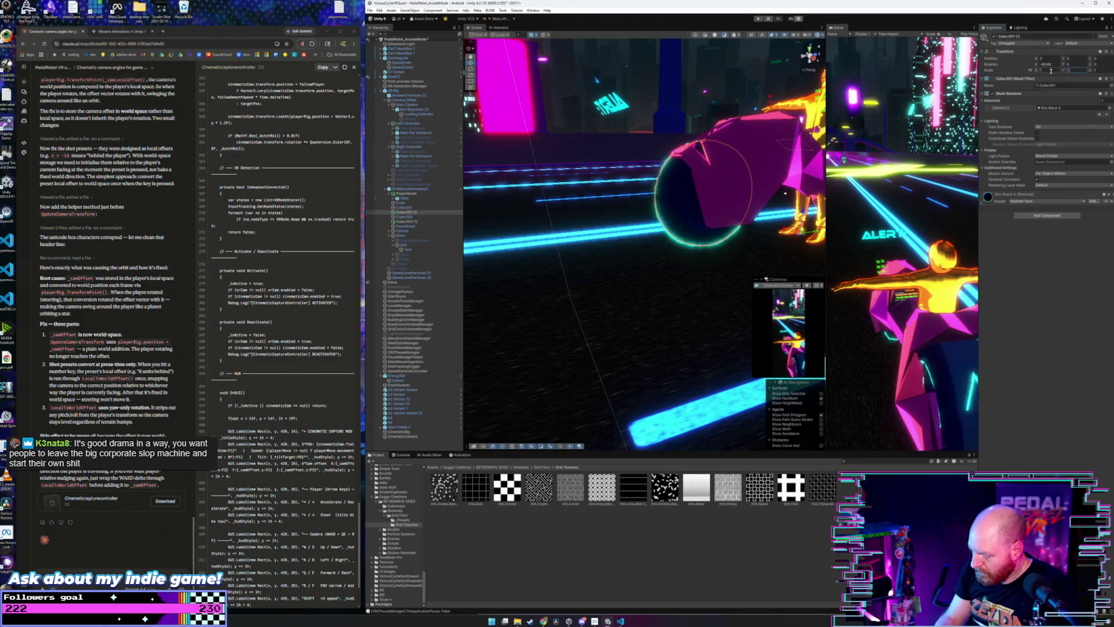
type(".04")
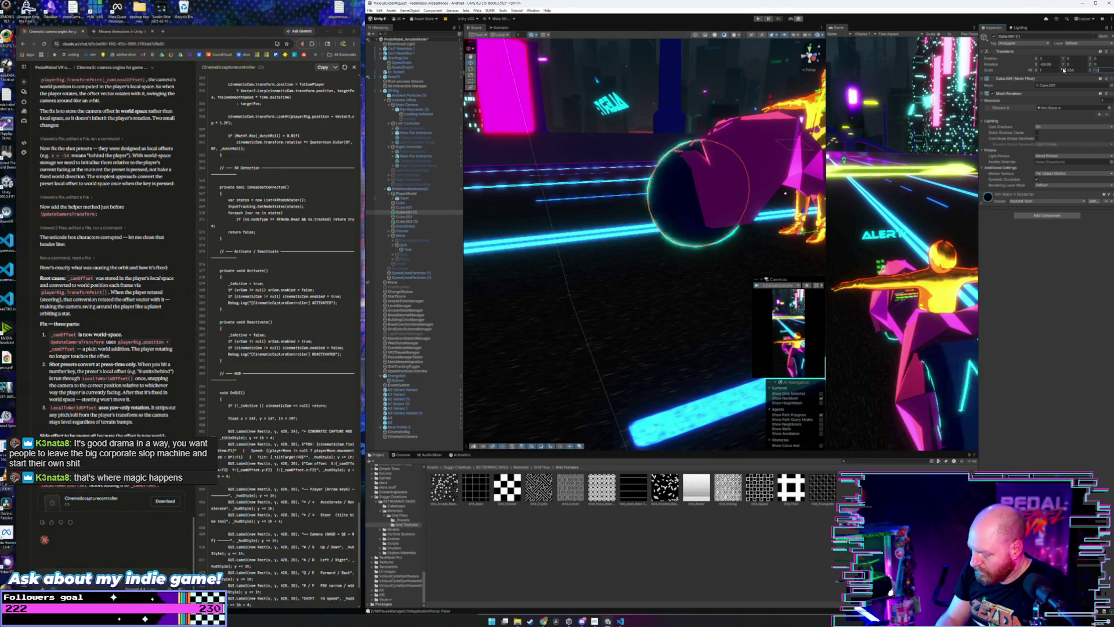
left_click_drag(756, 176, 749, 200)
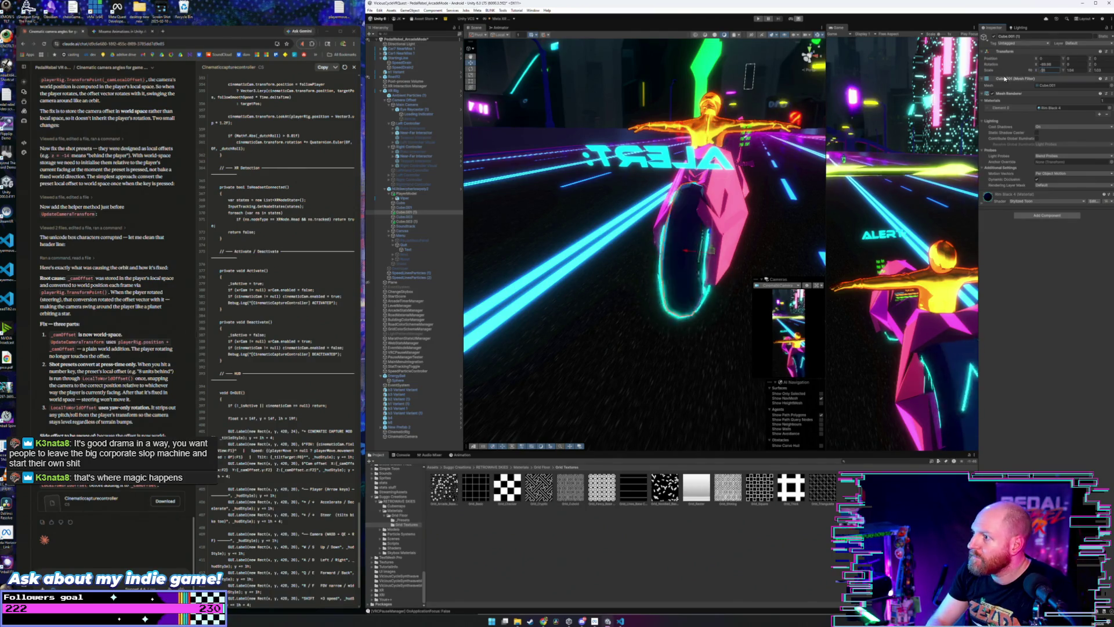
left_click_drag(668, 261, 527, 275)
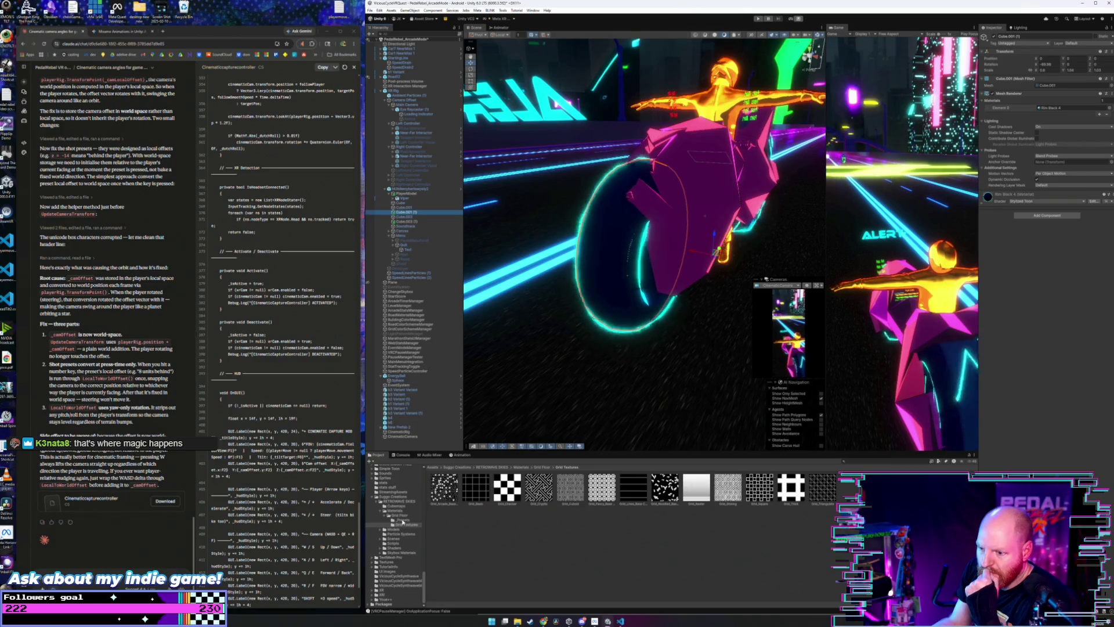
- Apply the M_Grid-Lit Vapor 2 material from _Presets to the wheel copy
left_click(400, 519)
scroll(600, 513, "down", 1)
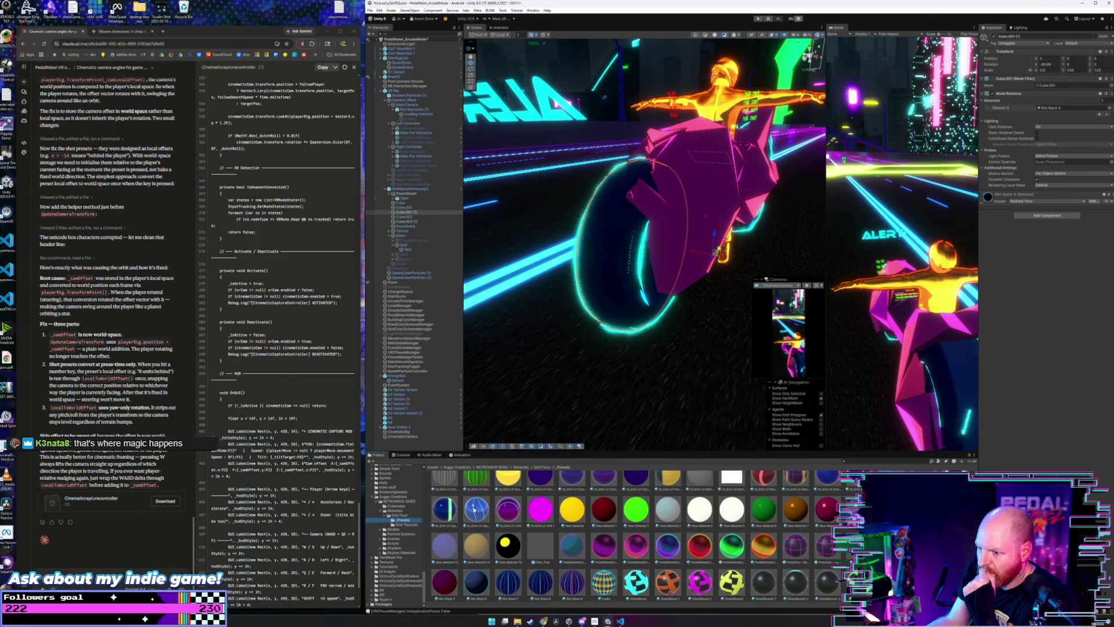
mouse_move(445, 510)
left_mouse_down()
mouse_move(493, 453)
mouse_move(601, 259)
mouse_move(766, 278)
left_mouse_up()
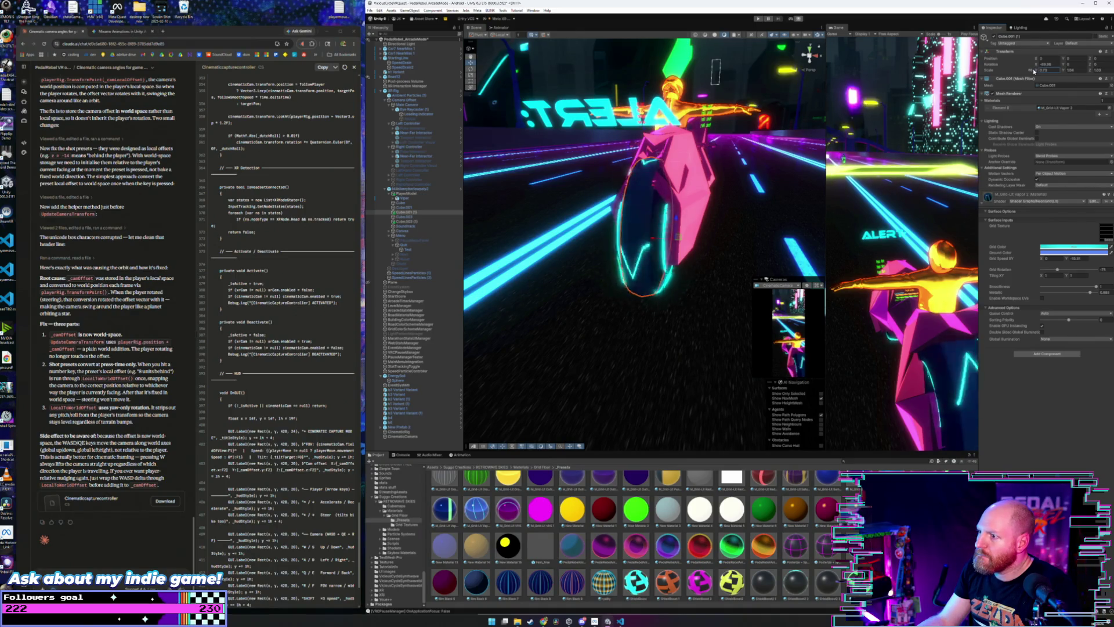
scroll(718, 172, "up", 5)
left_click_drag(717, 172, 643, 172)
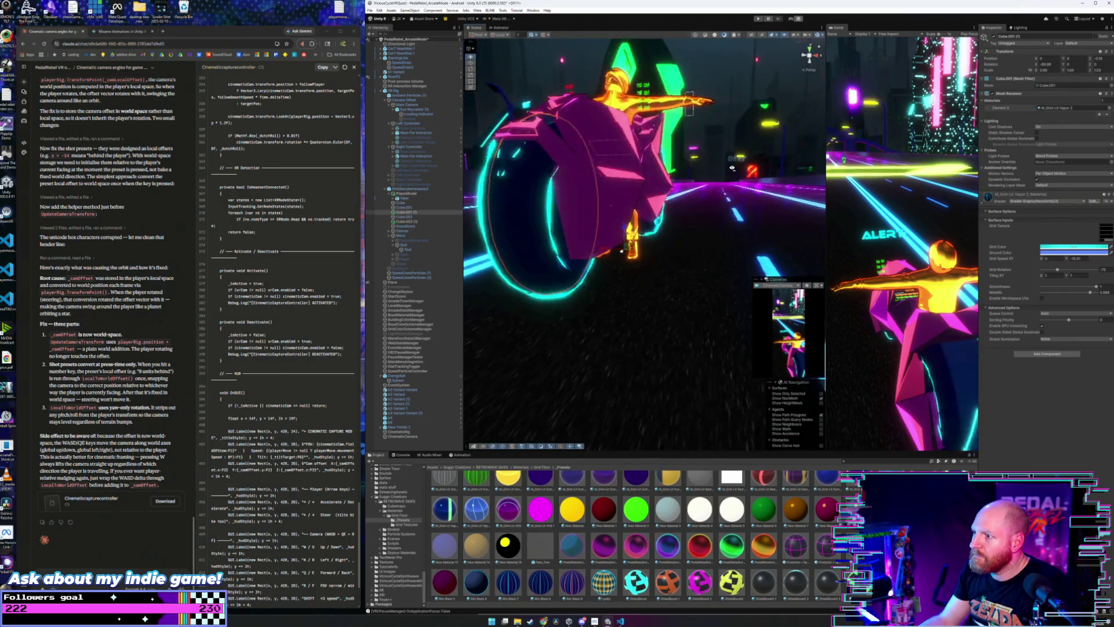
- Set the wheel copy's Position Y to about -0.03 and Scale X to 1
left_click(1067, 58)
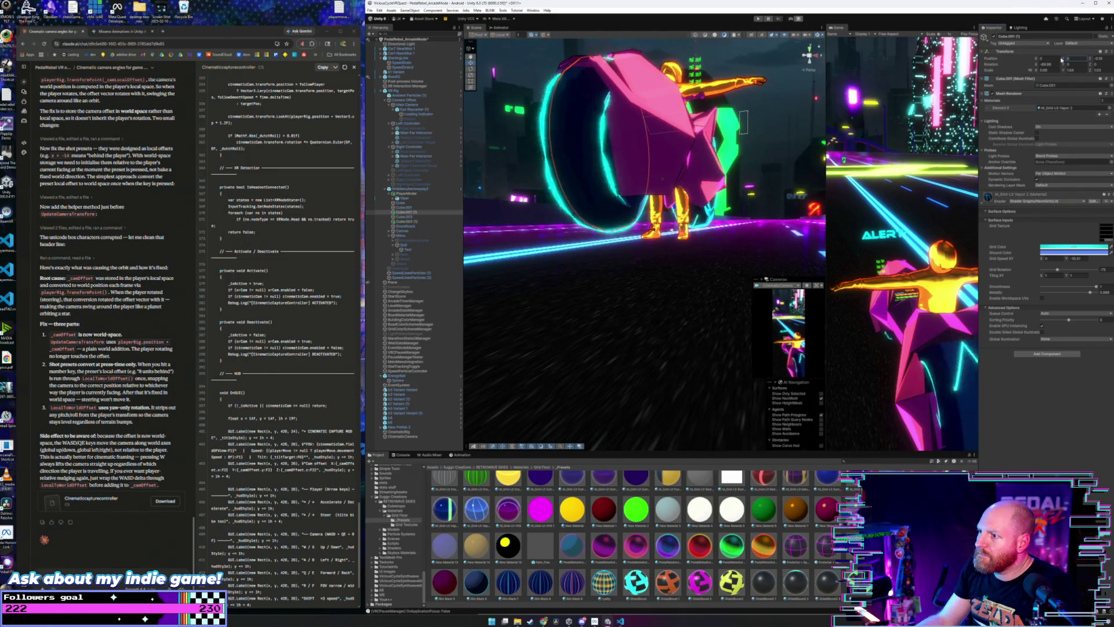
left_click_drag(1062, 60, 1093, 60)
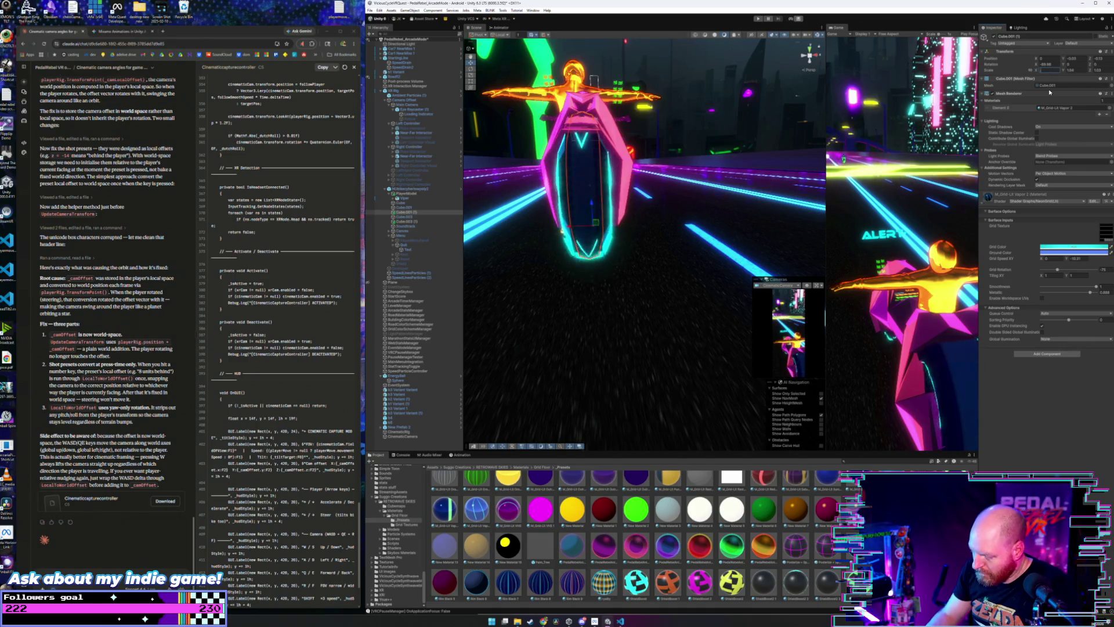
type("1")
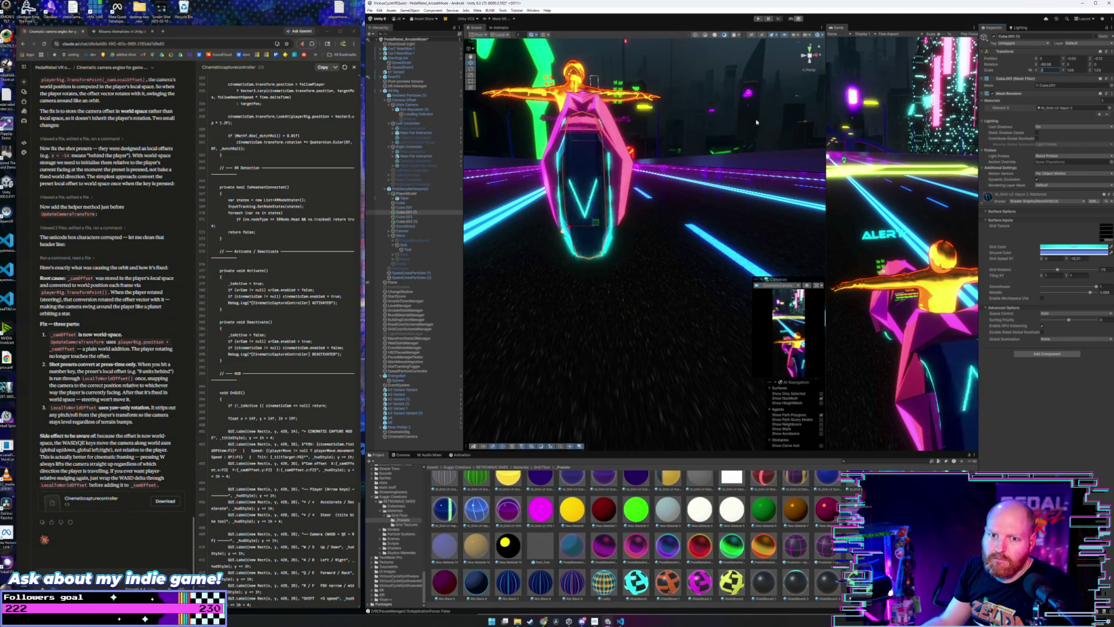
left_click(713, 130)
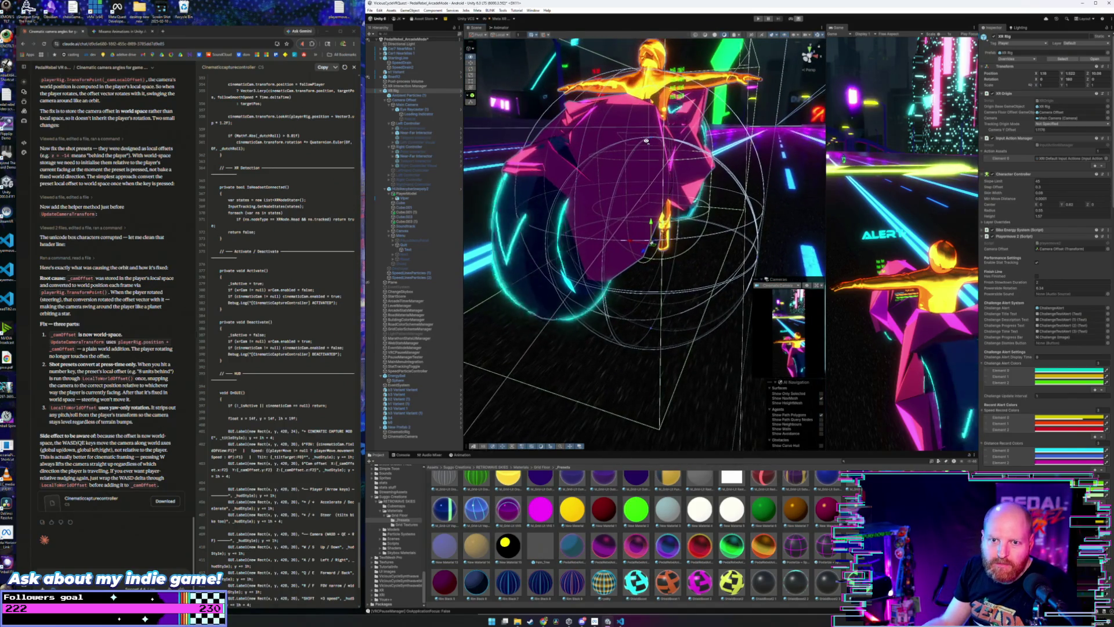
mouse_move(646, 141)
left_mouse_down()
mouse_move(545, 141)
mouse_move(541, 228)
mouse_move(695, 195)
mouse_move(610, 157)
left_mouse_up()
left_click(406, 211)
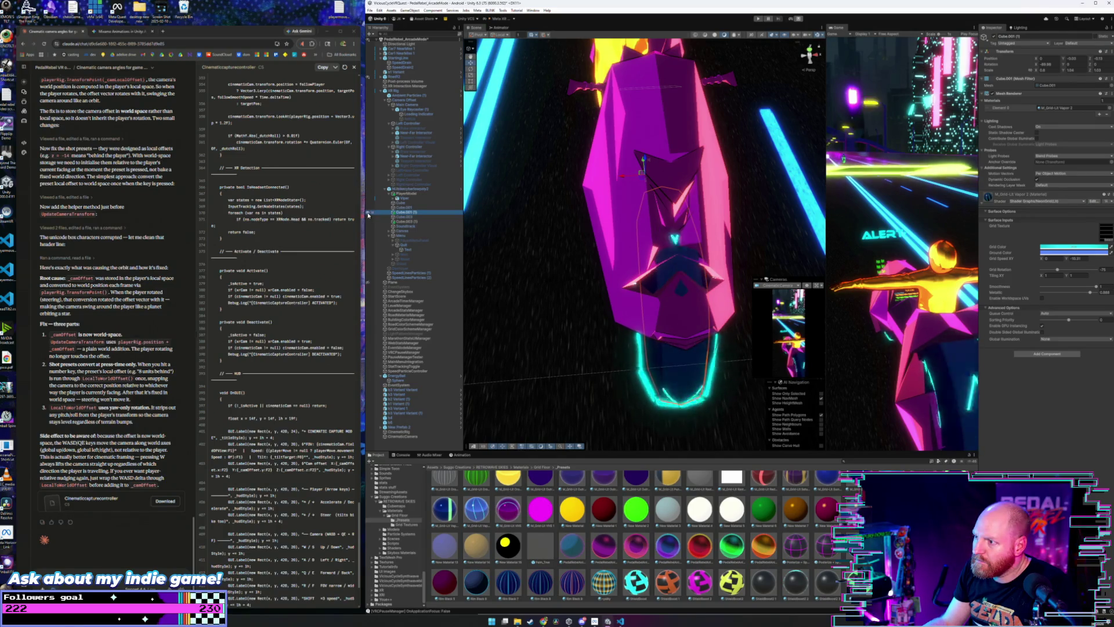
mouse_move(679, 232)
left_mouse_down()
mouse_move(652, 224)
mouse_move(546, 303)
left_mouse_up()
left_click_drag(490, 168, 636, 214)
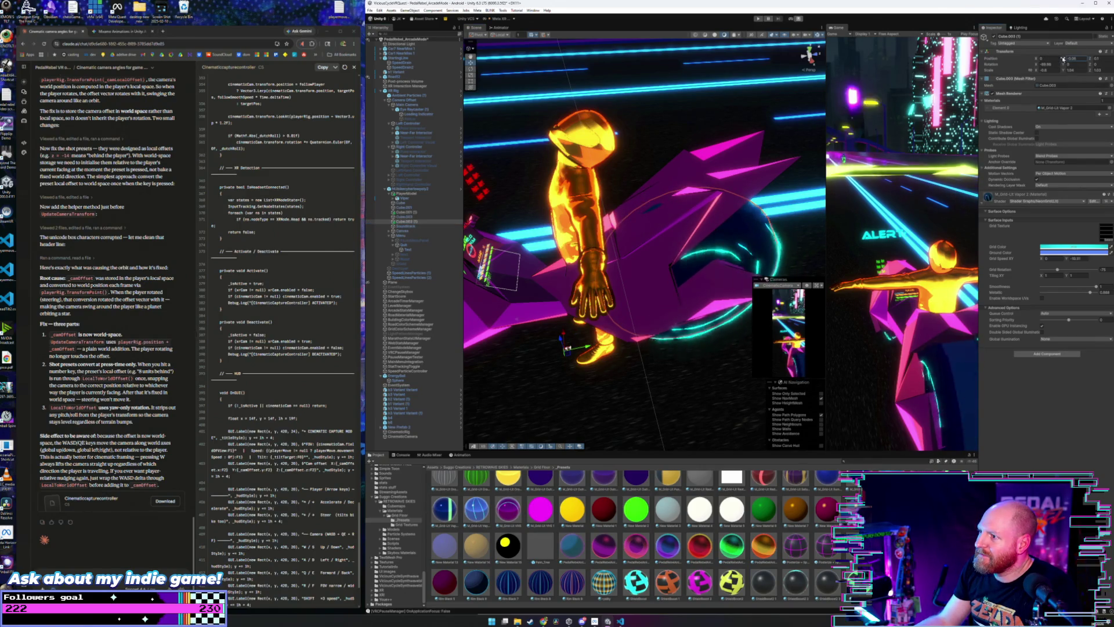
mouse_move(731, 192)
left_mouse_down()
mouse_move(567, 156)
mouse_move(696, 136)
left_mouse_up()
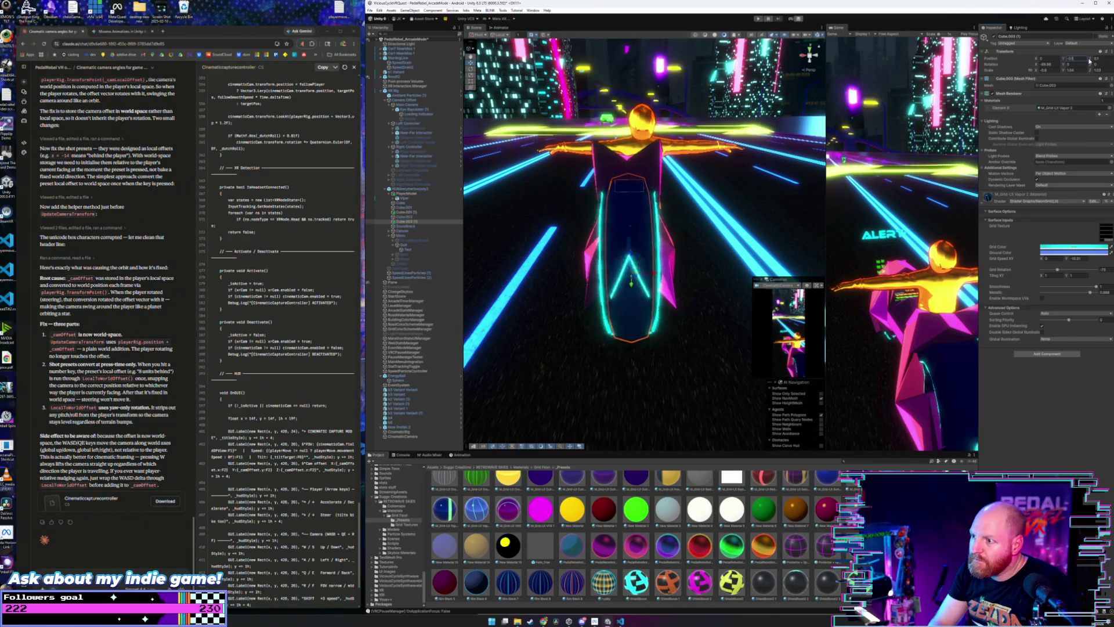
mouse_move(723, 197)
left_mouse_down()
mouse_move(723, 225)
mouse_move(737, 231)
left_mouse_up()
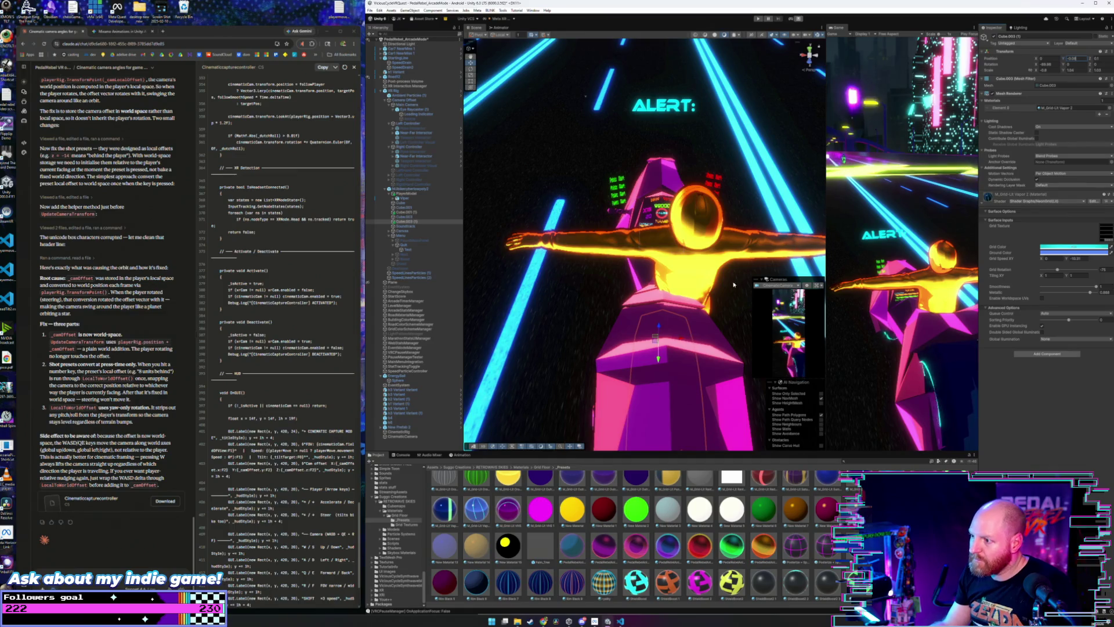
left_click_drag(734, 284, 702, 245)
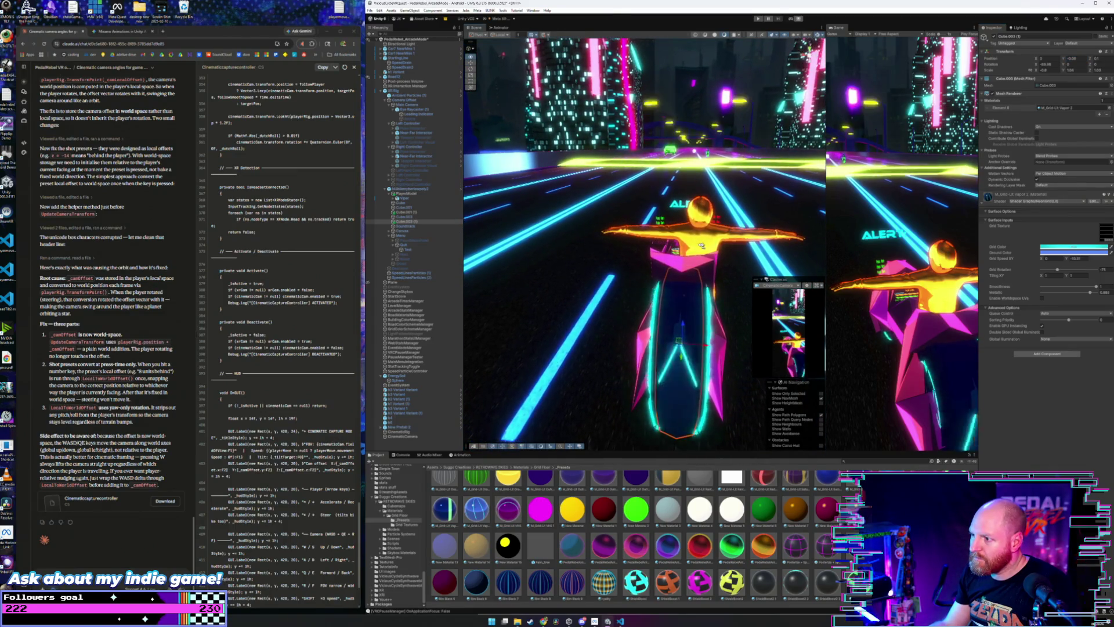
left_click(1079, 59)
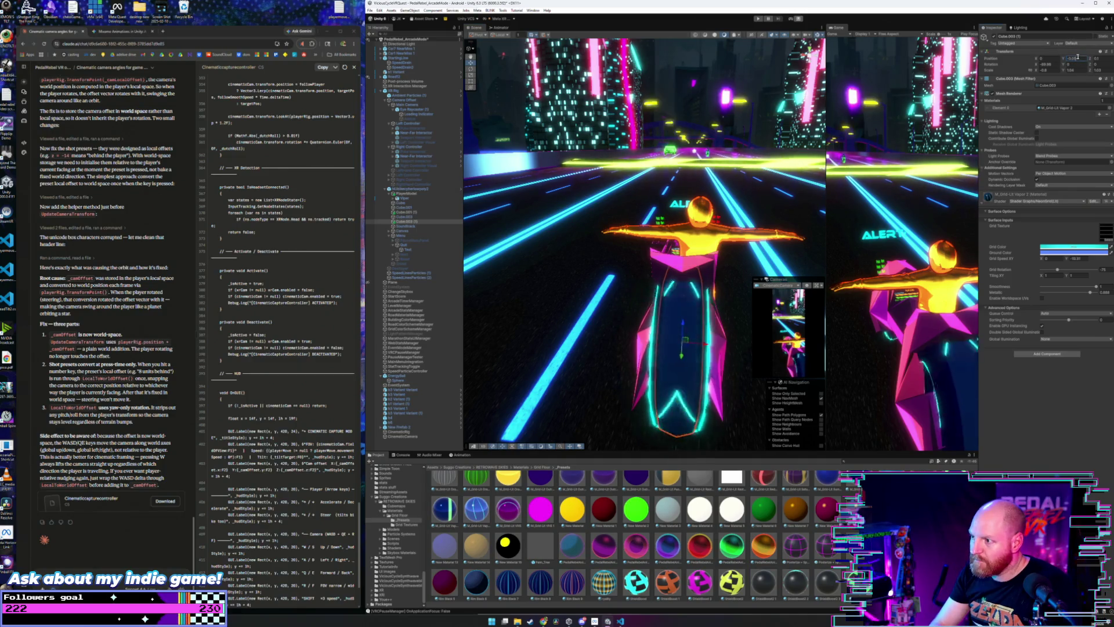
mouse_move(714, 209)
left_mouse_down()
mouse_move(729, 252)
mouse_move(784, 219)
mouse_move(807, 221)
left_mouse_up()
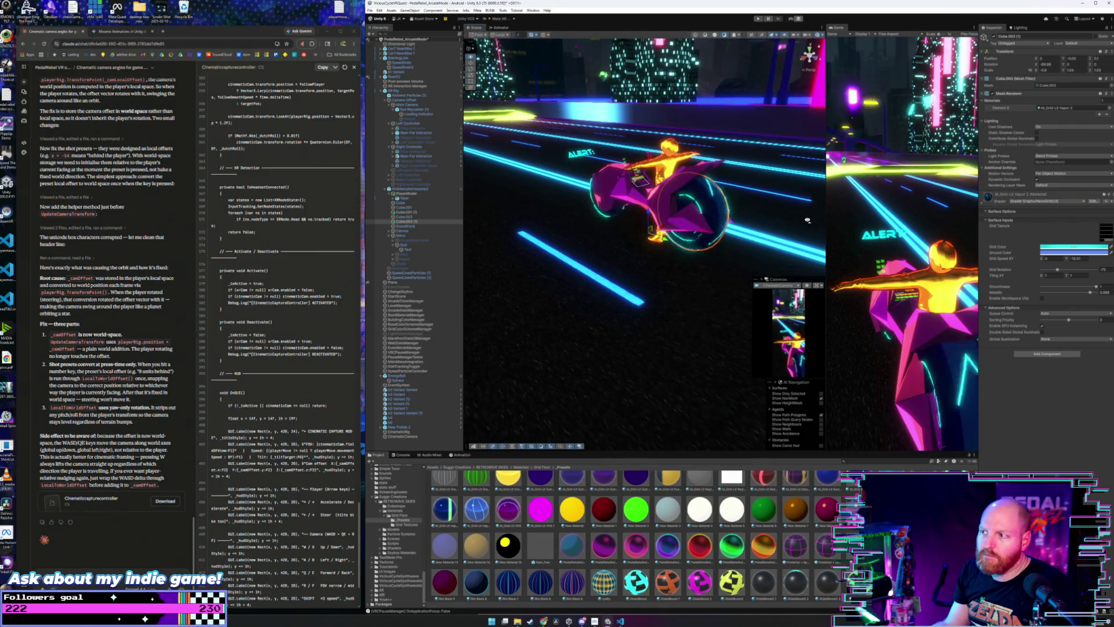
- Save the scene and the project from the File menu
left_click(370, 13)
left_click(386, 39)
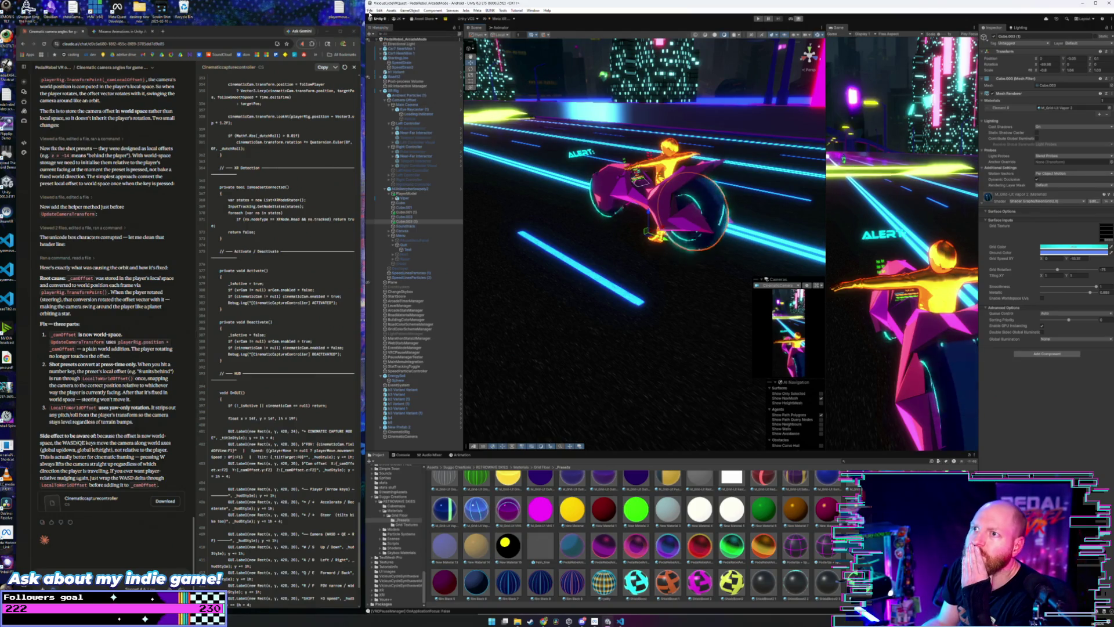
left_click(370, 11)
left_click(398, 74)
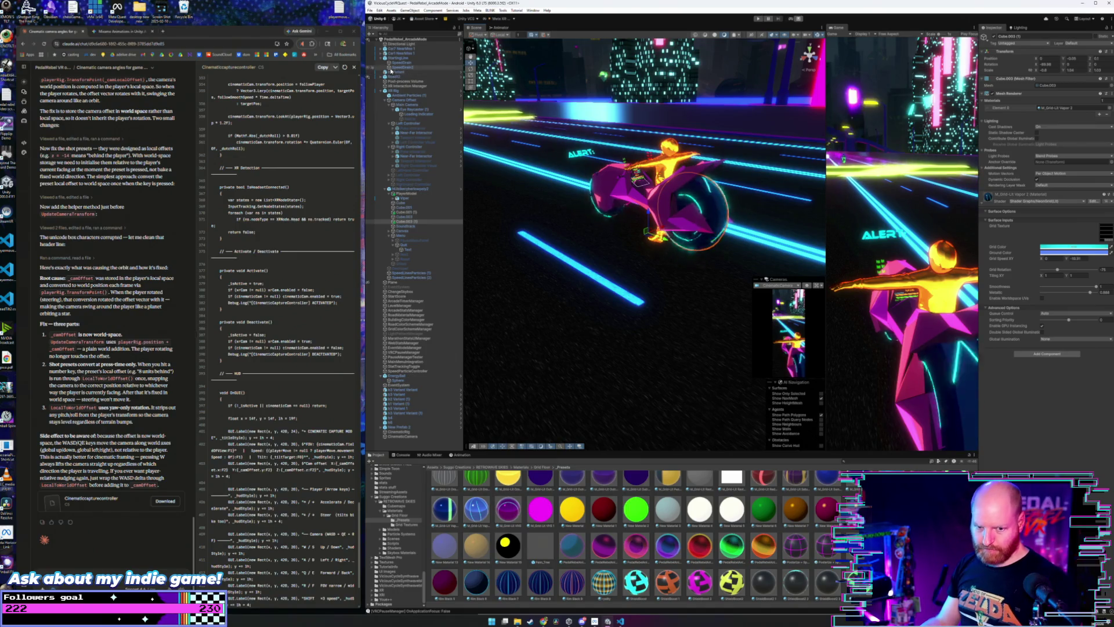
- Enter Play mode and widen the Game view to watch the wheels
left_click(758, 19)
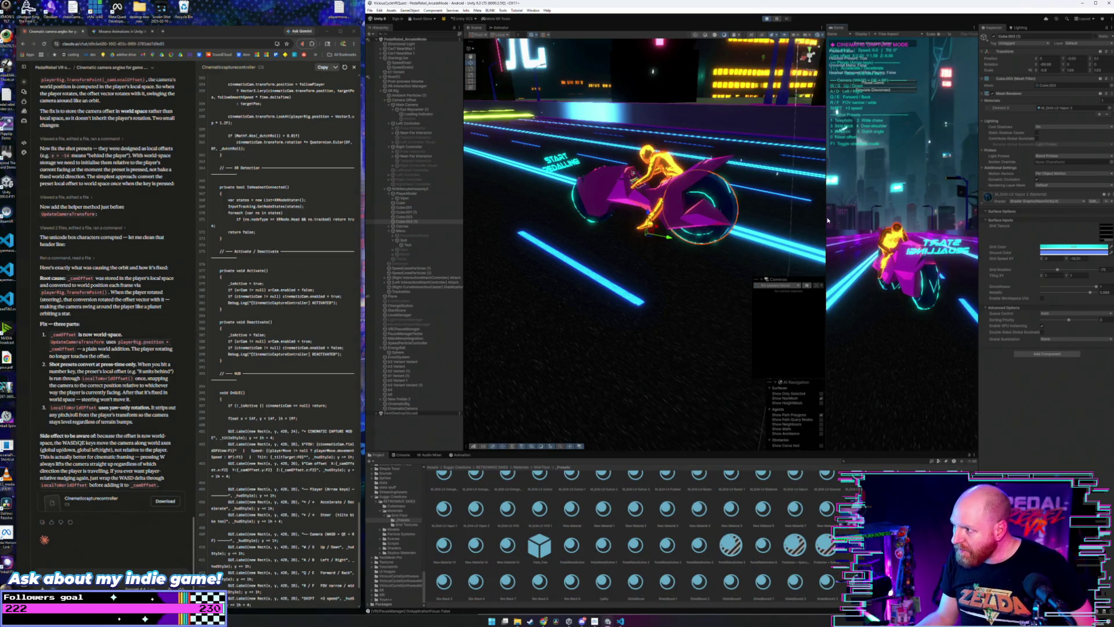
left_click_drag(828, 225, 607, 225)
left_click_drag(606, 297, 600, 299)
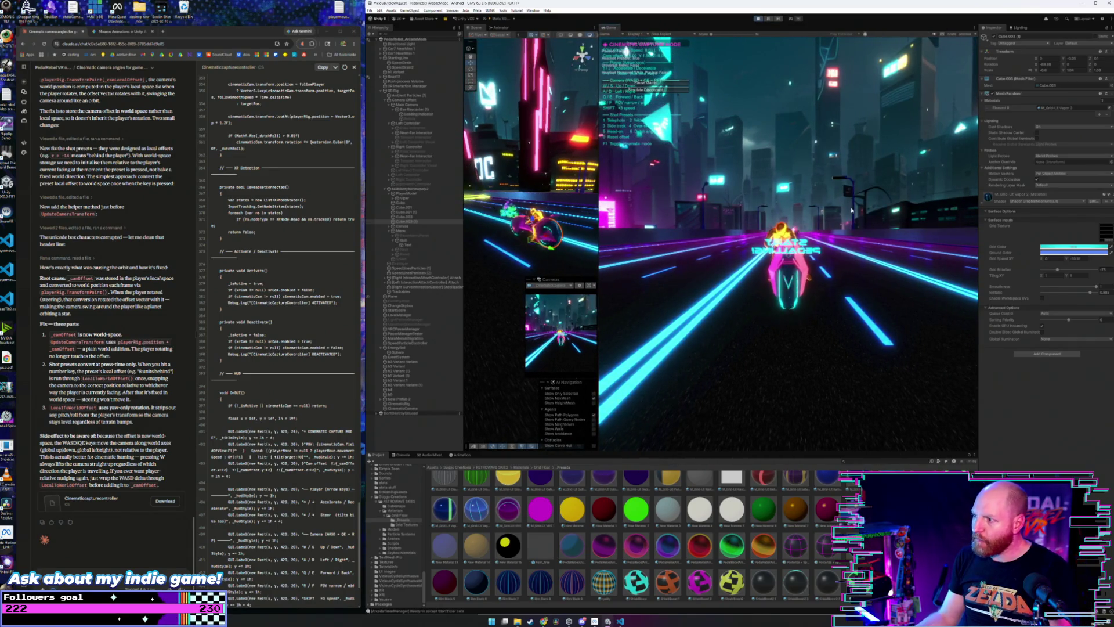